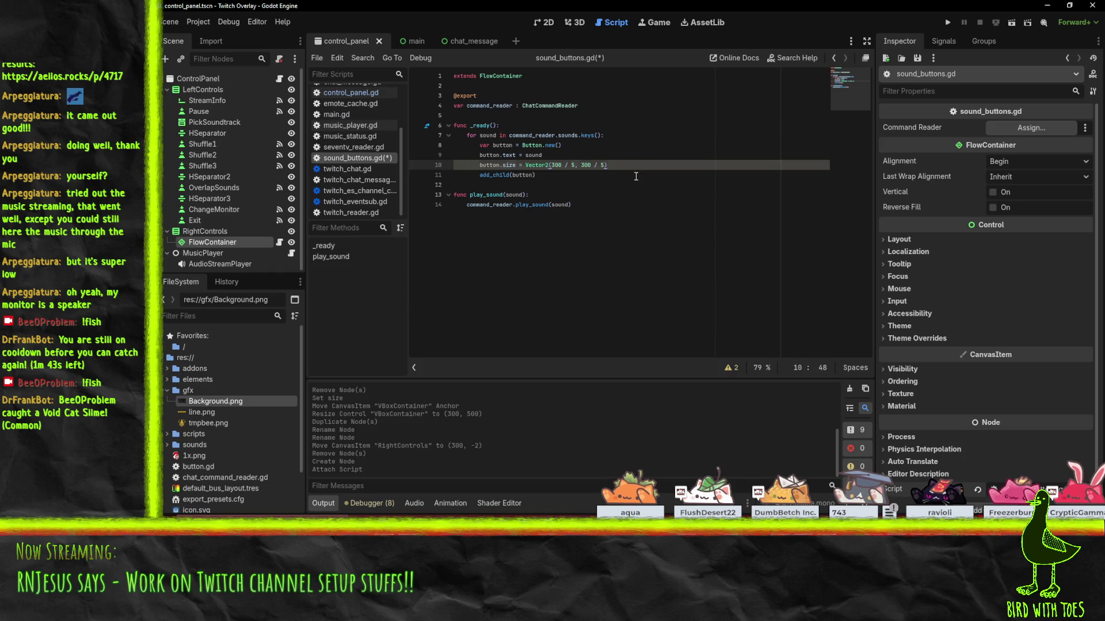
Start line 11 with button.pressed.connect( using the autocomplete suggestion
{"action": "type", "text": "."}
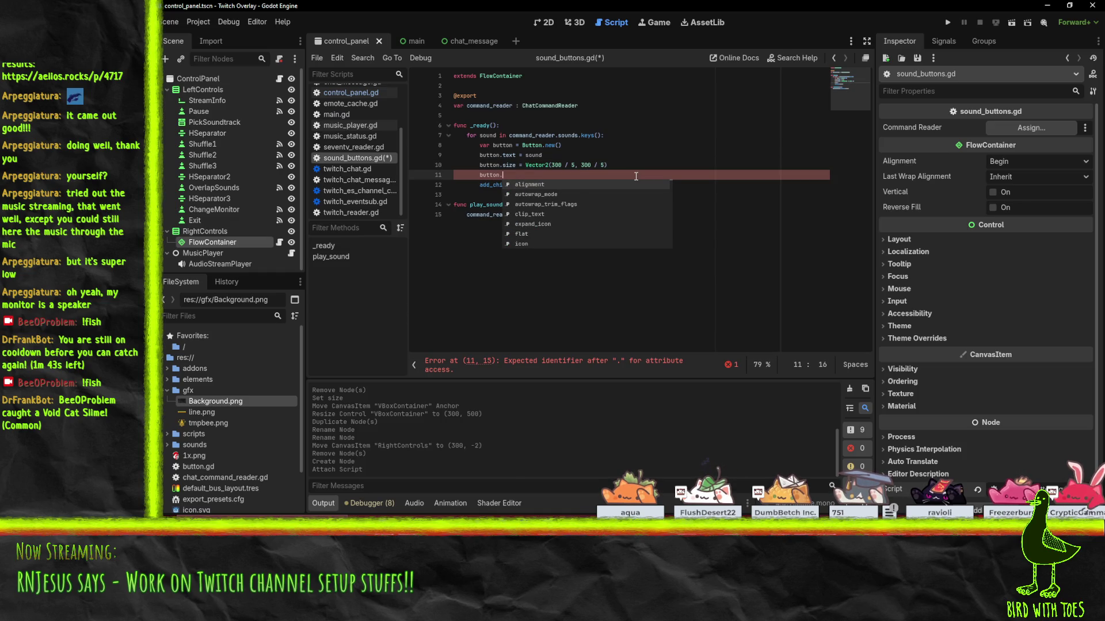
{"action": "type", "text": "pressed"}
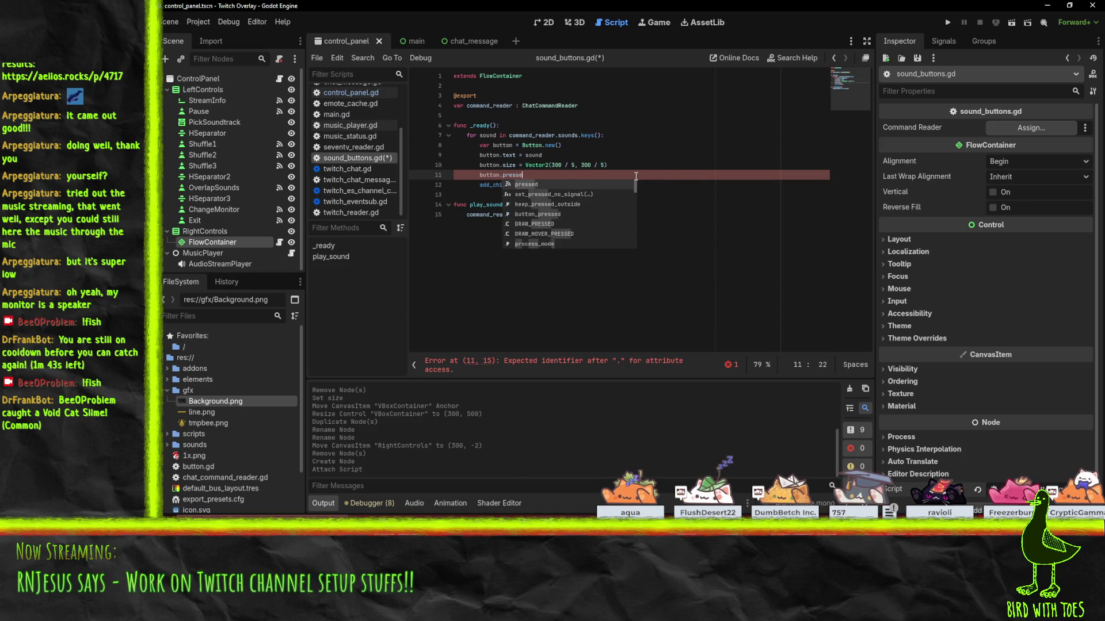
{"action": "key", "text": "BackSpace"}
{"action": "type", "text": ".connect("}
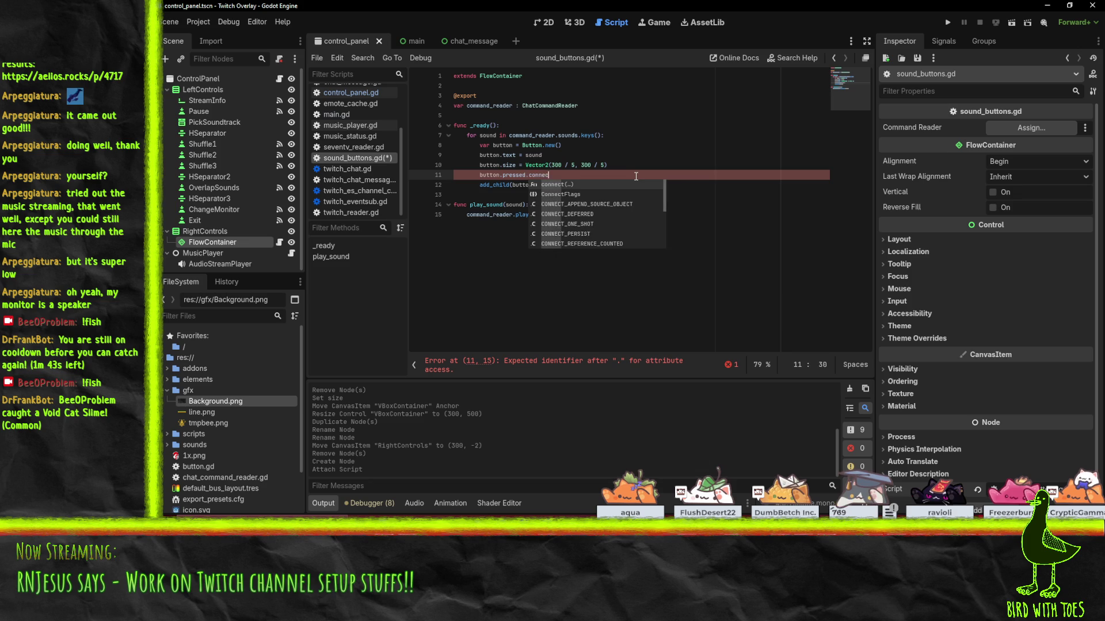
{"action": "key", "text": "Escape"}
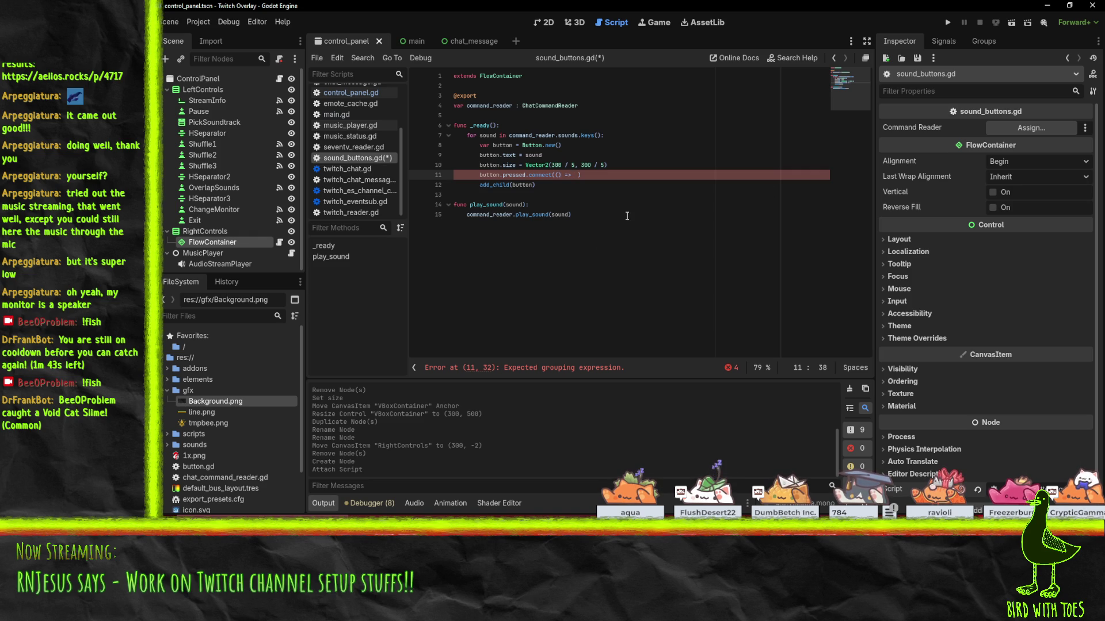
Pass the lambda '() => self.play_sound(sound)' and delete the stray space before the closing parenthesis
{"action": "type", "text": "self.play_sound(sound"}
{"action": "key", "text": "Up"}
{"action": "key", "text": "Down"}
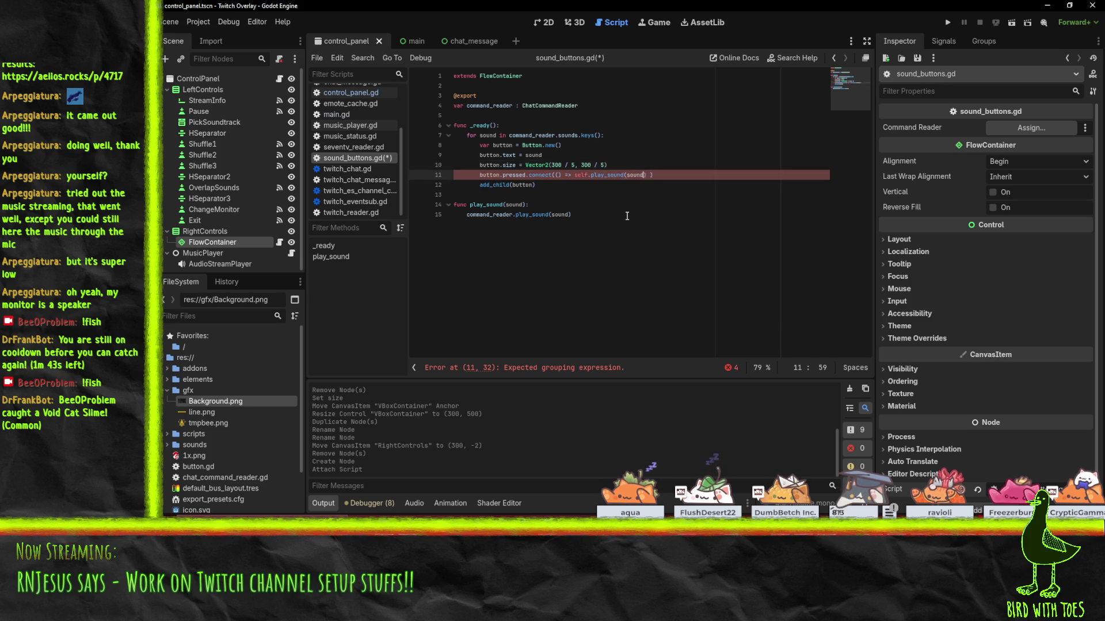
{"action": "key", "text": "Right"}
{"action": "key", "text": "Delete"}
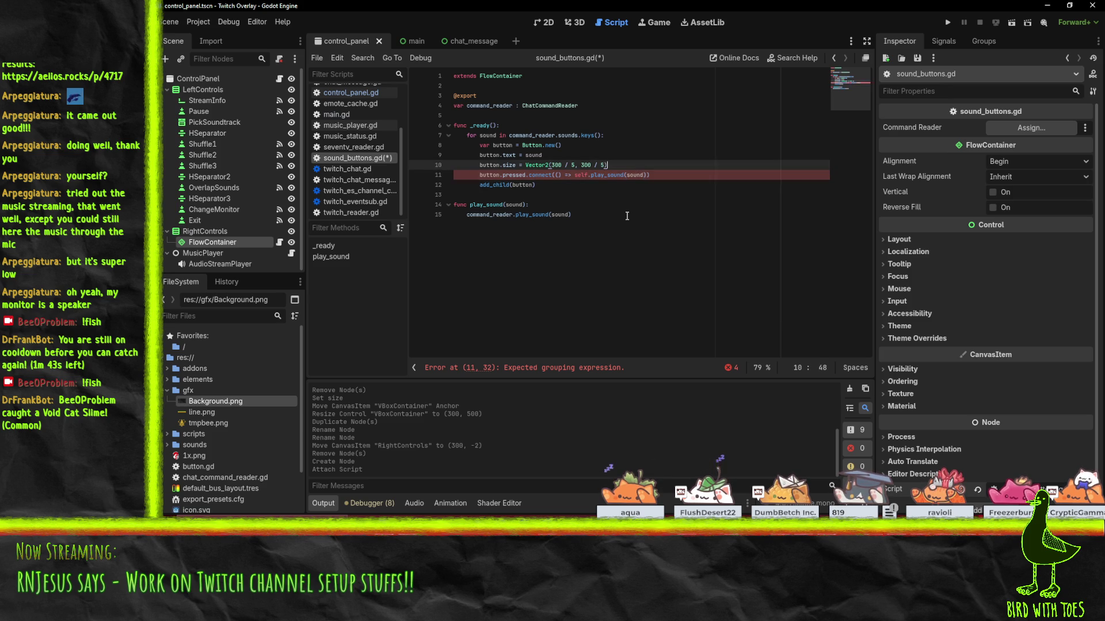
{"action": "left_click", "coordinate": [686, 179]}
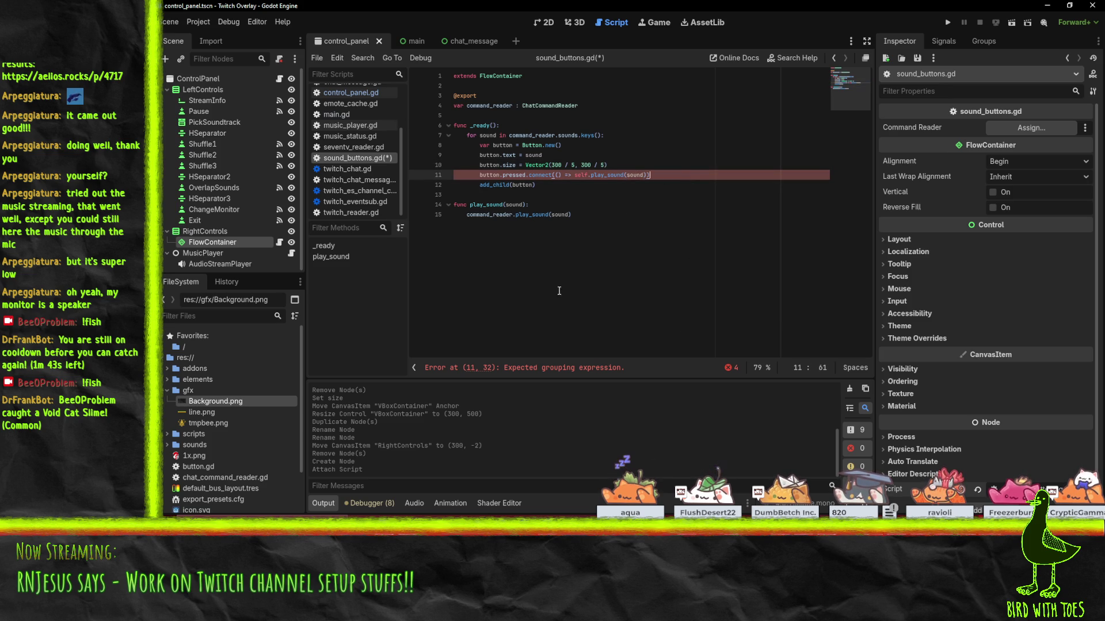
In Firefox, search the web for 'gdscript closure' in a new tab
{"action": "mouse_move", "coordinate": [746, 535]}
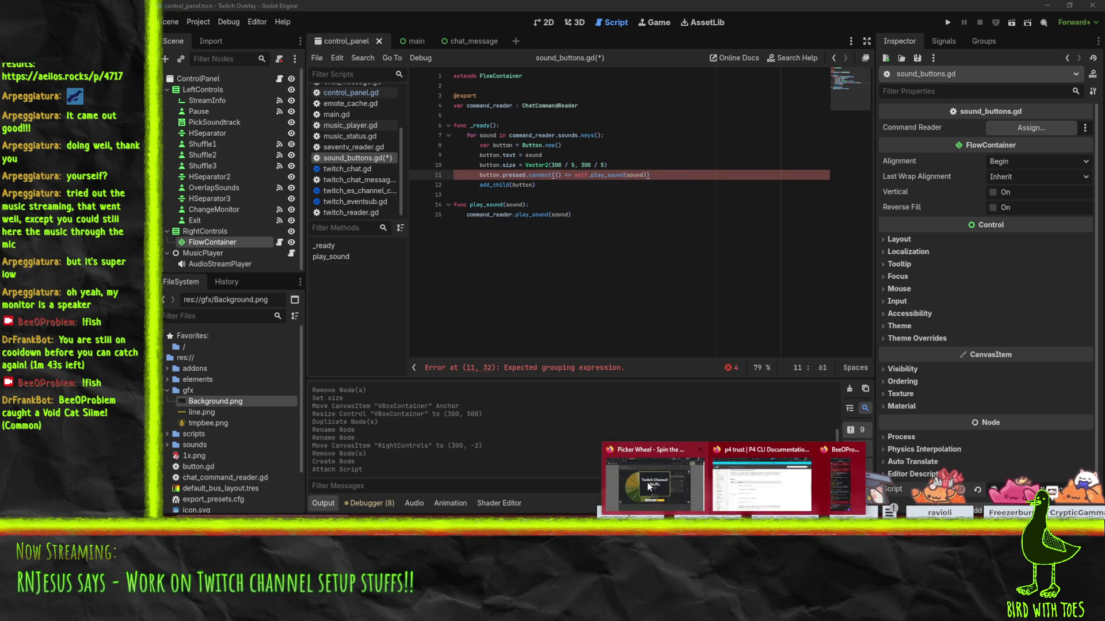
{"action": "left_click", "coordinate": [647, 482]}
{"action": "key", "text": "ctrl+t"}
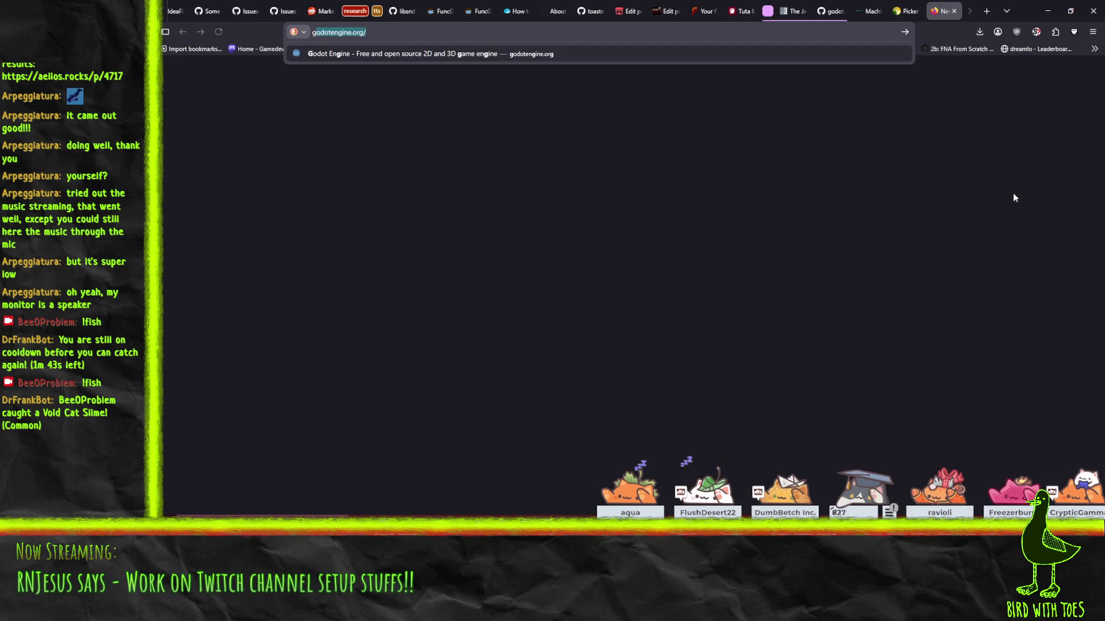
{"action": "type", "text": "gdscript closure"}
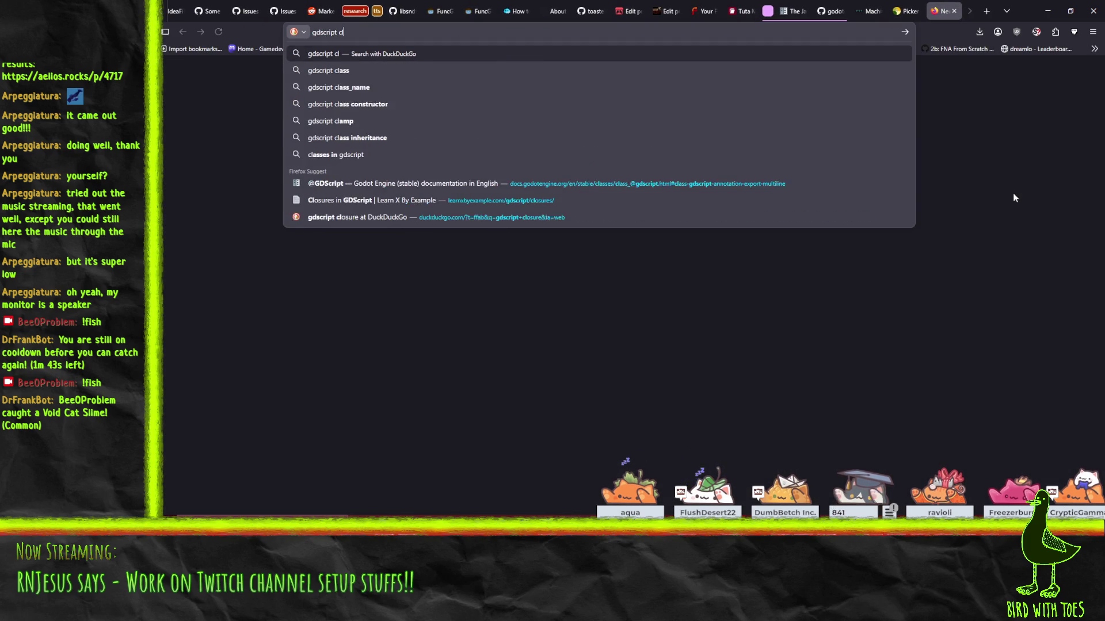
{"action": "key", "text": "Return"}
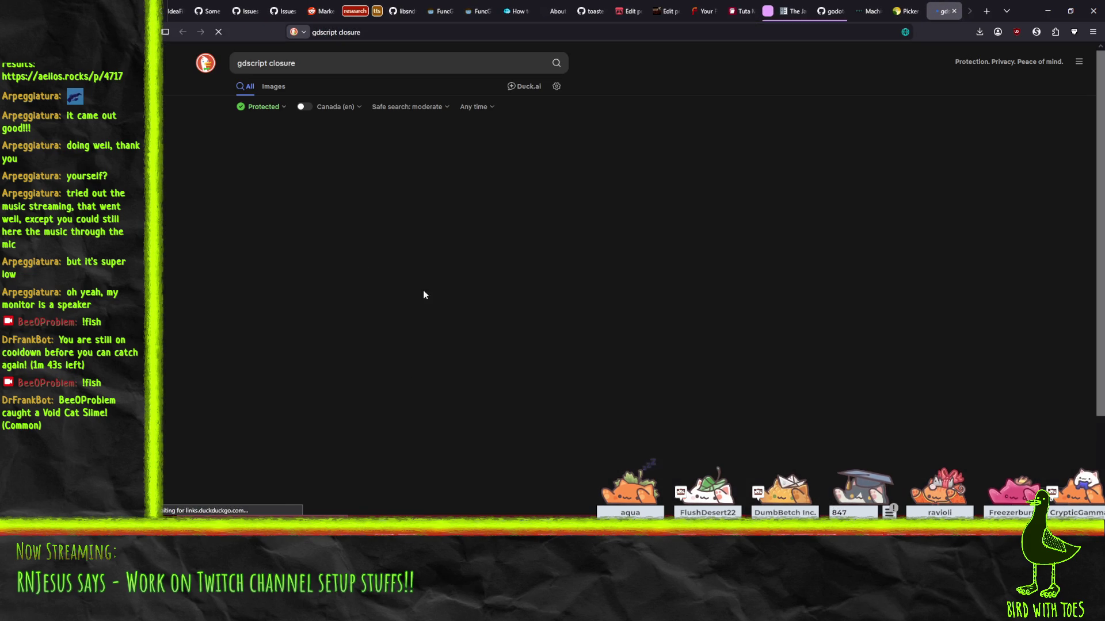
Read the Learn X By Example closures page, then open the Godot GDScript reference from the results
{"action": "left_click", "coordinate": [371, 151]}
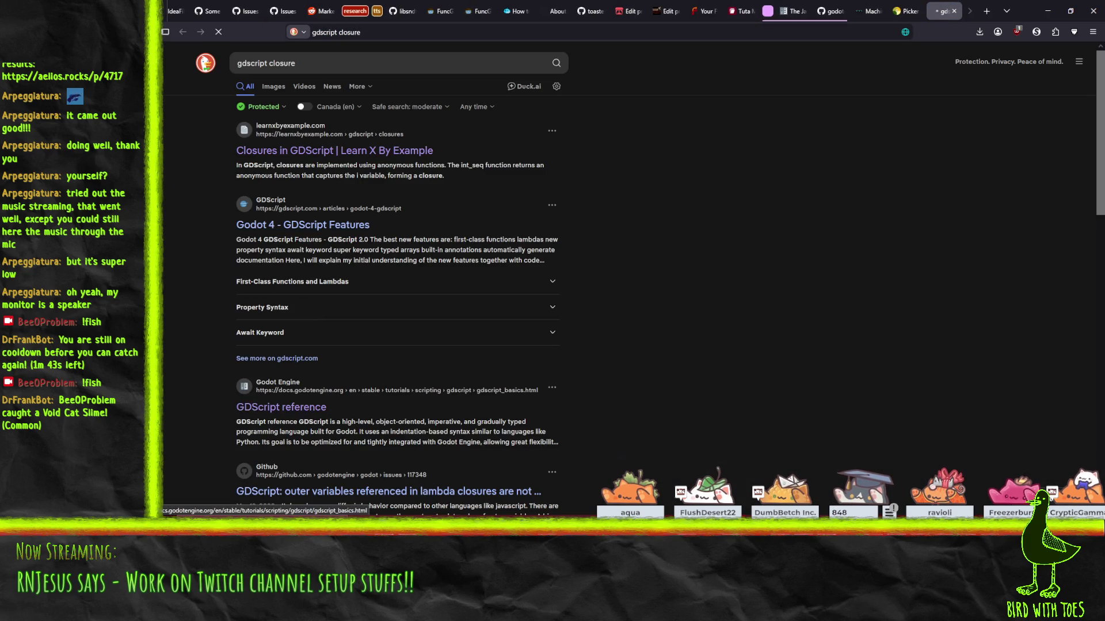
{"action": "scroll", "coordinate": [409, 271], "scroll_direction": "down", "scroll_amount": 1}
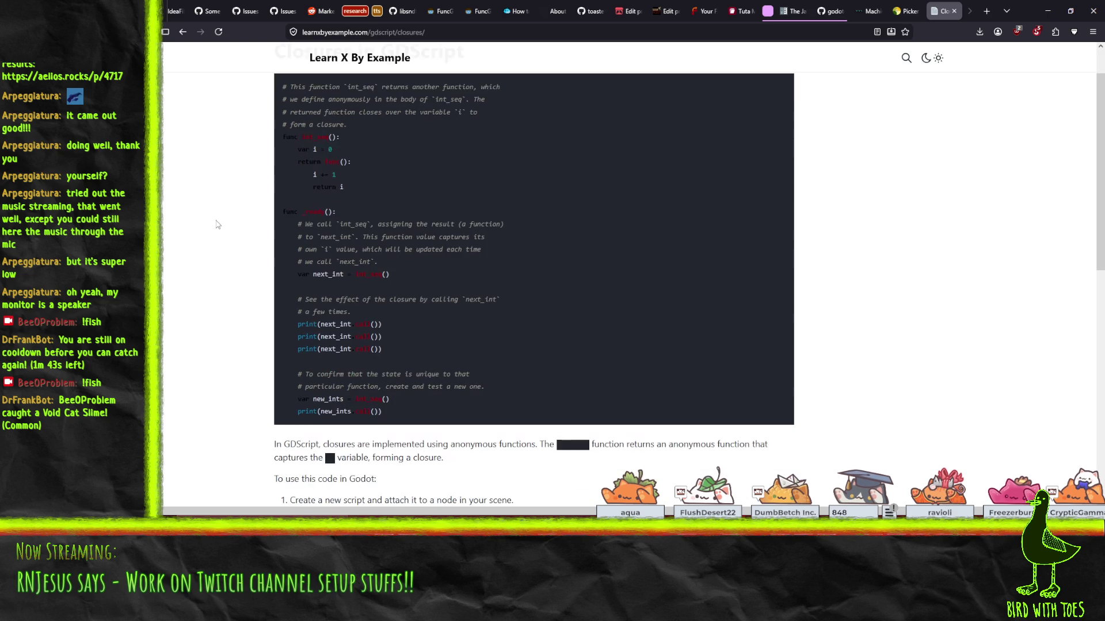
{"action": "scroll", "coordinate": [357, 169], "scroll_direction": "down", "scroll_amount": 8}
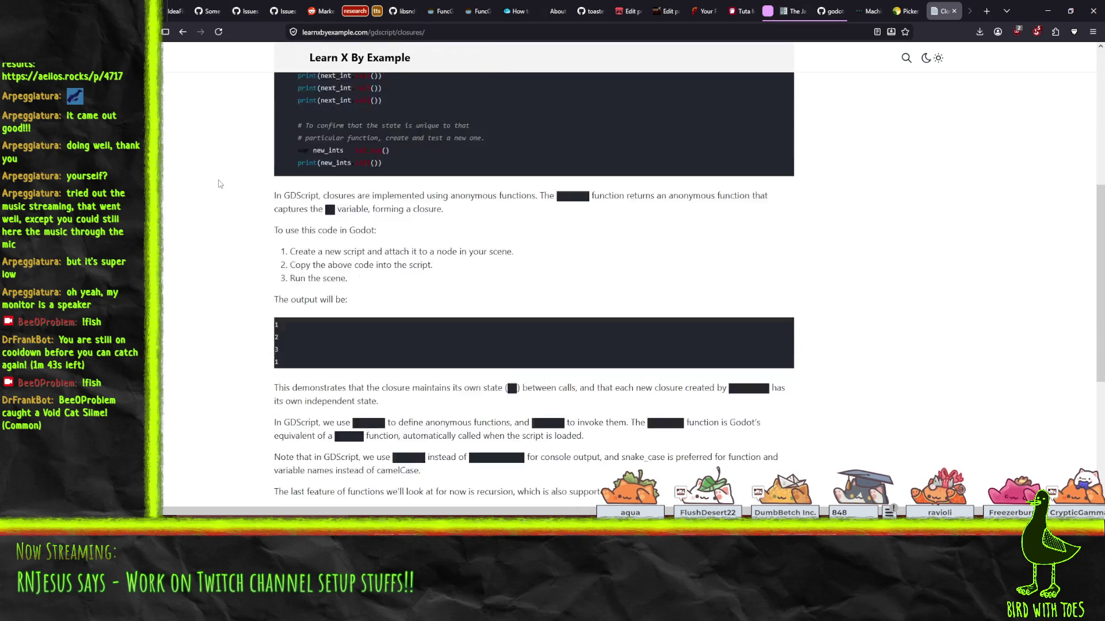
{"action": "scroll", "coordinate": [219, 183], "scroll_direction": "up", "scroll_amount": 9}
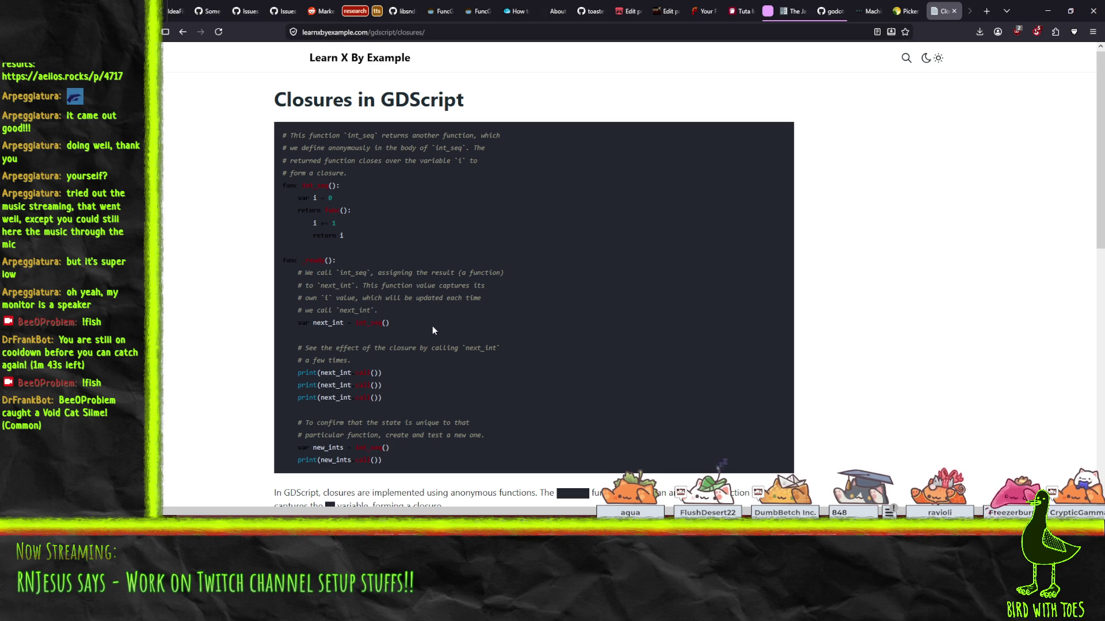
{"action": "scroll", "coordinate": [432, 326], "scroll_direction": "down", "scroll_amount": 1}
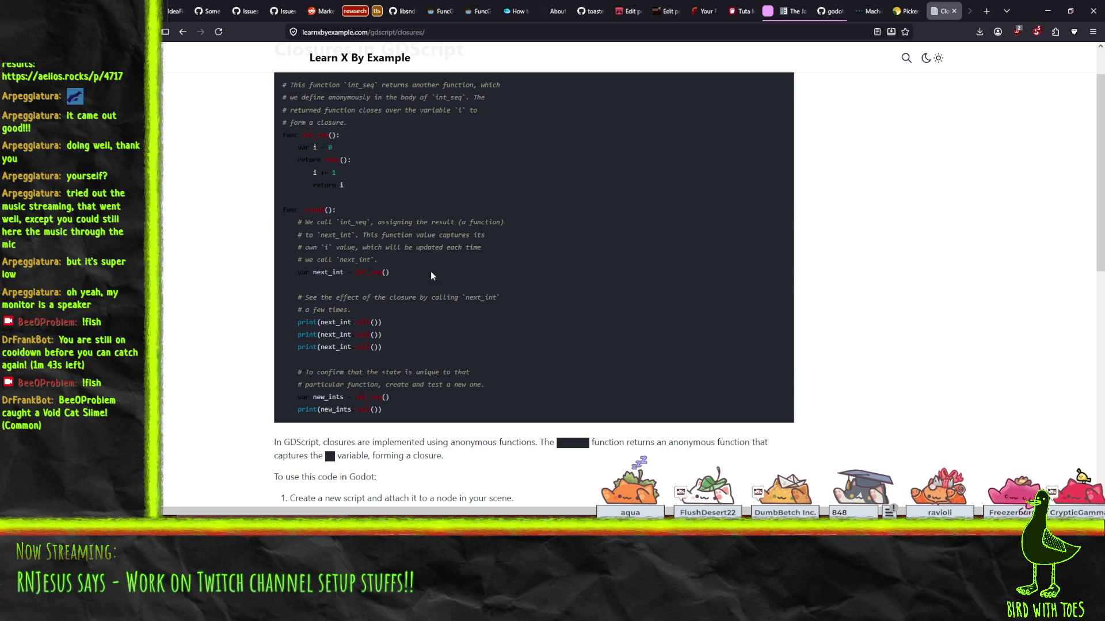
{"action": "scroll", "coordinate": [413, 280], "scroll_direction": "up", "scroll_amount": 1}
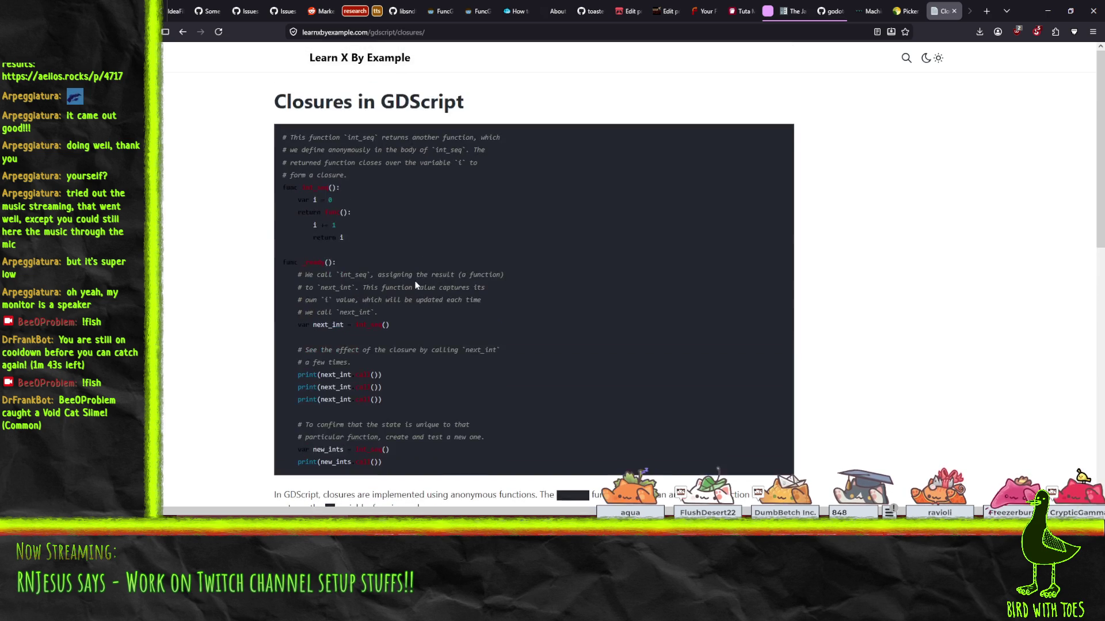
{"action": "left_click", "coordinate": [182, 32]}
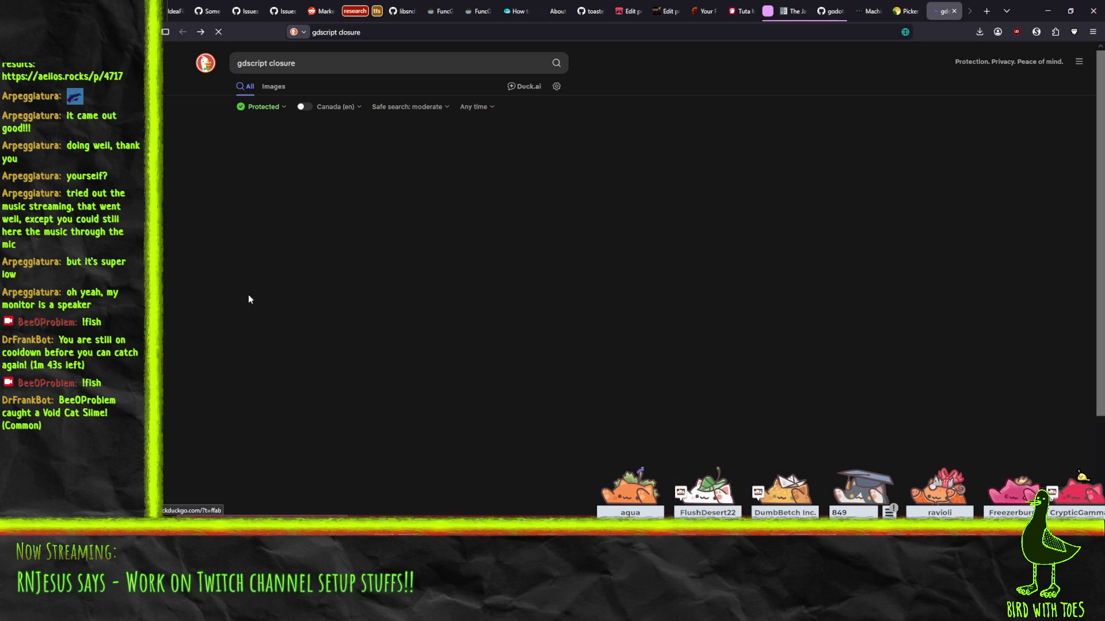
{"action": "left_click", "coordinate": [296, 226]}
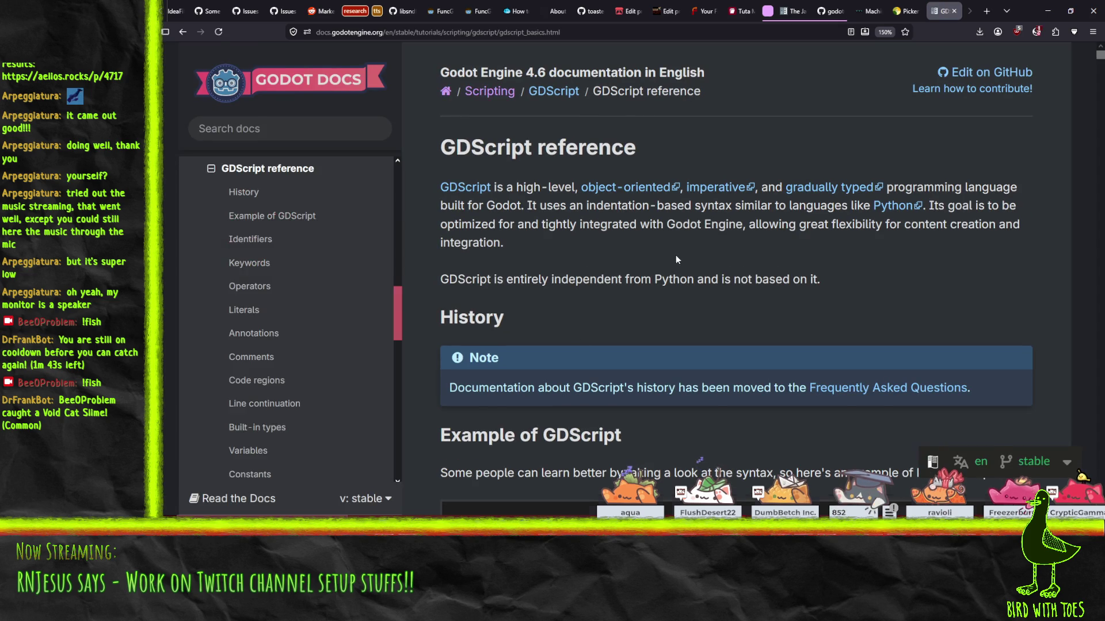
Find text on the docs page, trying 'anon', 'closu', 'ano' and finally 'function'
{"action": "key", "text": "ctrl+f"}
{"action": "type", "text": "anon"}
{"action": "key", "text": "BackSpace"}
{"action": "key", "text": "BackSpace"}
{"action": "key", "text": "BackSpace"}
{"action": "type", "text": "closu"}
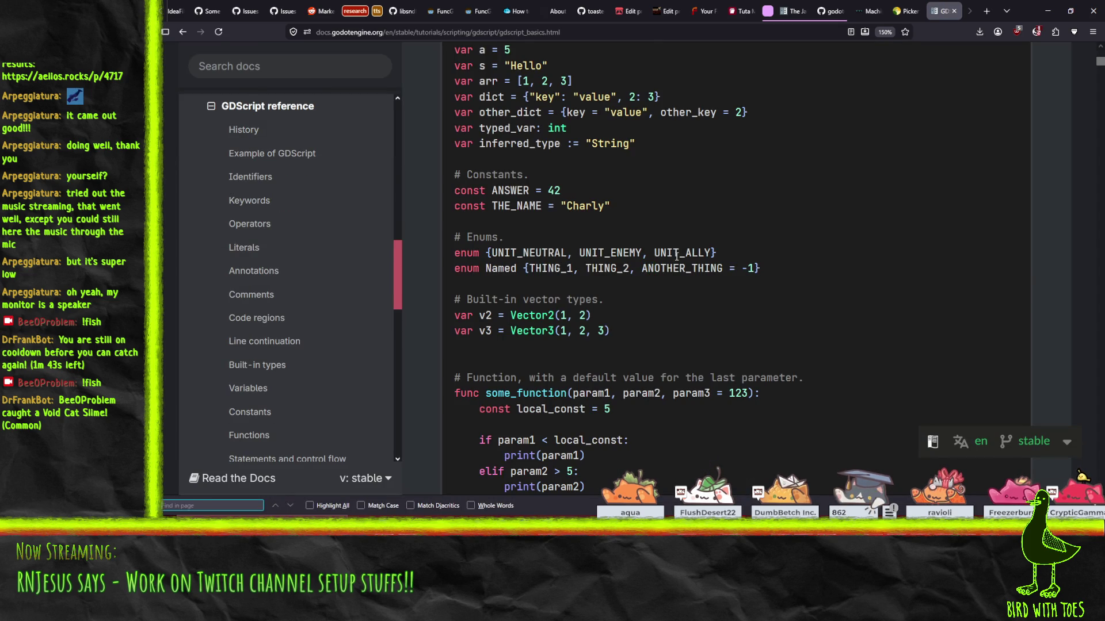
{"action": "key", "text": "BackSpace"}
{"action": "key", "text": "BackSpace"}
{"action": "key", "text": "BackSpace"}
{"action": "type", "text": "ano"}
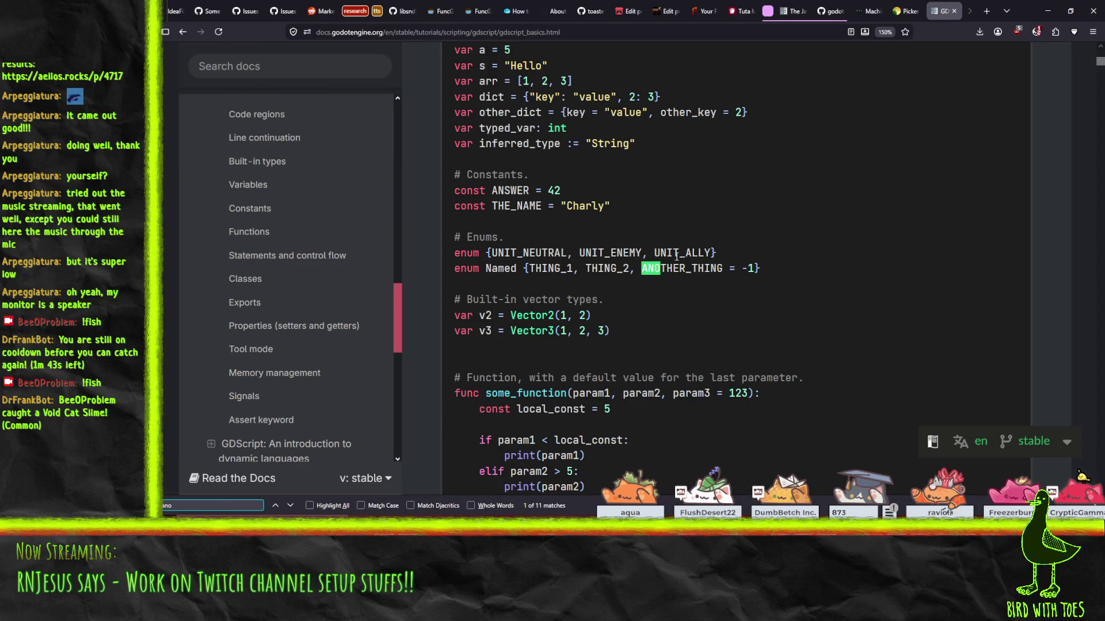
{"action": "key", "text": "BackSpace"}
{"action": "key", "text": "BackSpace"}
{"action": "type", "text": "function"}
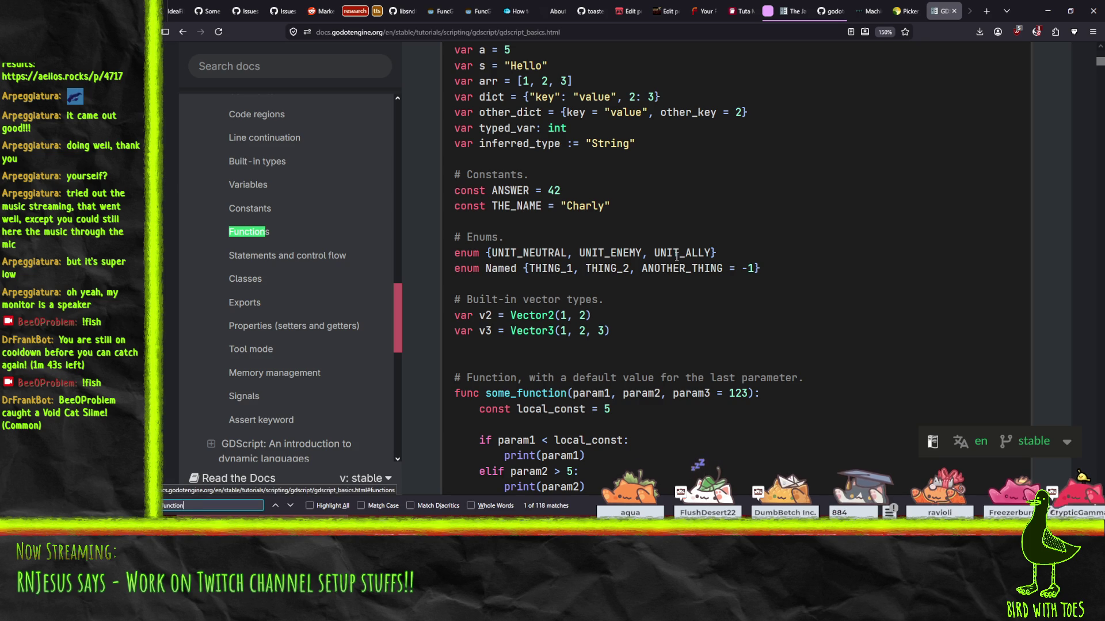
{"action": "key", "text": "Return"}
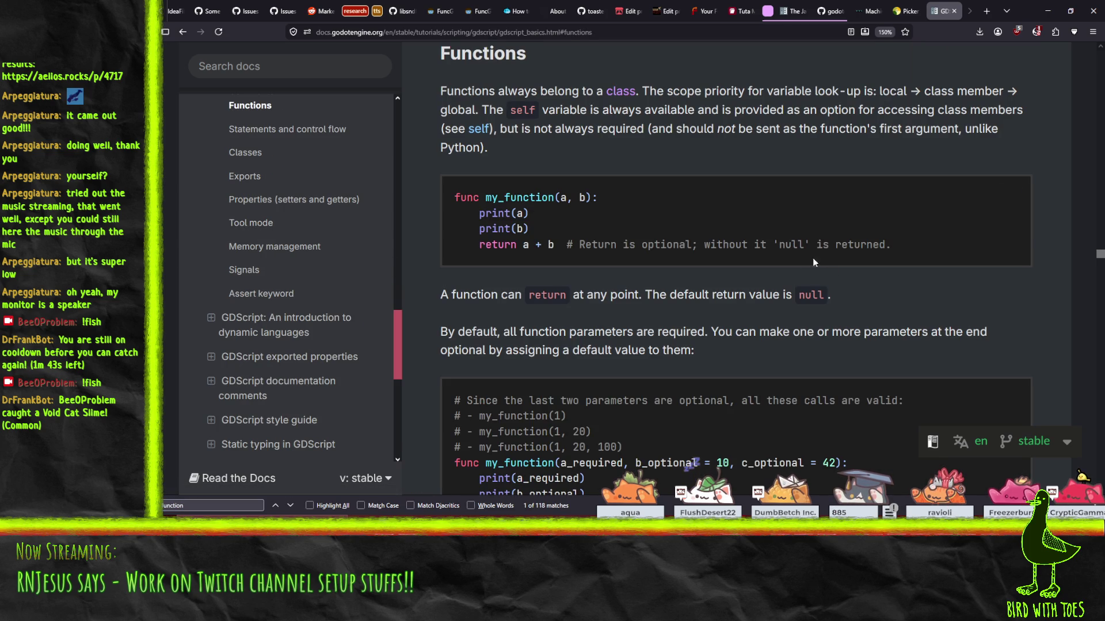
Scroll until the Lambda functions heading and example code are at the top, then minimize Firefox
{"action": "scroll", "coordinate": [590, 214], "scroll_direction": "down", "scroll_amount": 8}
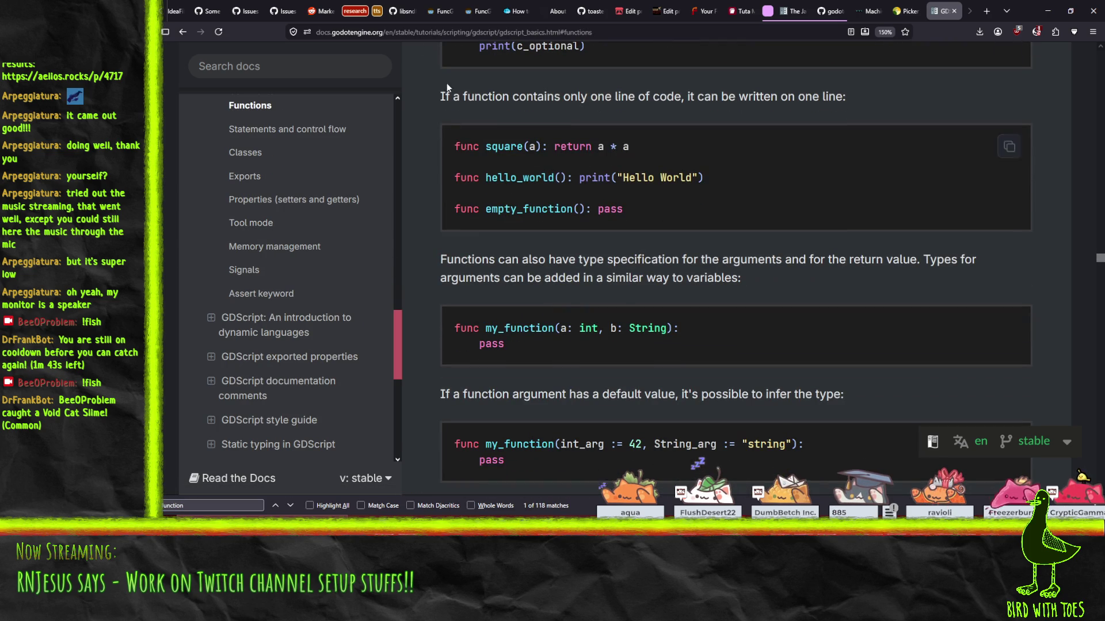
{"action": "scroll", "coordinate": [509, 230], "scroll_direction": "down", "scroll_amount": 5}
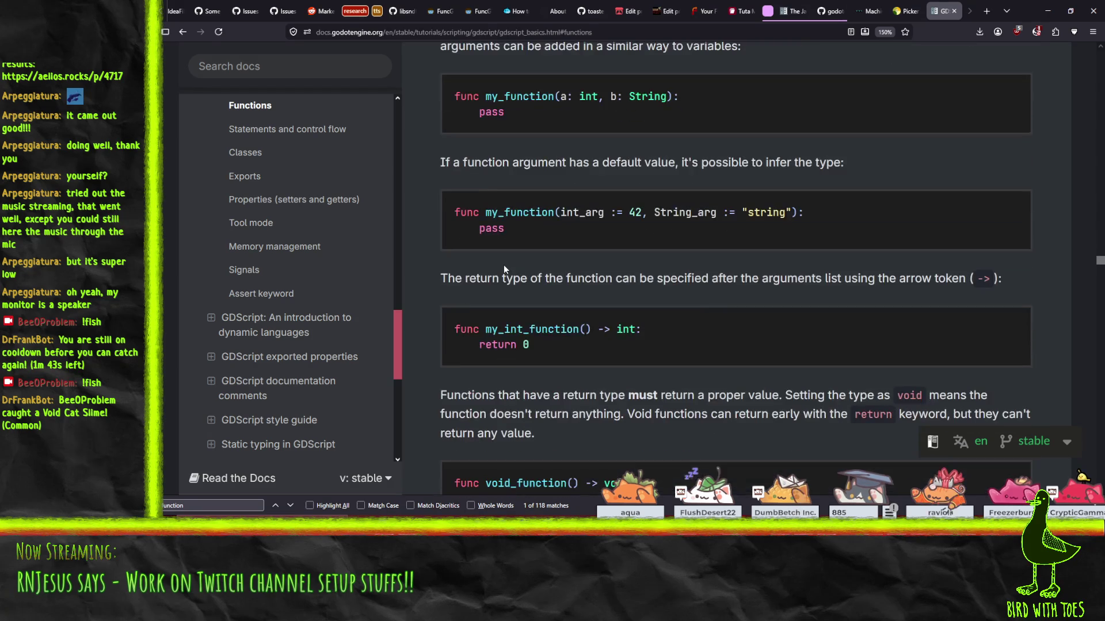
{"action": "scroll", "coordinate": [489, 189], "scroll_direction": "down", "scroll_amount": 7}
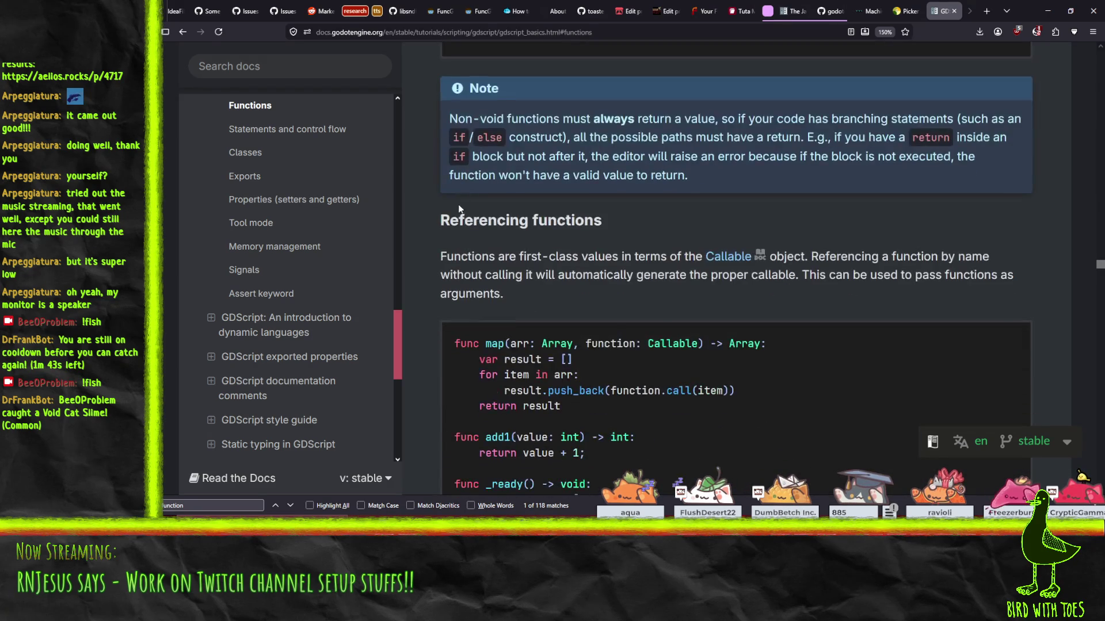
{"action": "scroll", "coordinate": [443, 228], "scroll_direction": "down", "scroll_amount": 1}
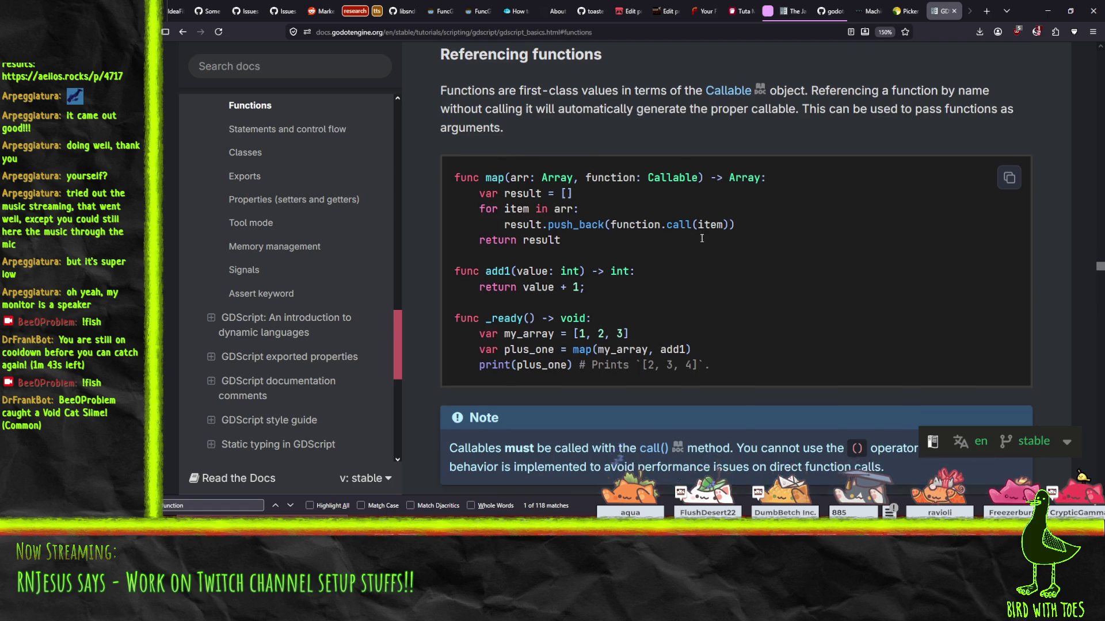
{"action": "scroll", "coordinate": [643, 146], "scroll_direction": "down", "scroll_amount": 7}
{"action": "scroll", "coordinate": [642, 146], "scroll_direction": "up", "scroll_amount": 1}
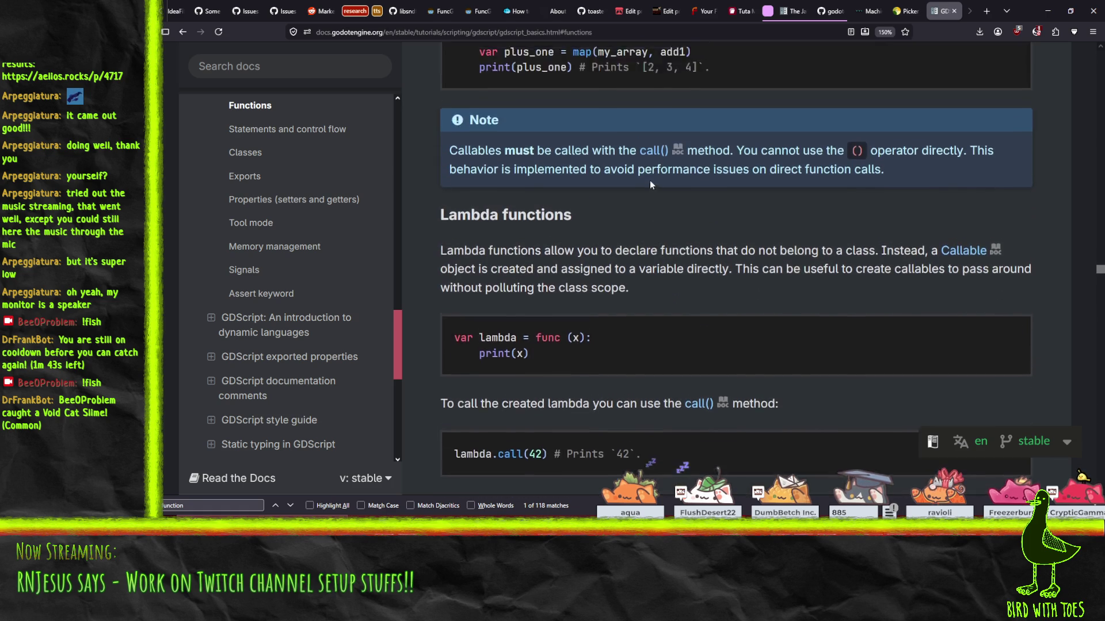
{"action": "scroll", "coordinate": [575, 172], "scroll_direction": "down", "scroll_amount": 2}
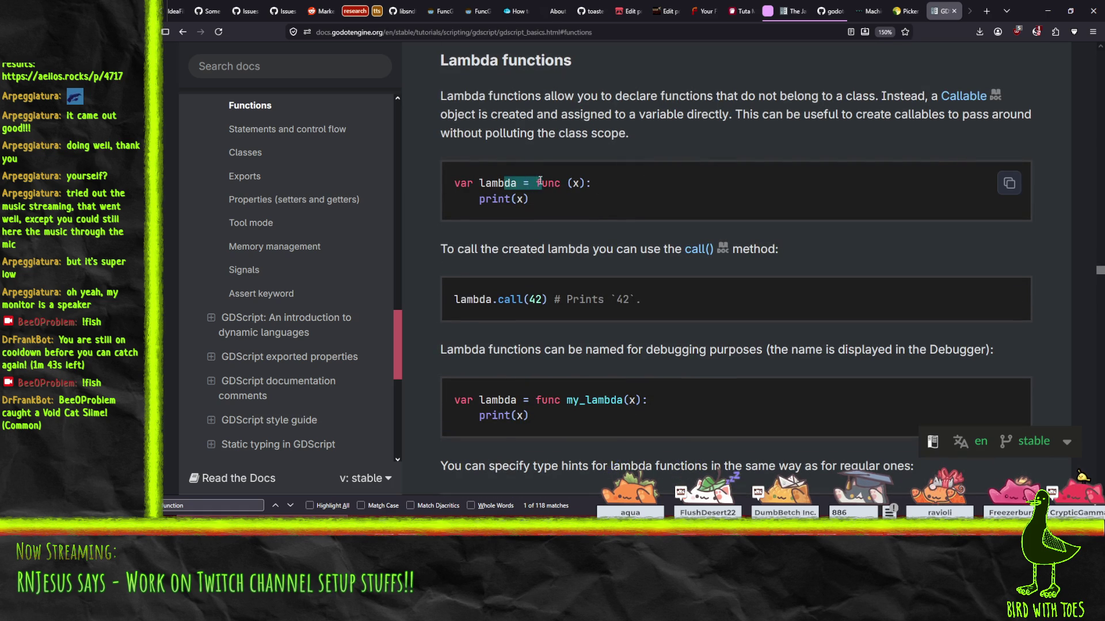
{"action": "left_click", "coordinate": [1035, 19]}
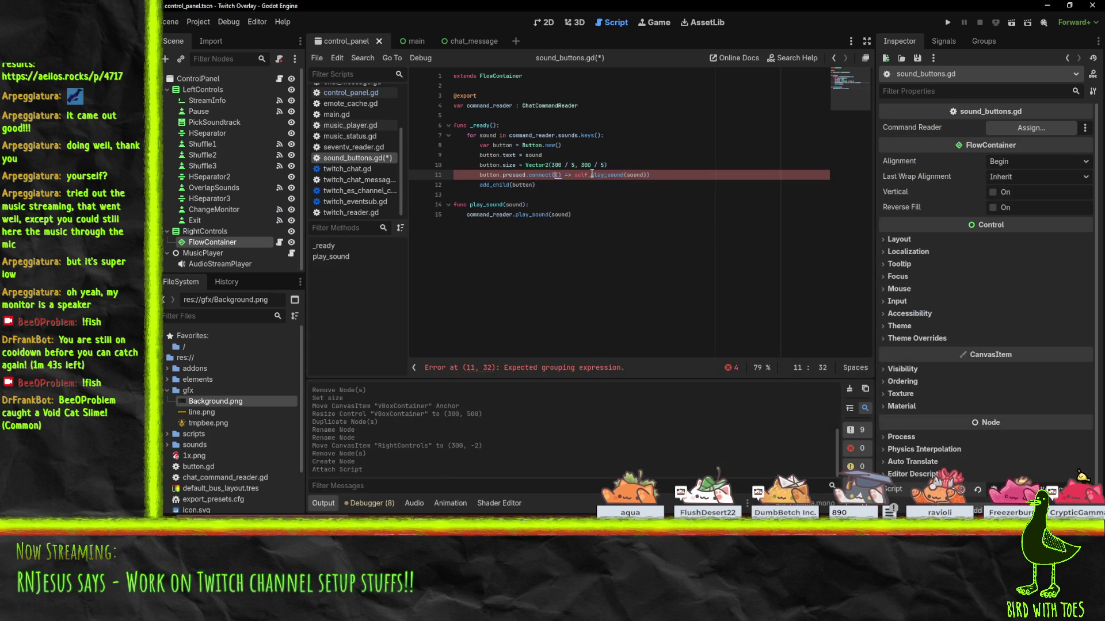
Replace the '=>' arrow on line 11 with ':' so it reads func (): self.play_sound(sound)
{"action": "key", "text": "Right"}
{"action": "key", "text": "Right"}
{"action": "key", "text": "Right"}
{"action": "key", "text": "Delete"}
{"action": "key", "text": "Delete"}
{"action": "key", "text": "Delete"}
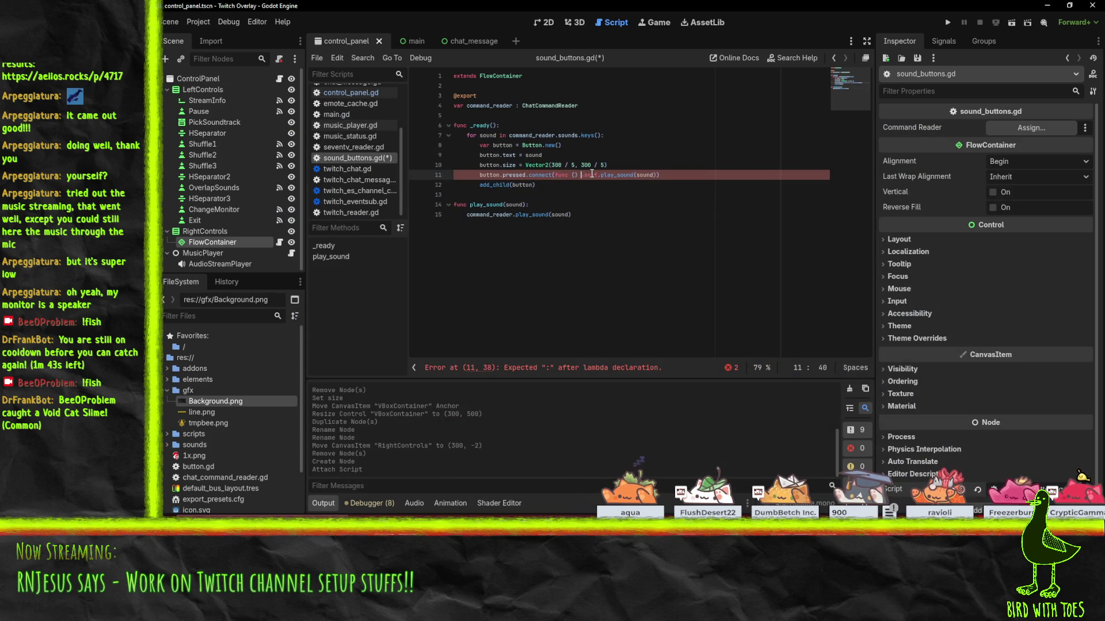
{"action": "type", "text": ":"}
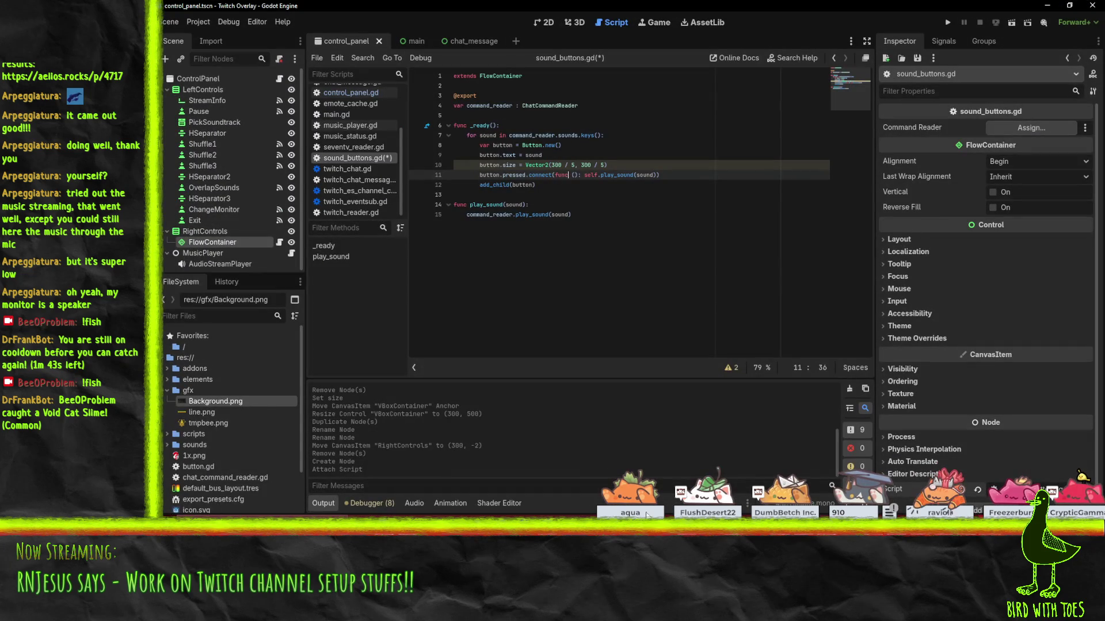
{"action": "mouse_move", "coordinate": [650, 512]}
{"action": "mouse_move", "coordinate": [656, 453]}
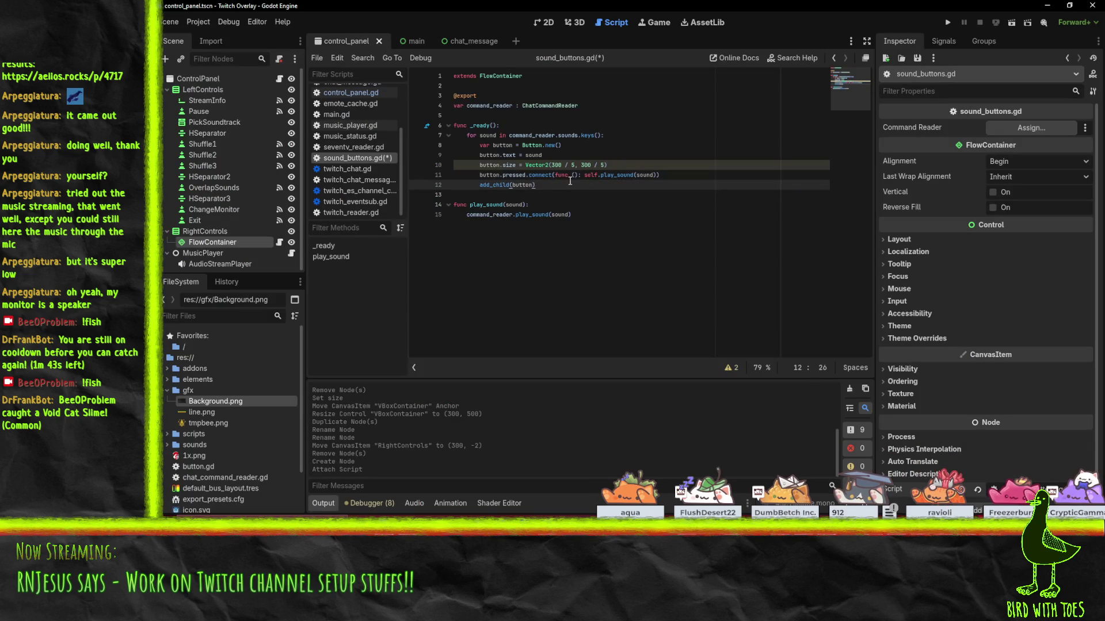
{"action": "left_click", "coordinate": [562, 175]}
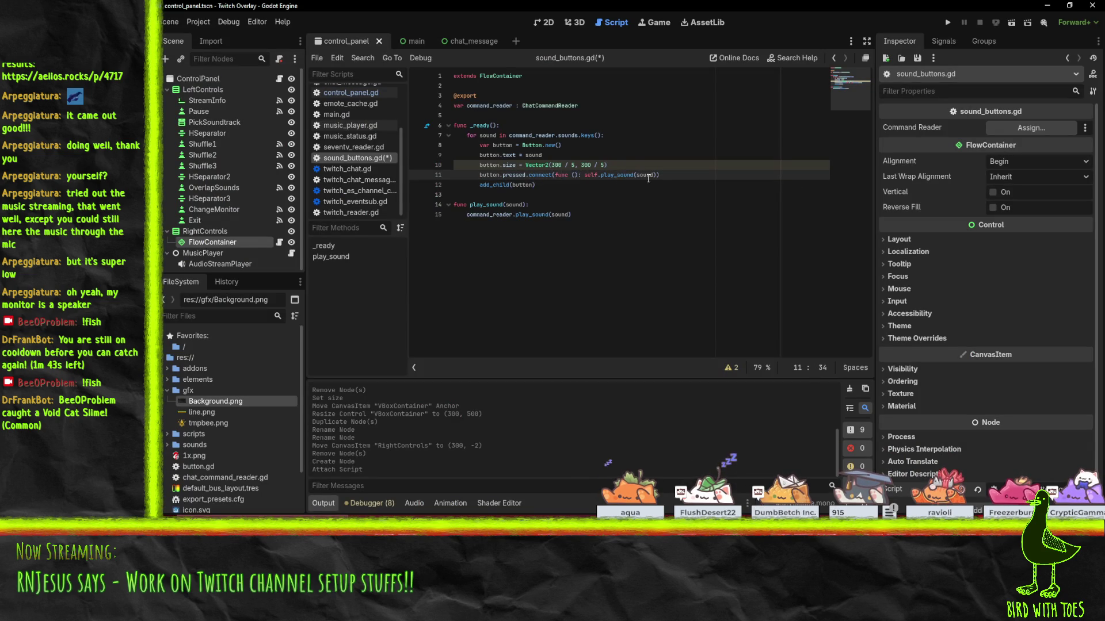
Review the play_sound definition and button setup lines, then save sound_buttons.gd
{"action": "left_click", "coordinate": [554, 207]}
{"action": "key", "text": "Down"}
{"action": "key", "text": "End"}
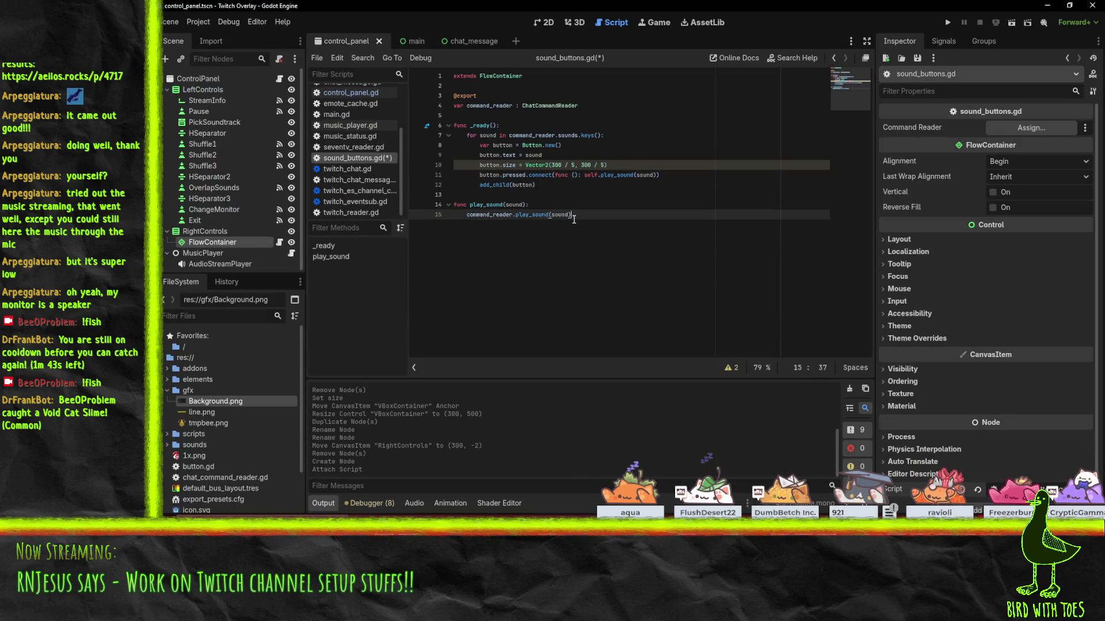
{"action": "left_click", "coordinate": [712, 194]}
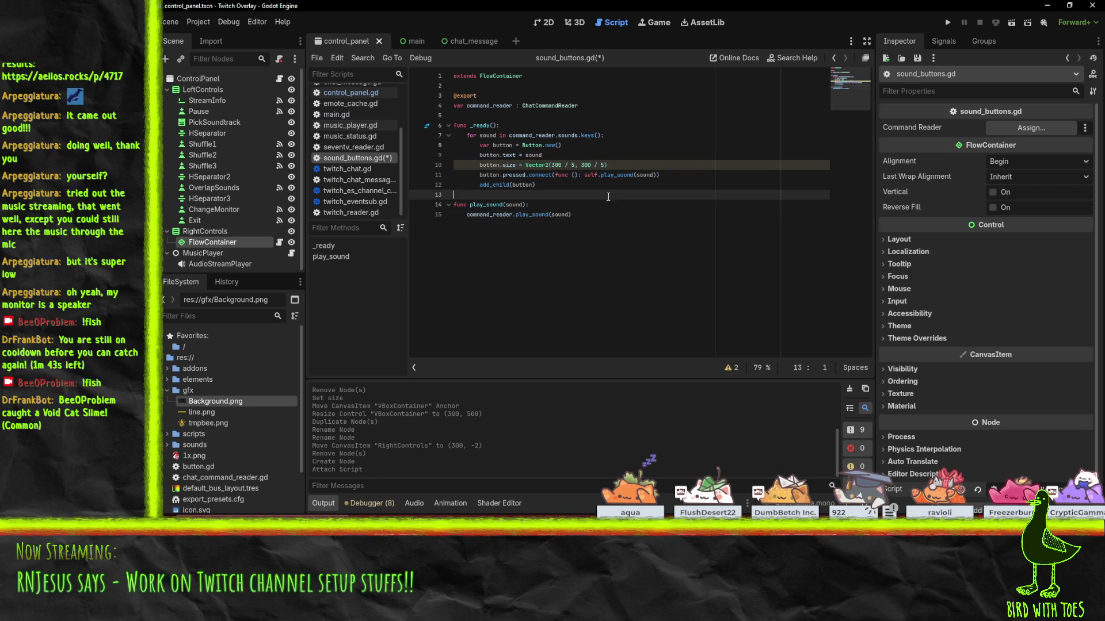
{"action": "key", "text": "Up"}
{"action": "key", "text": "Up"}
{"action": "key", "text": "Up"}
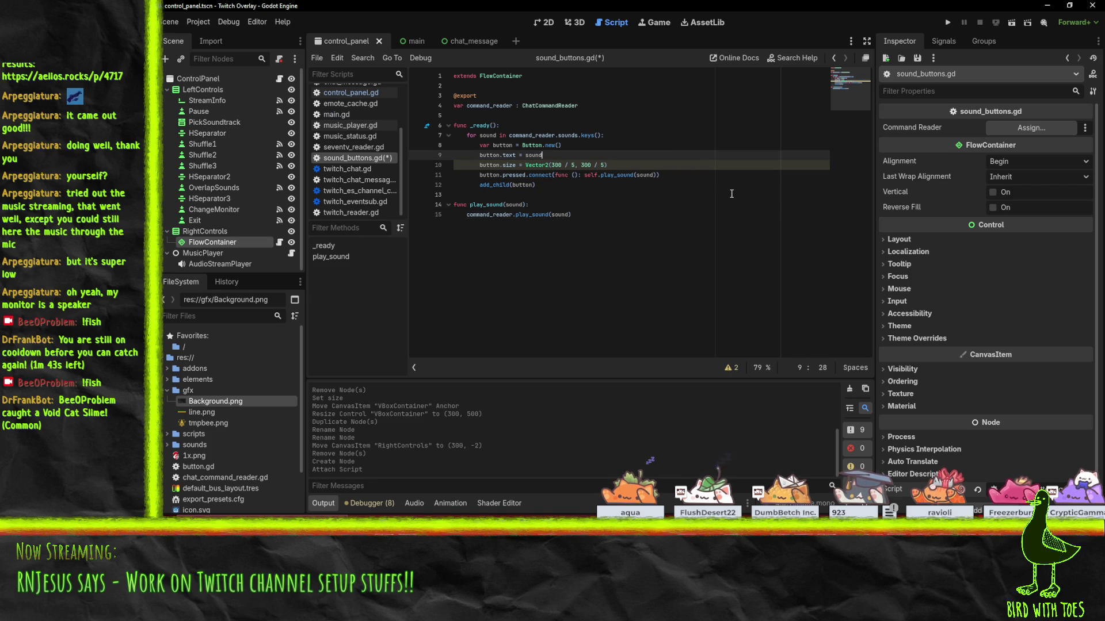
{"action": "key", "text": "ctrl+s"}
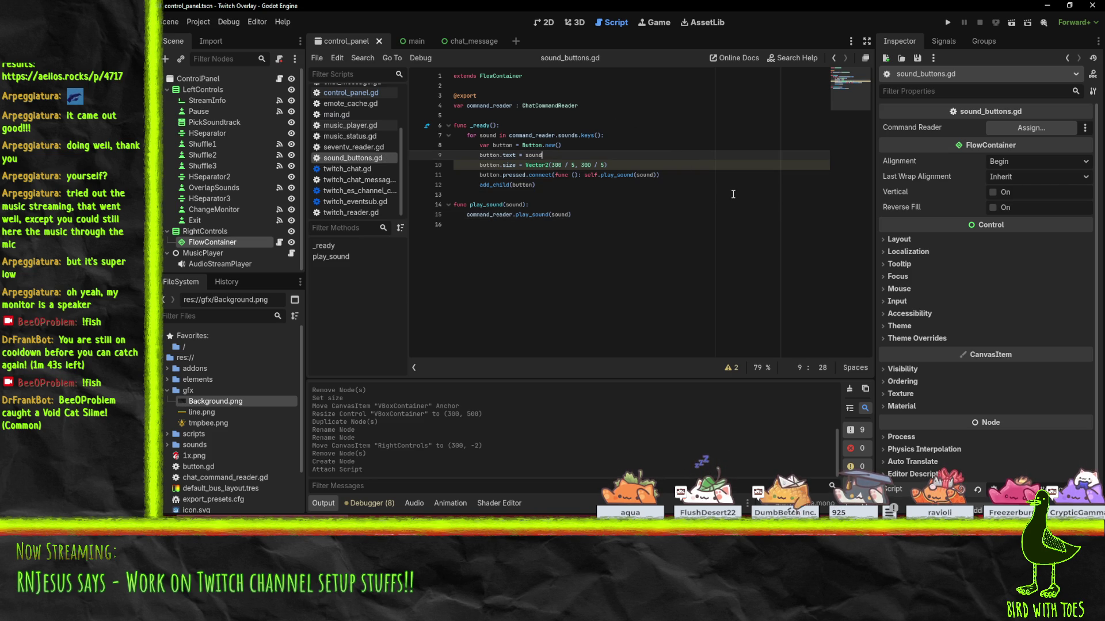
Run the project, stop it after the Nil 'sounds' error, and switch to the bot's command list
{"action": "left_click", "coordinate": [947, 23]}
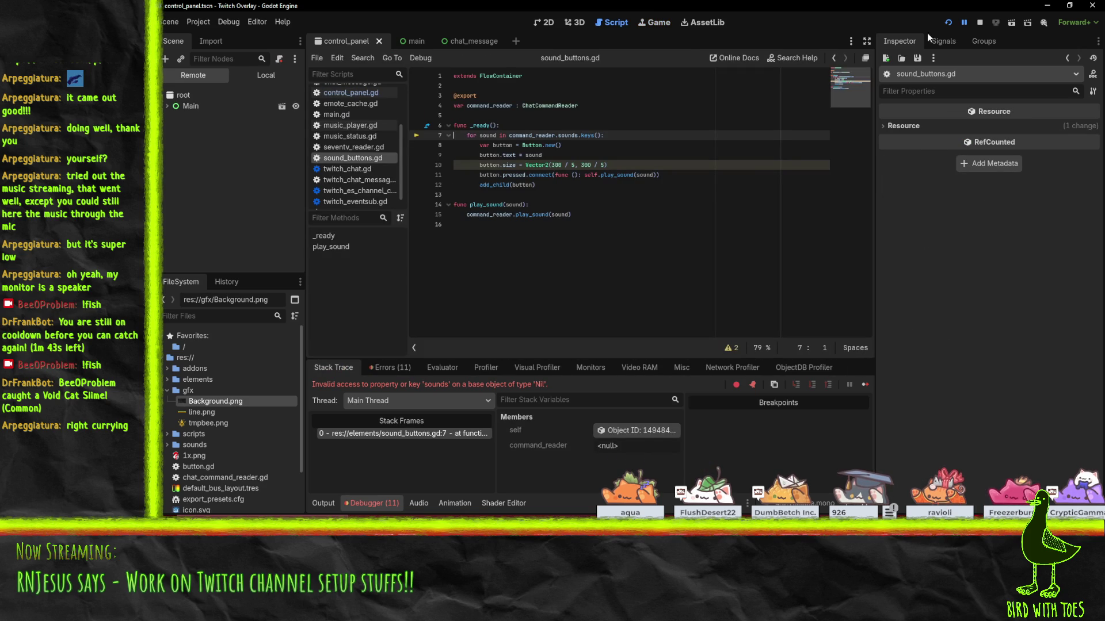
{"action": "left_click", "coordinate": [979, 22]}
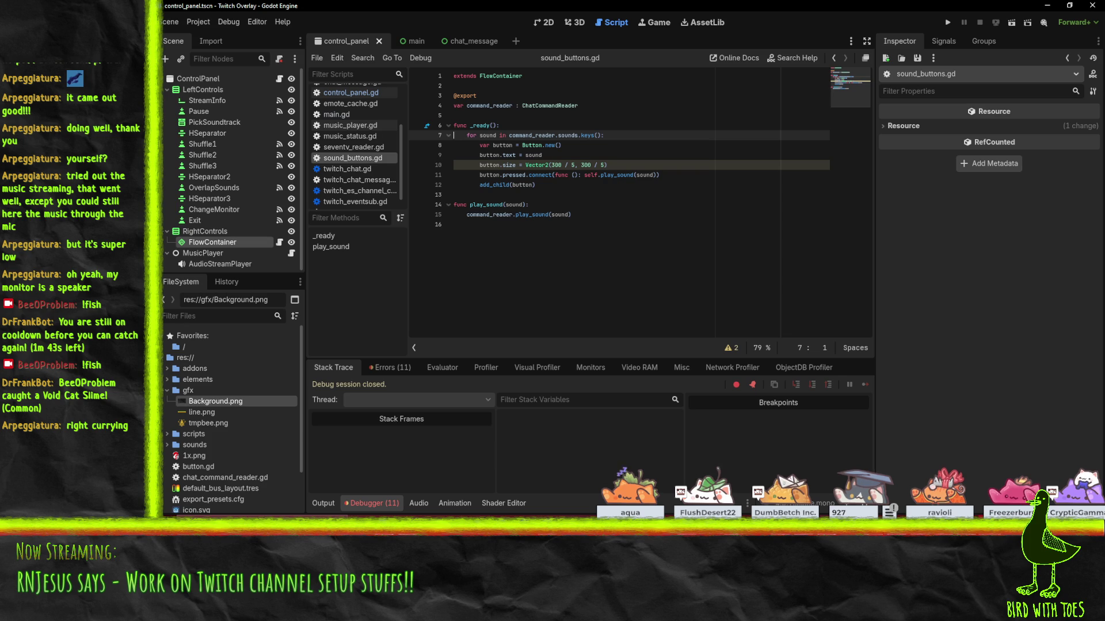
{"action": "key", "text": "alt+Tab"}
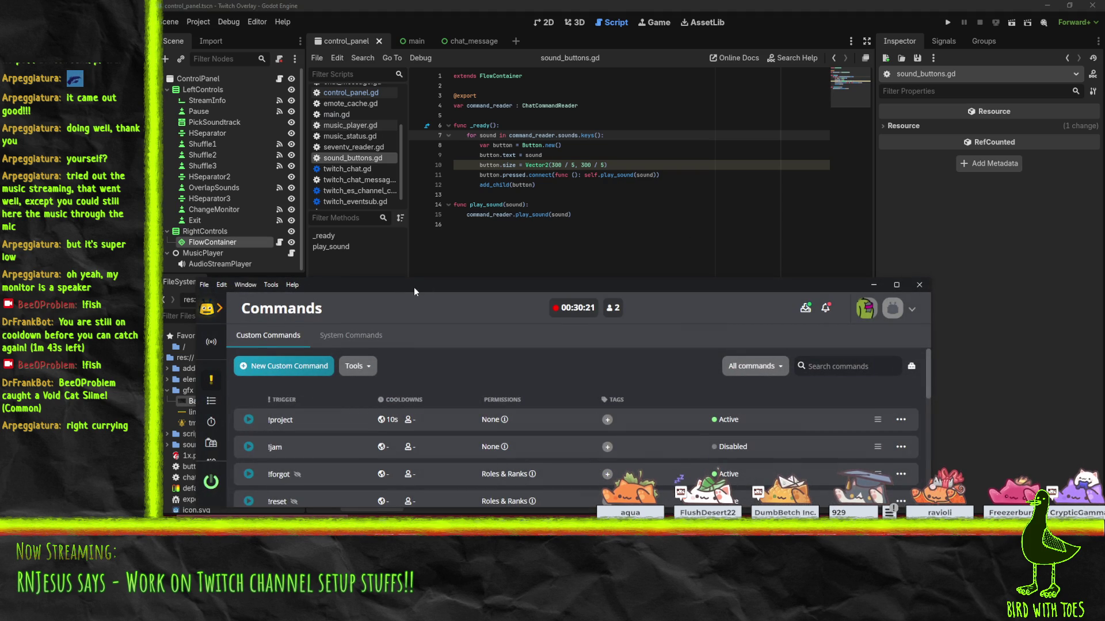
Move the Firebot Commands window off the debugger and test the !forgot command
{"action": "left_click_drag", "start_coordinate": [414, 294], "coordinate": [446, 129]}
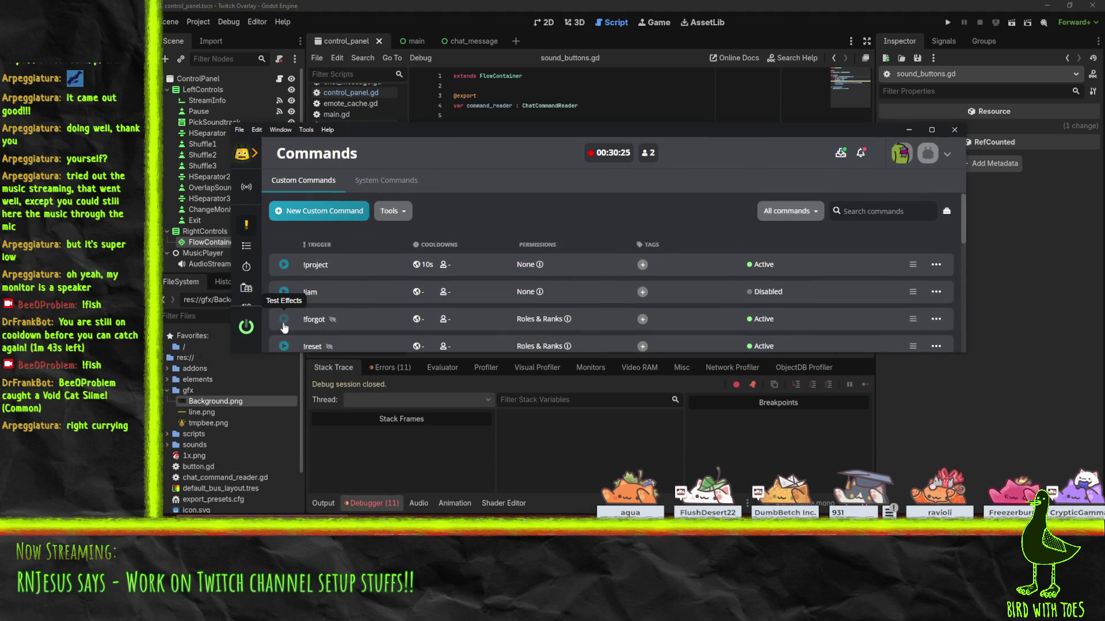
{"action": "left_click", "coordinate": [284, 319]}
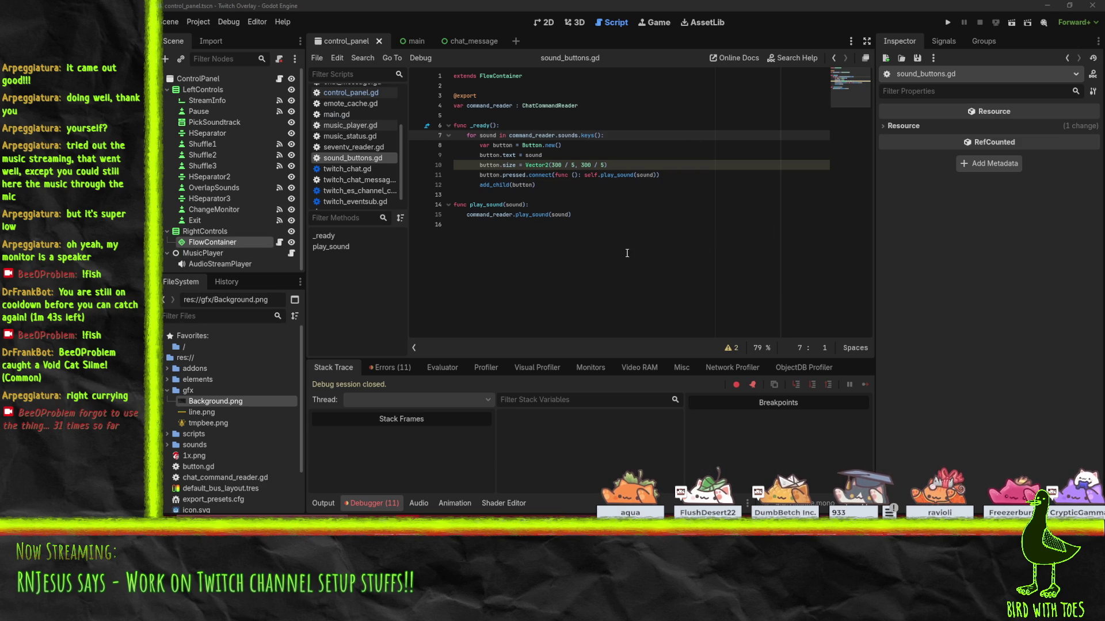
In the main scene, assign ChatCommandReader as the FlowContainer's Command Reader
{"action": "left_click", "coordinate": [544, 23]}
{"action": "left_click", "coordinate": [403, 41]}
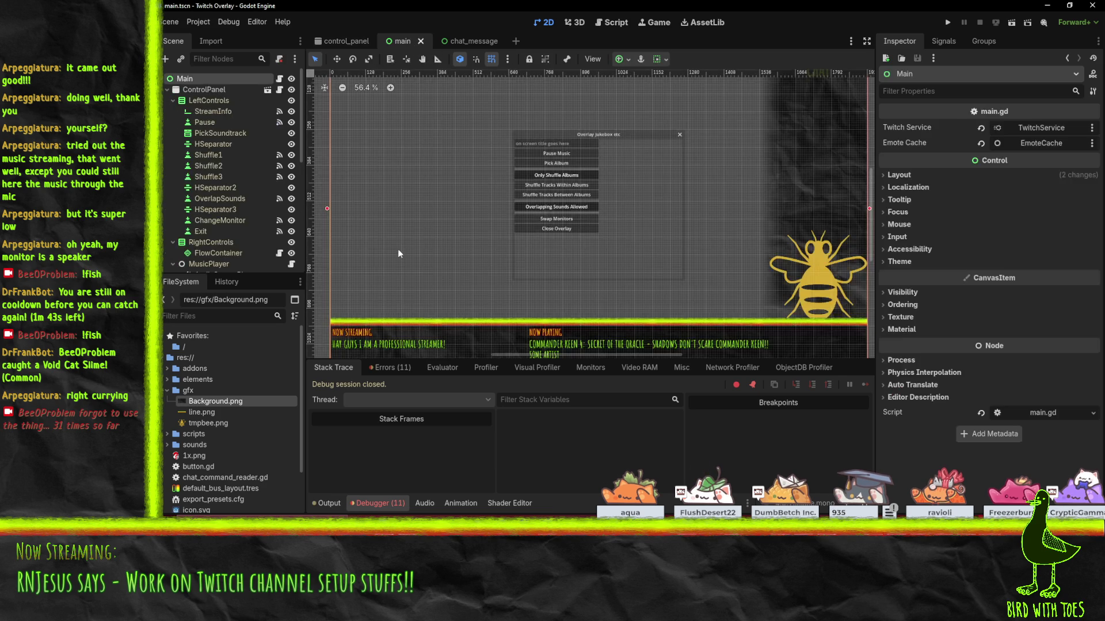
{"action": "left_click", "coordinate": [205, 89]}
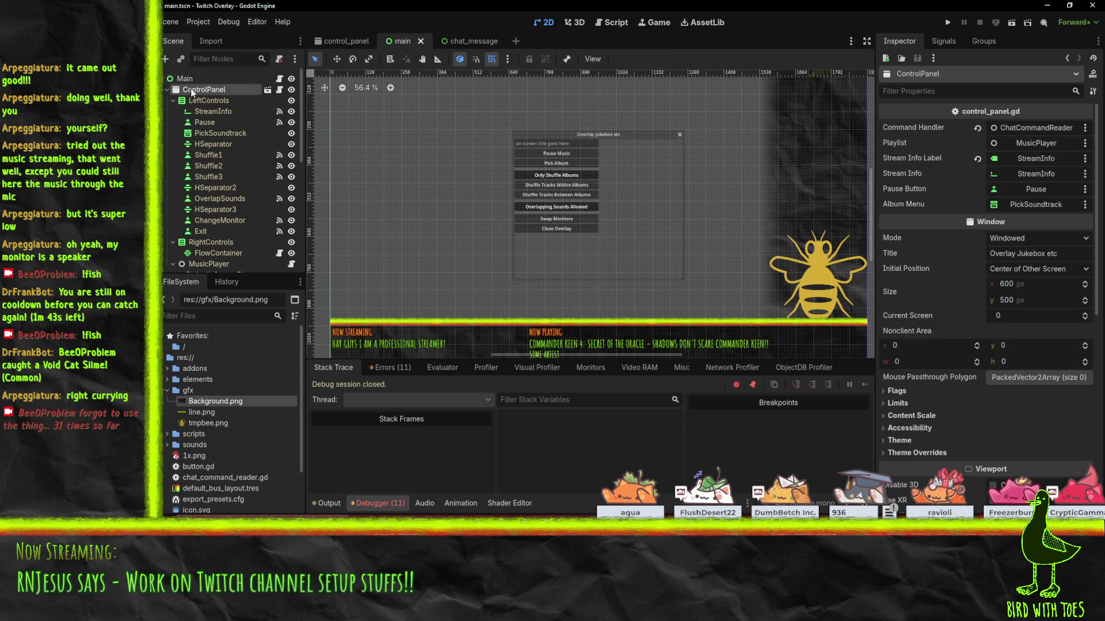
{"action": "scroll", "coordinate": [191, 151], "scroll_direction": "down", "scroll_amount": 3}
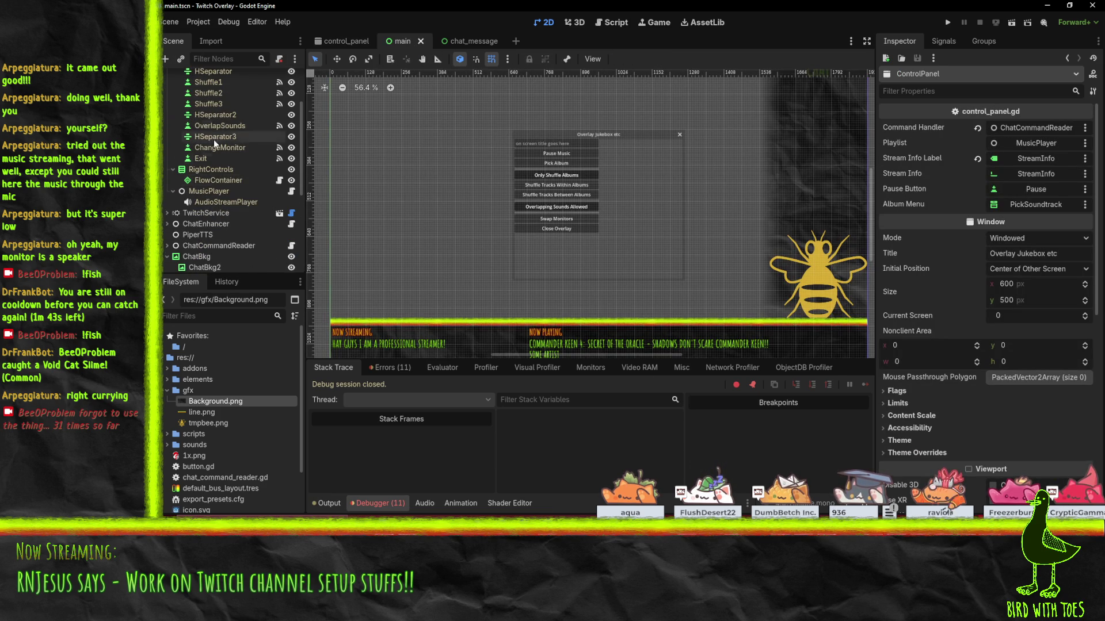
{"action": "left_click", "coordinate": [216, 179]}
{"action": "scroll", "coordinate": [205, 211], "scroll_direction": "down", "scroll_amount": 4}
{"action": "mouse_move", "coordinate": [199, 150]}
{"action": "left_mouse_down"}
{"action": "mouse_move", "coordinate": [365, 161]}
{"action": "mouse_move", "coordinate": [1029, 127]}
{"action": "left_mouse_up"}
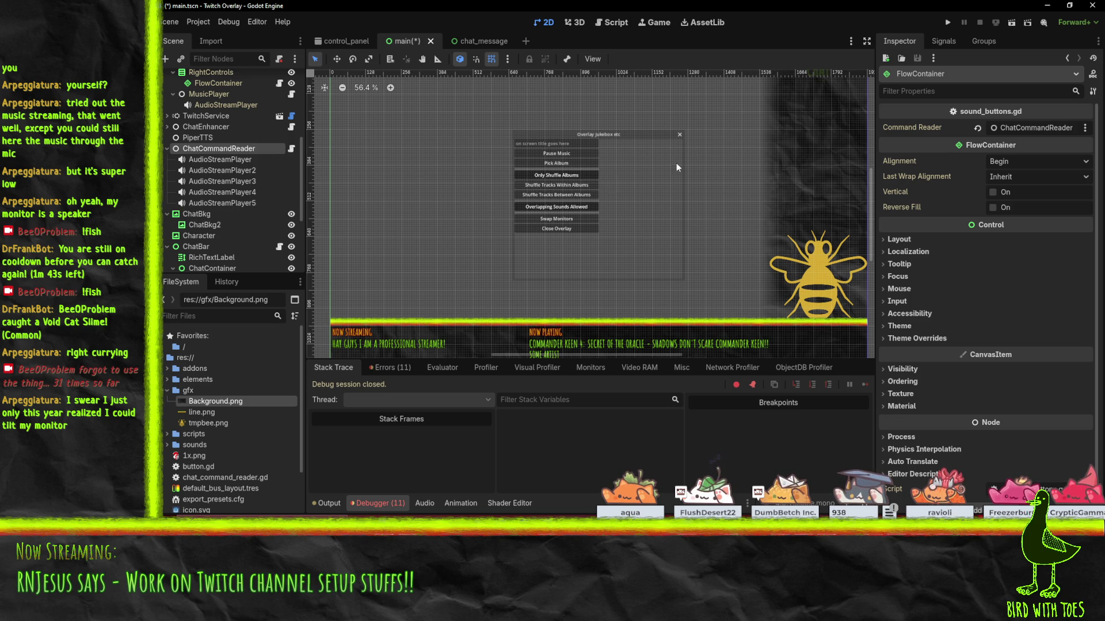
Save the main scene and run the project again
{"action": "left_click_drag", "start_coordinate": [645, 166], "coordinate": [642, 174]}
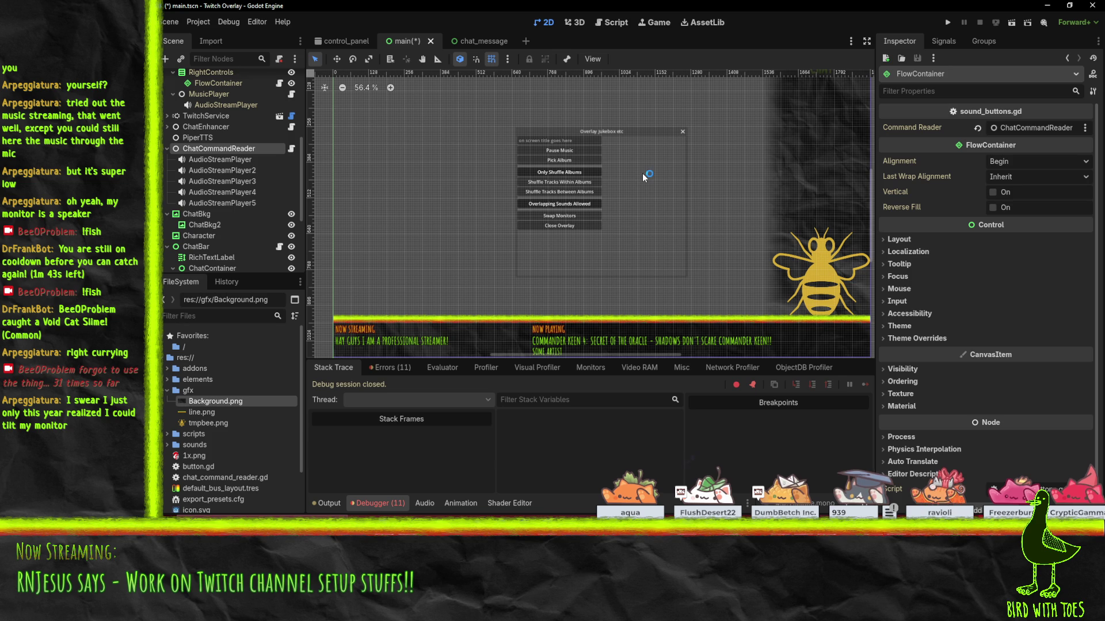
{"action": "key", "text": "ctrl+s"}
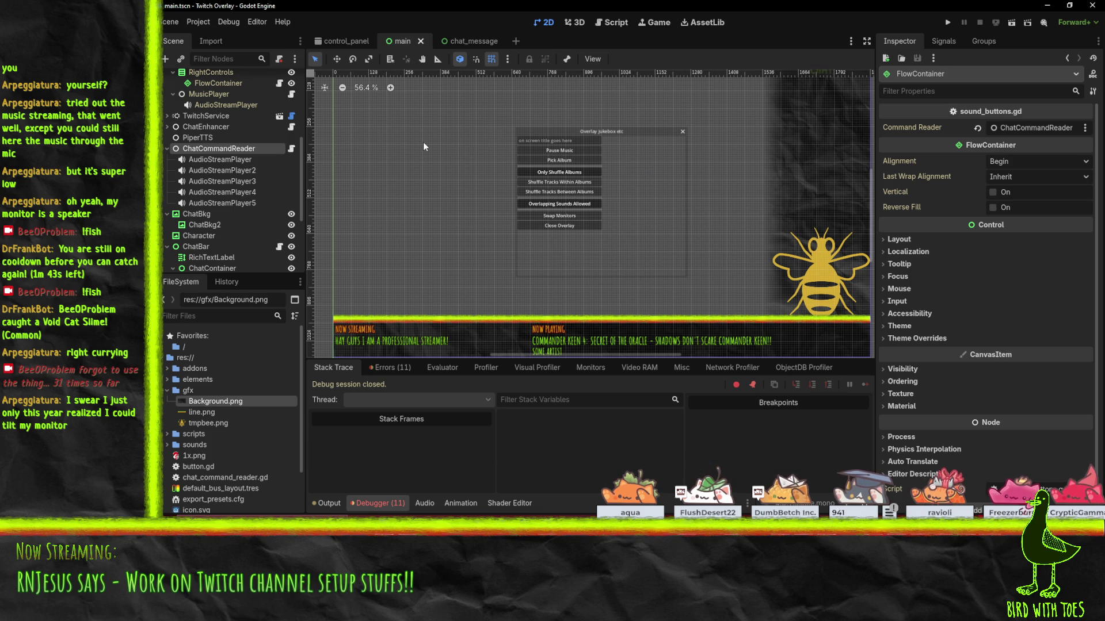
{"action": "scroll", "coordinate": [216, 143], "scroll_direction": "up", "scroll_amount": 5}
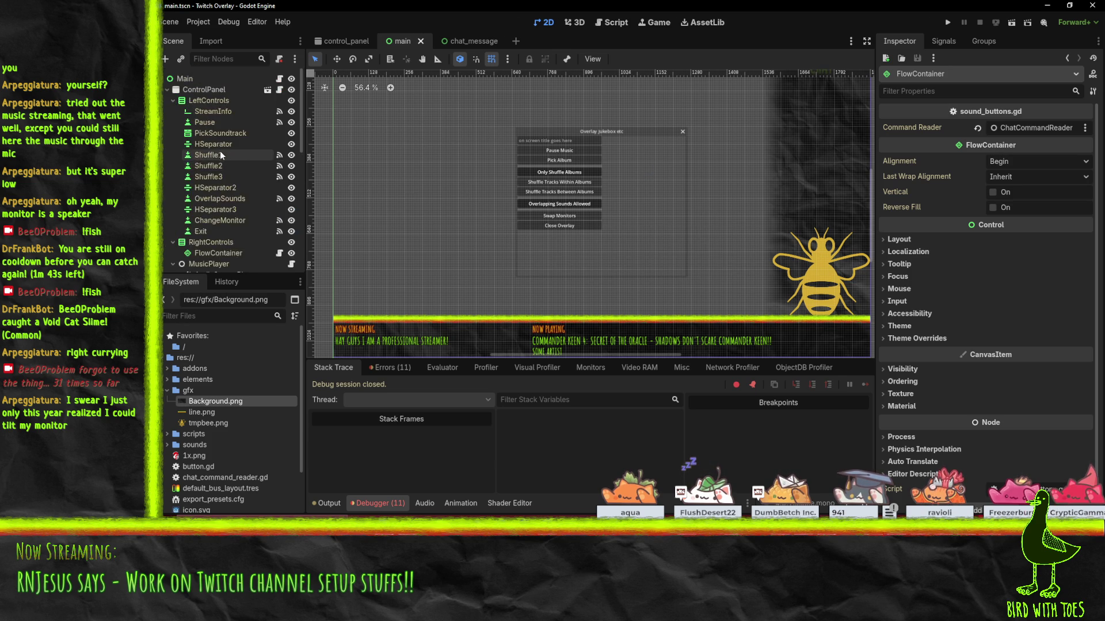
{"action": "left_click", "coordinate": [208, 92]}
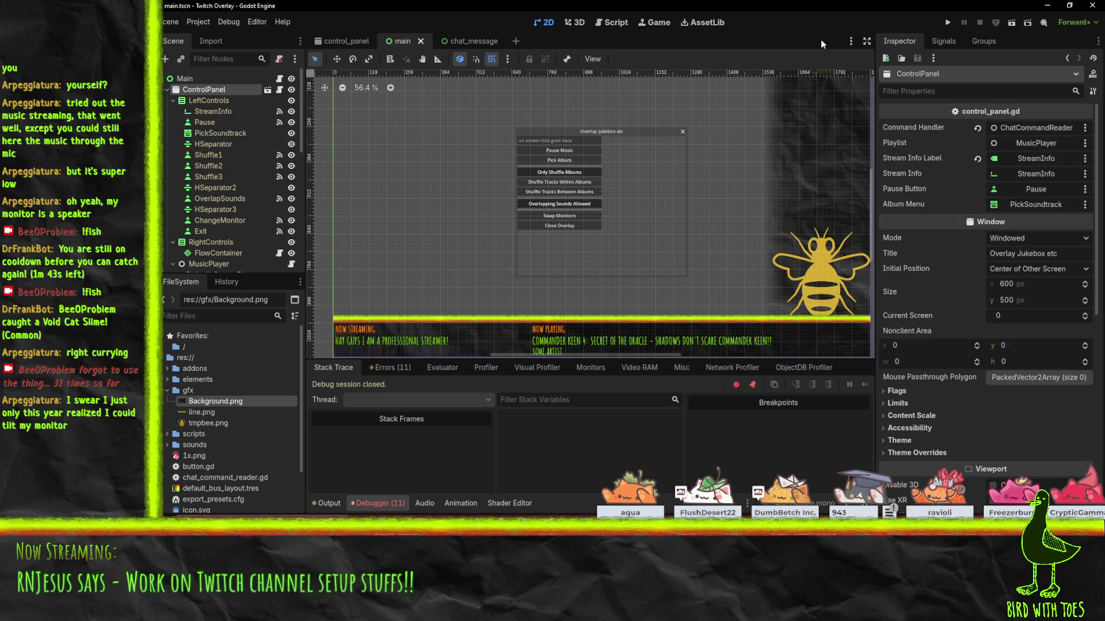
{"action": "left_click", "coordinate": [951, 20]}
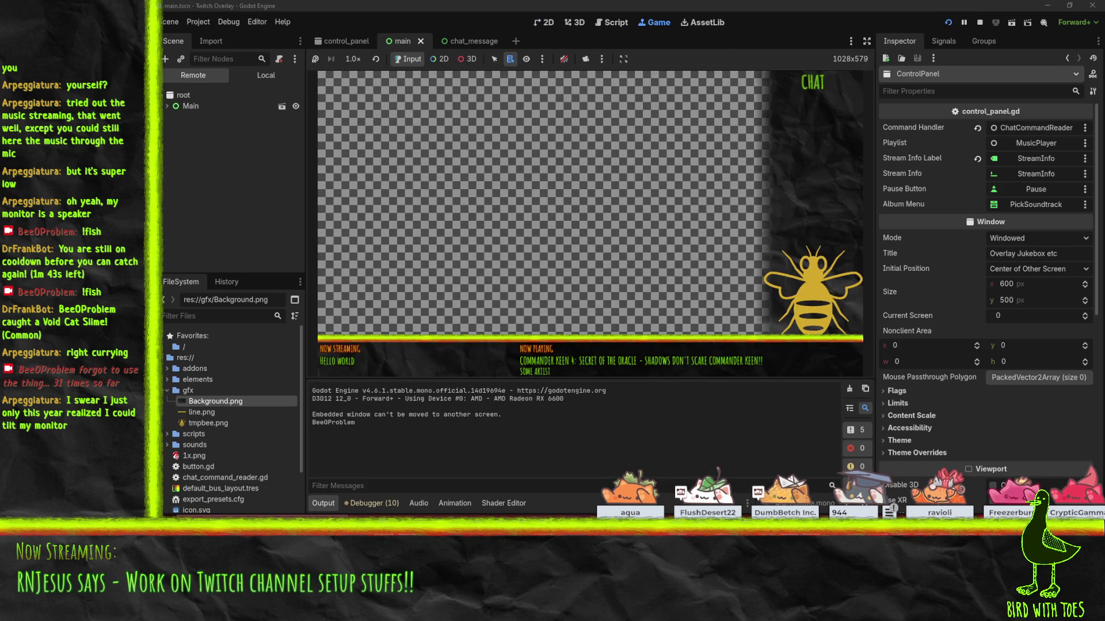
{"action": "left_click_drag", "start_coordinate": [520, 96], "coordinate": [463, 109]}
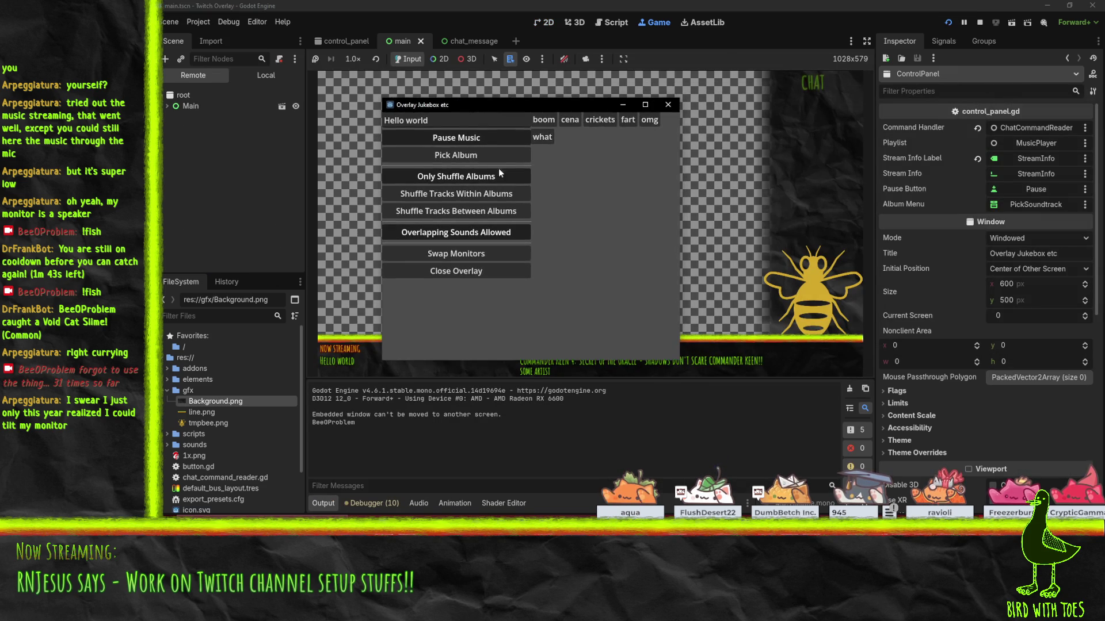
{"action": "left_click", "coordinate": [545, 122]}
{"action": "left_click", "coordinate": [546, 122]}
{"action": "left_click", "coordinate": [549, 124]}
{"action": "left_click", "coordinate": [388, 502]}
{"action": "left_click", "coordinate": [413, 367]}
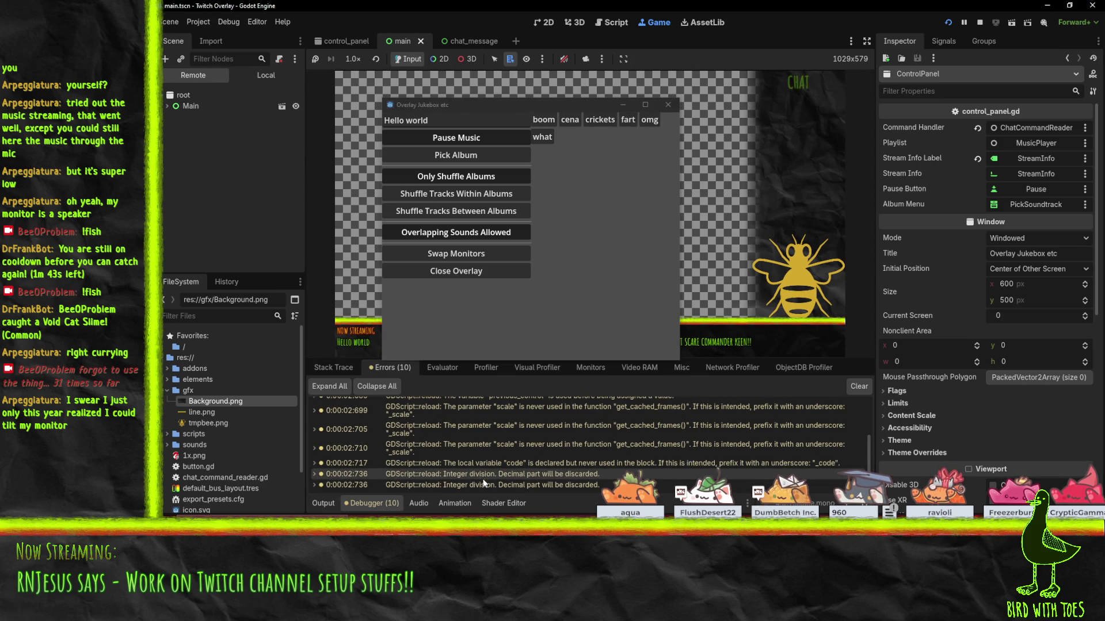
{"action": "left_click", "coordinate": [457, 39]}
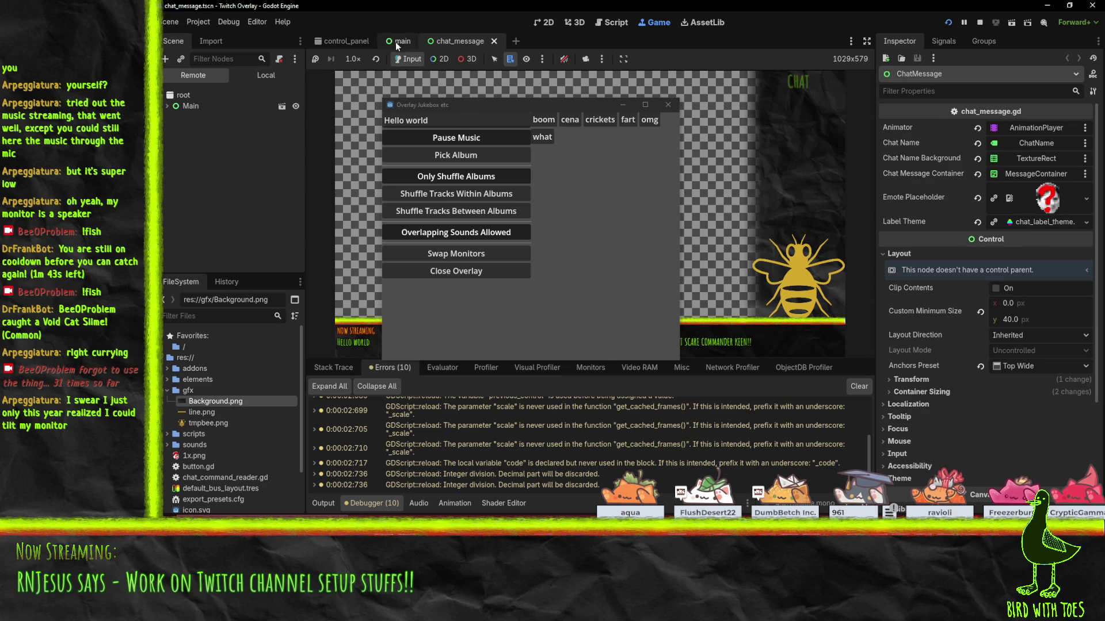
{"action": "left_click", "coordinate": [357, 40]}
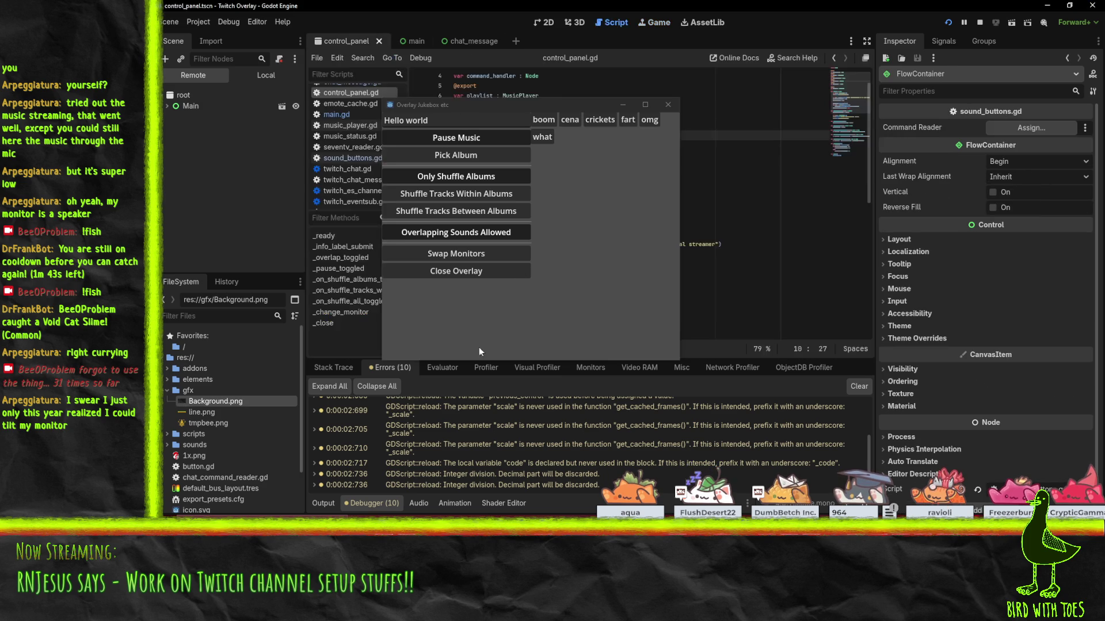
{"action": "left_click", "coordinate": [451, 112]}
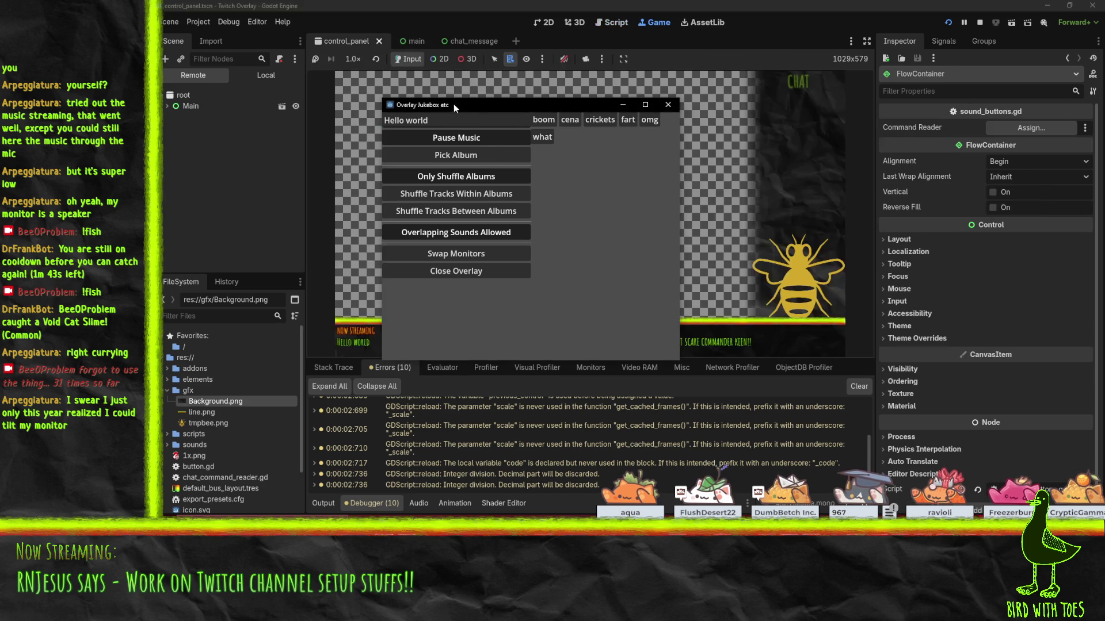
{"action": "left_click", "coordinate": [613, 22]}
{"action": "left_click", "coordinate": [526, 107]}
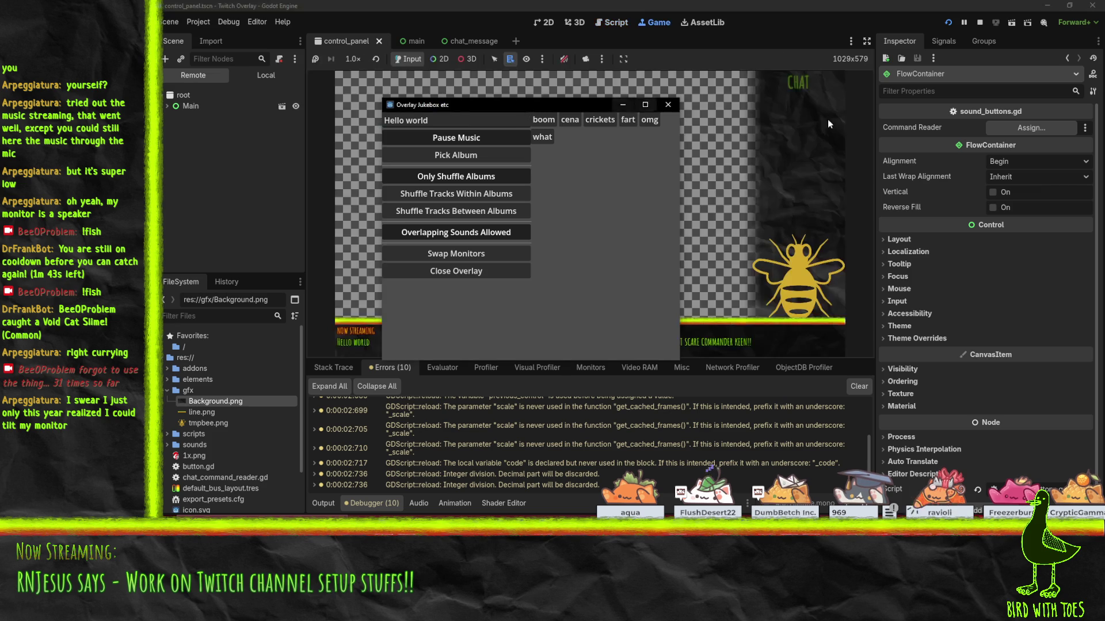
{"action": "left_click", "coordinate": [608, 24]}
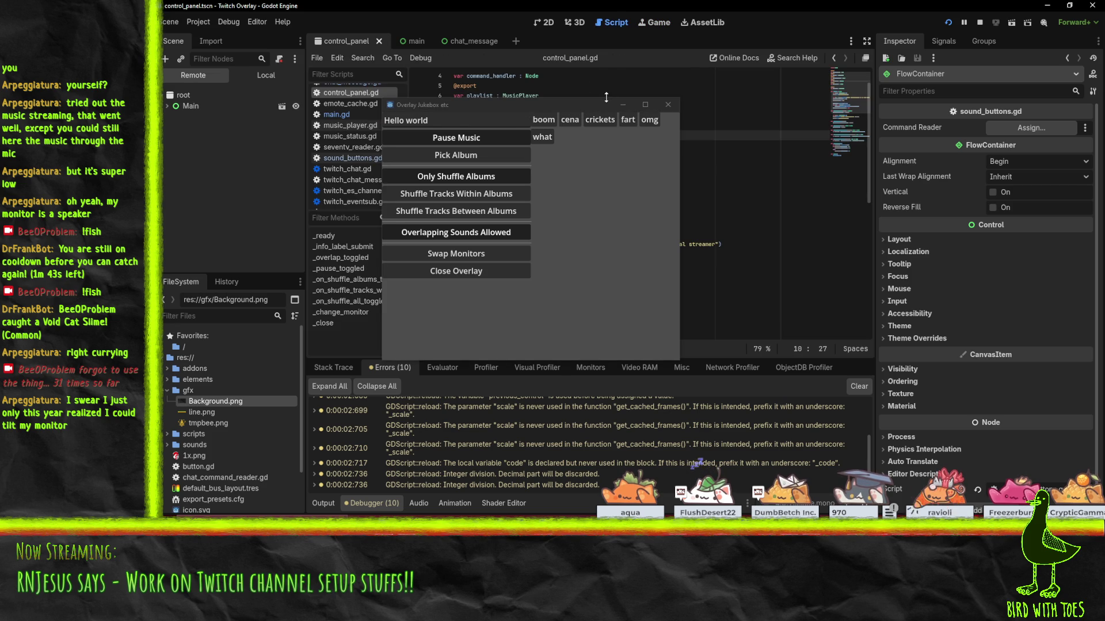
{"action": "left_click", "coordinate": [565, 105]}
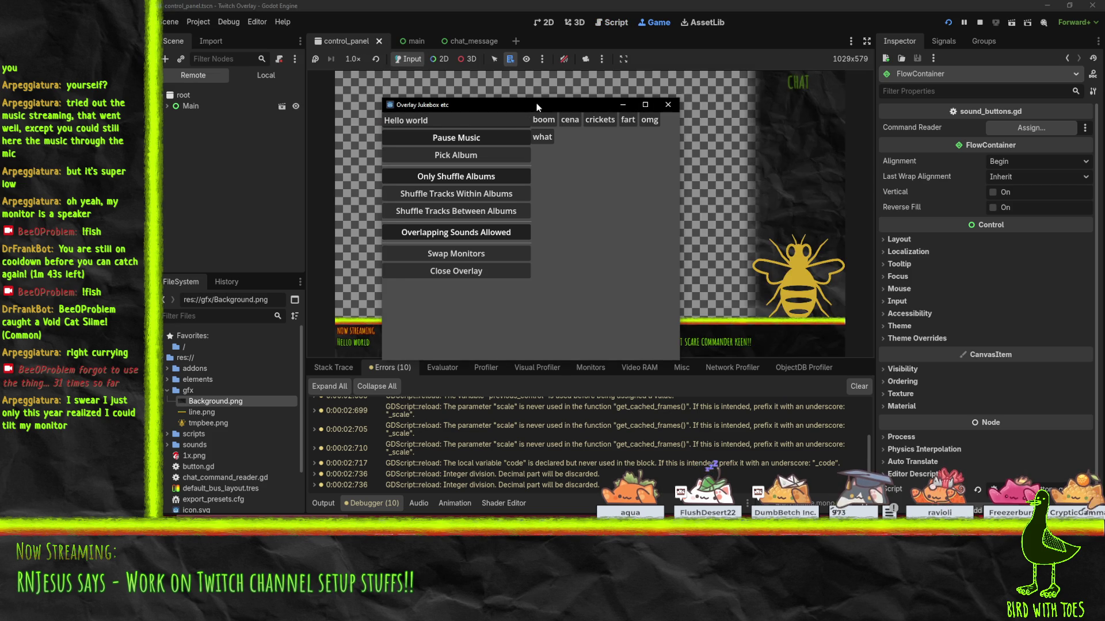
{"action": "left_click", "coordinate": [474, 12]}
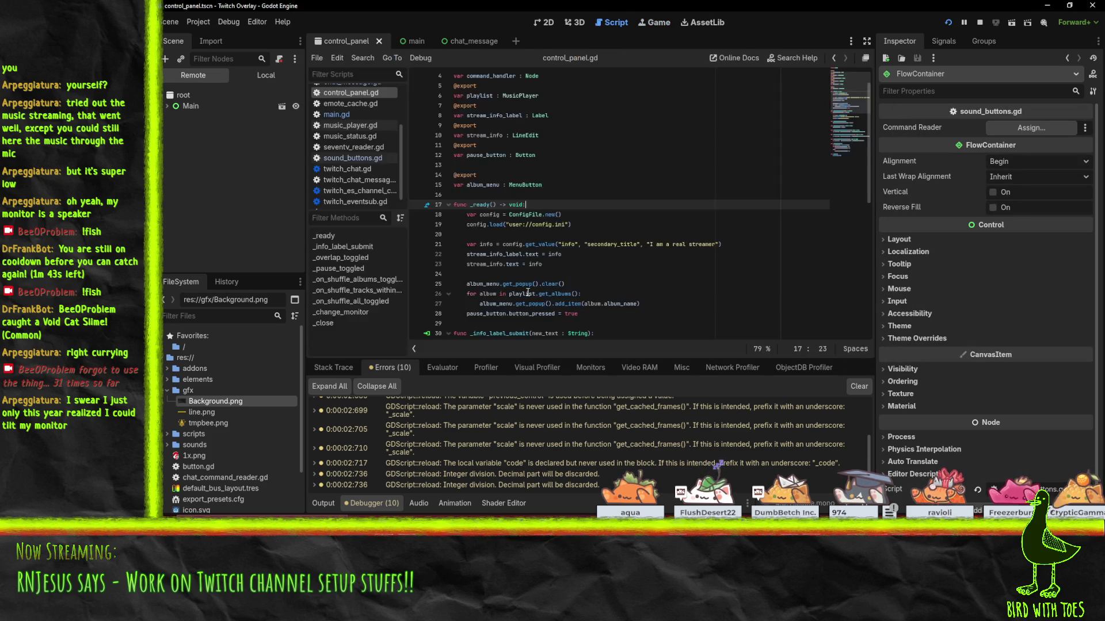
Open sound_buttons.gd and inspect the 'sound' value at the line 15 breakpoint
{"action": "scroll", "coordinate": [569, 260], "scroll_direction": "down", "scroll_amount": 3}
{"action": "scroll", "coordinate": [466, 114], "scroll_direction": "up", "scroll_amount": 5}
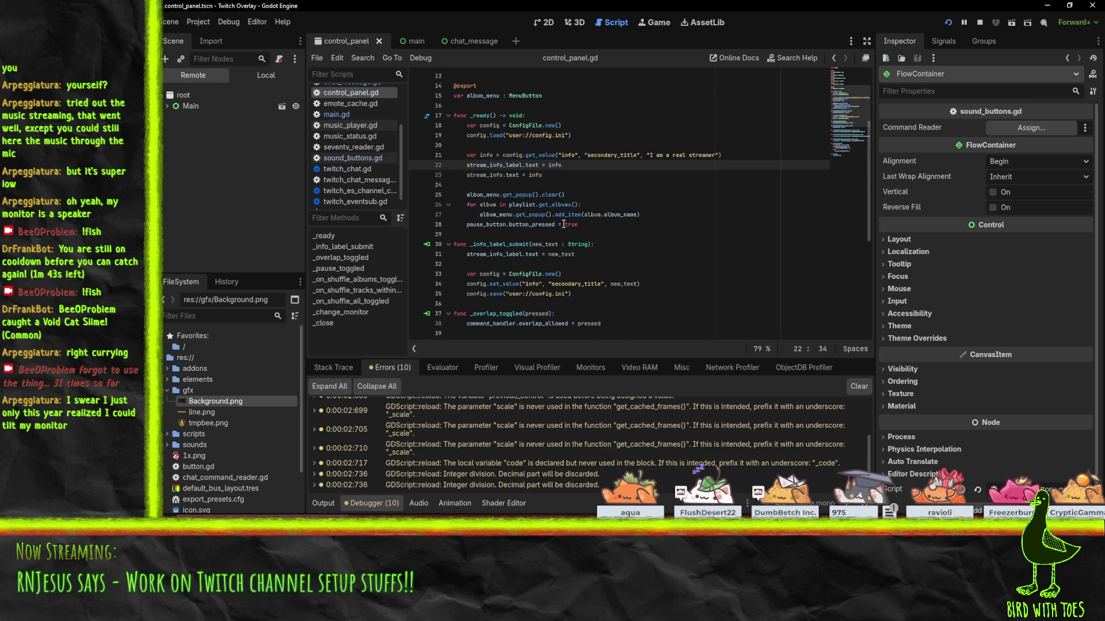
{"action": "left_click", "coordinate": [352, 158]}
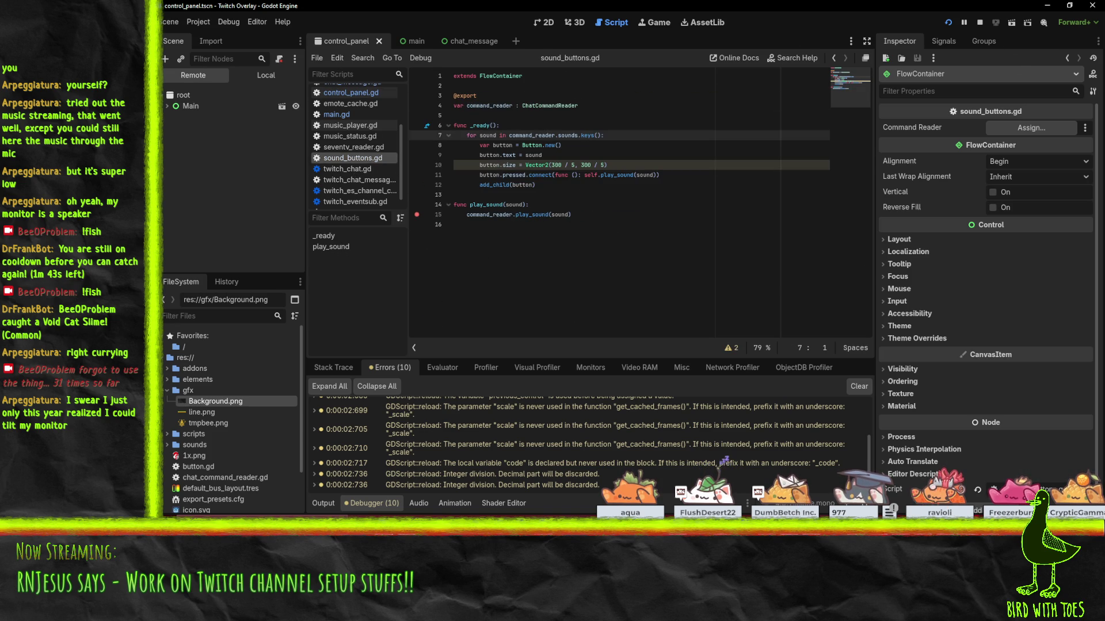
{"action": "key", "text": "ctrl+F4"}
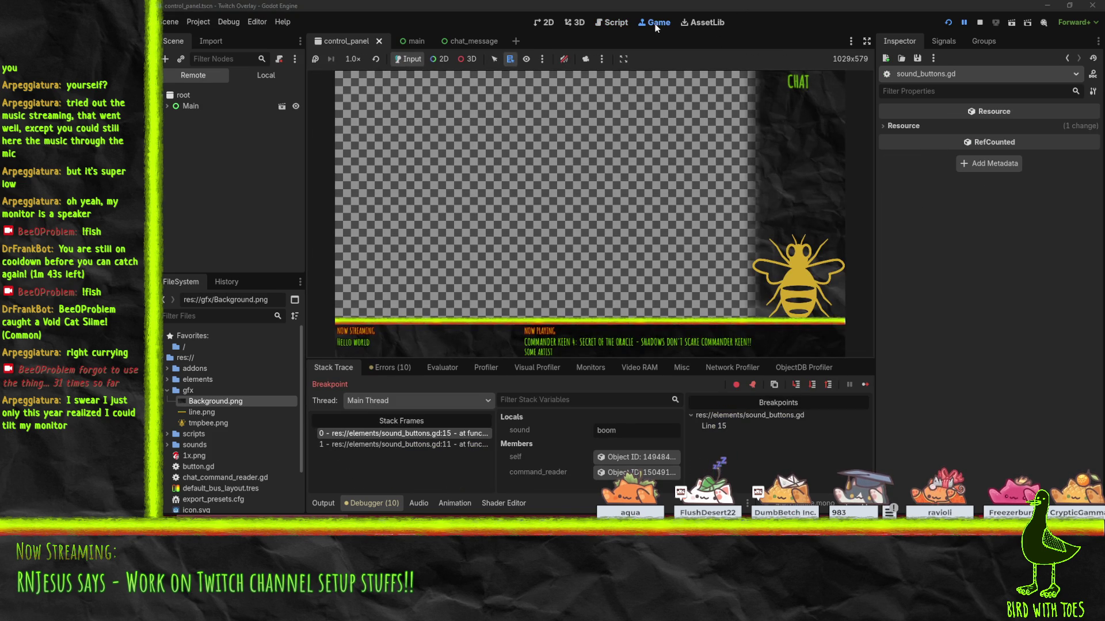
{"action": "key", "text": "ctrl+F2"}
{"action": "key", "text": "ctrl+F3"}
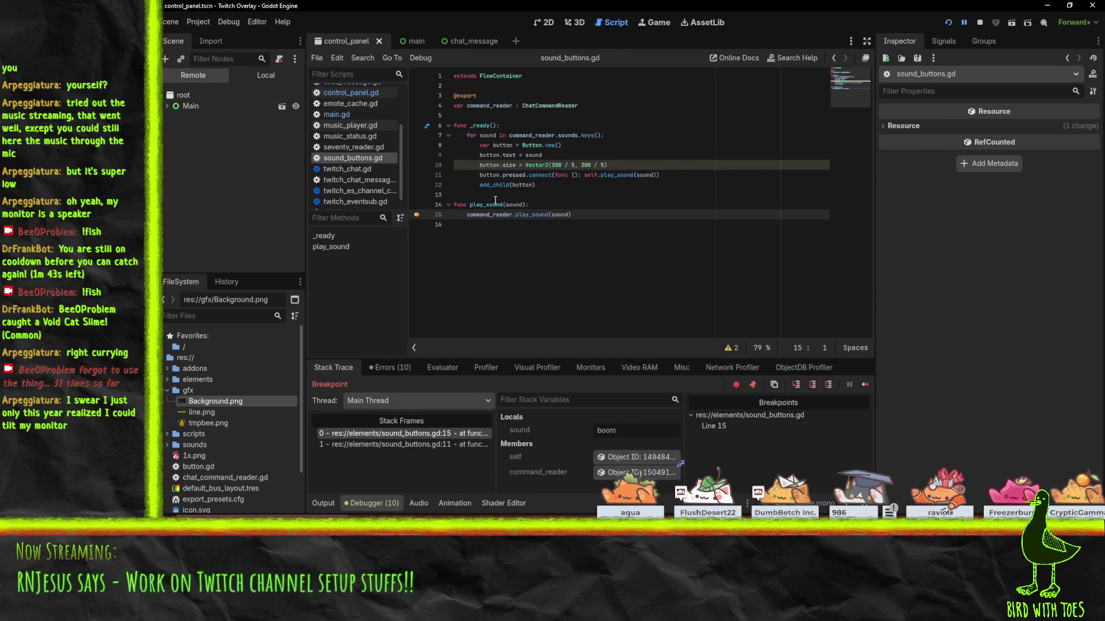
{"action": "mouse_move", "coordinate": [558, 214]}
Step into play_sound in chat_command_reader.gd, inspect sound_players, and stop debugging
{"action": "left_click", "coordinate": [793, 389]}
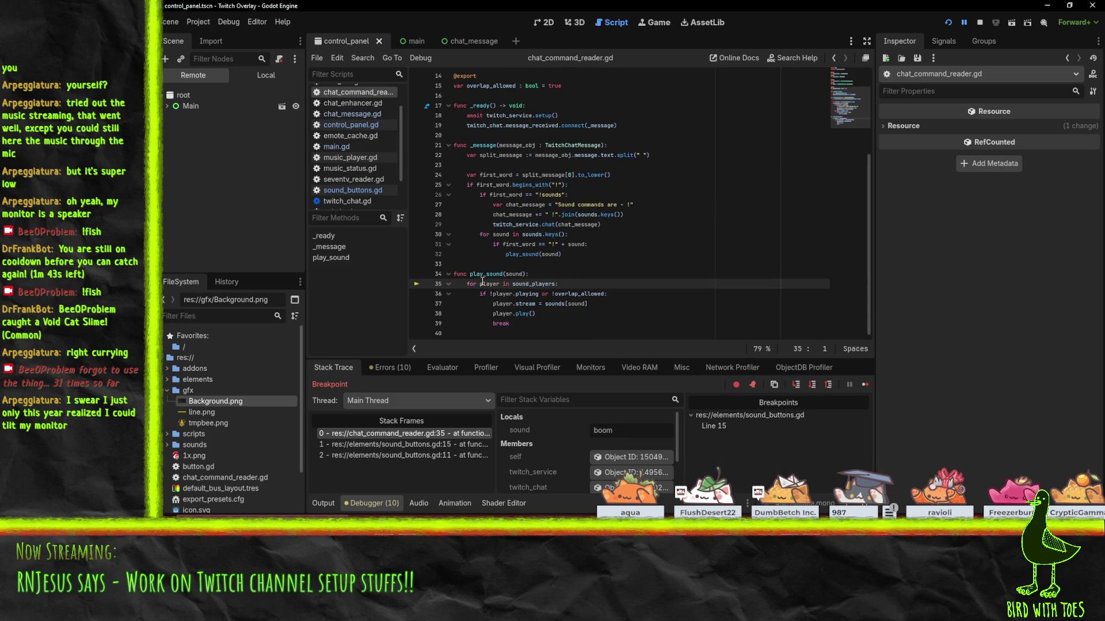
{"action": "mouse_move", "coordinate": [524, 284]}
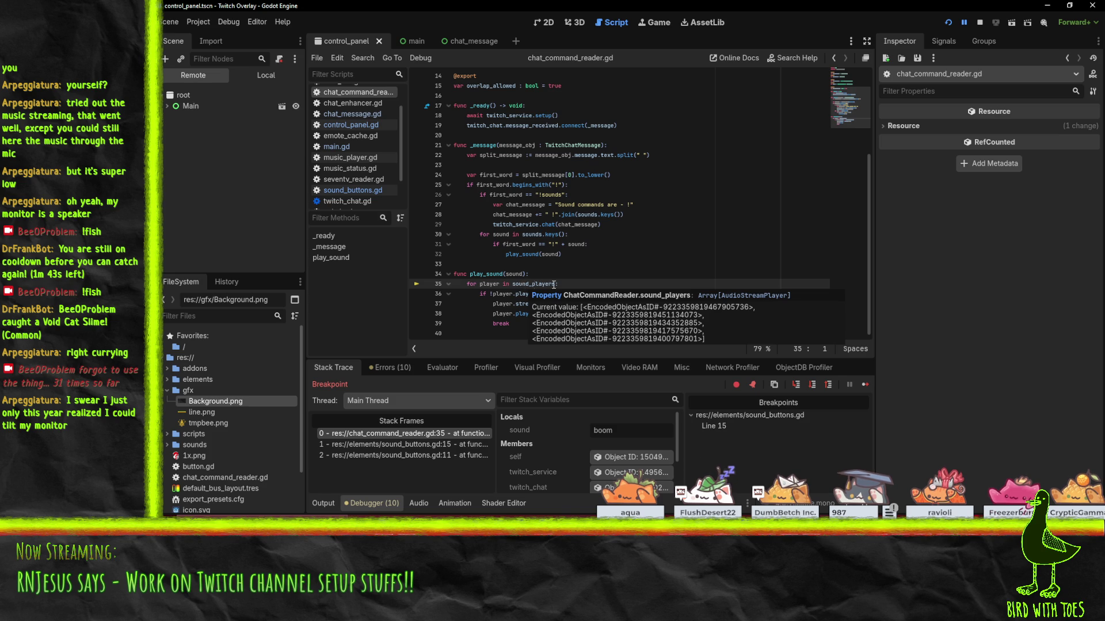
{"action": "left_click", "coordinate": [983, 23]}
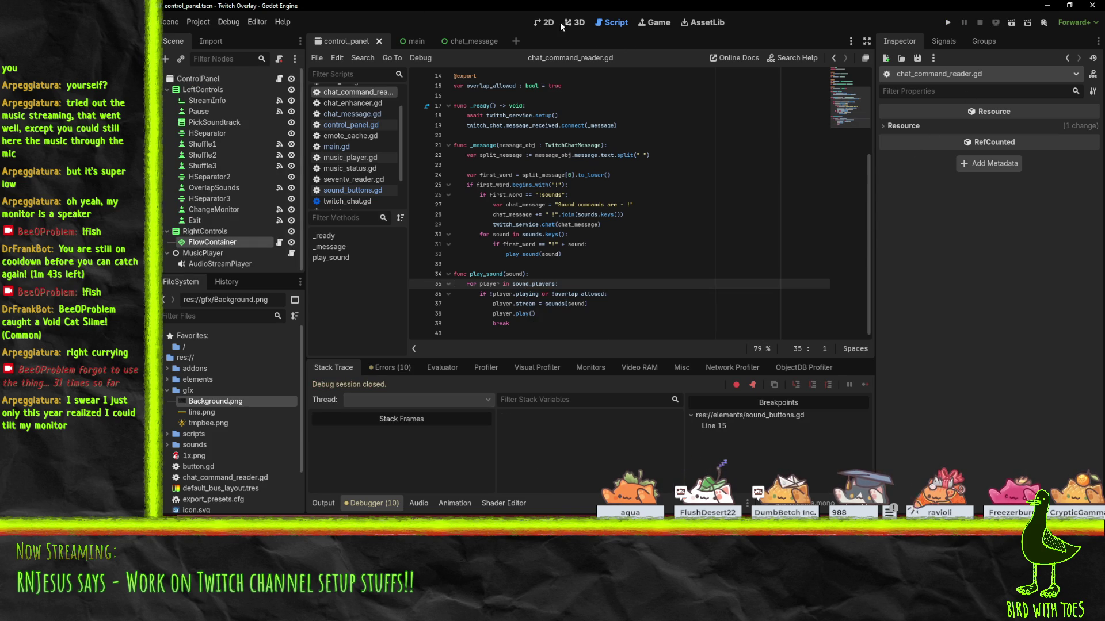
Run the project, remove the line 15 breakpoint, and resume the paused game
{"action": "left_click", "coordinate": [654, 22]}
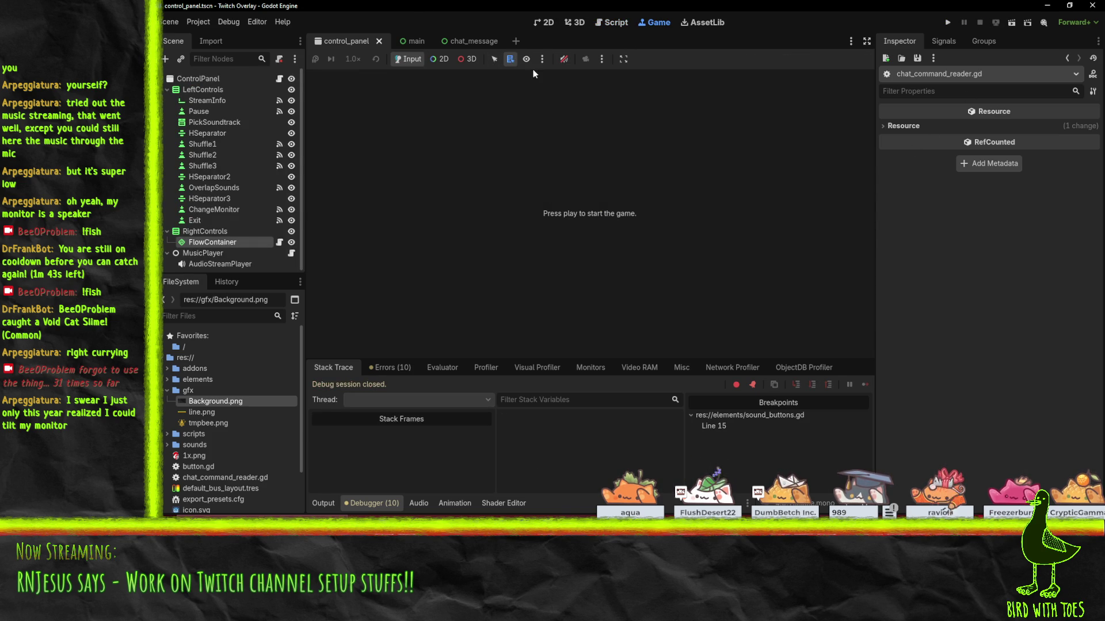
{"action": "left_click", "coordinate": [947, 22]}
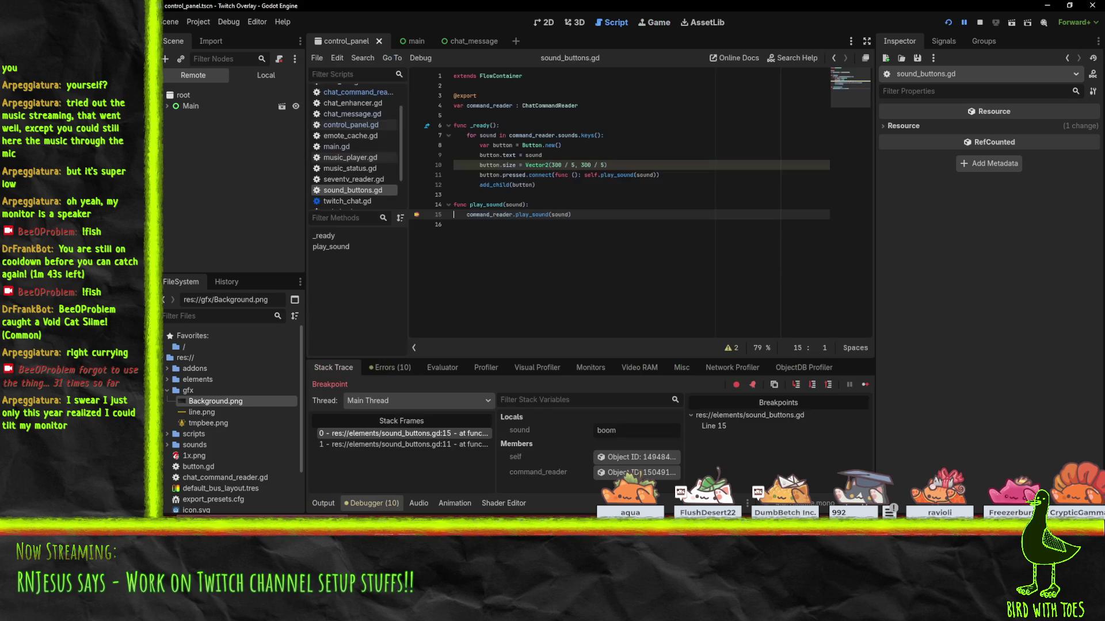
{"action": "left_click", "coordinate": [416, 214]}
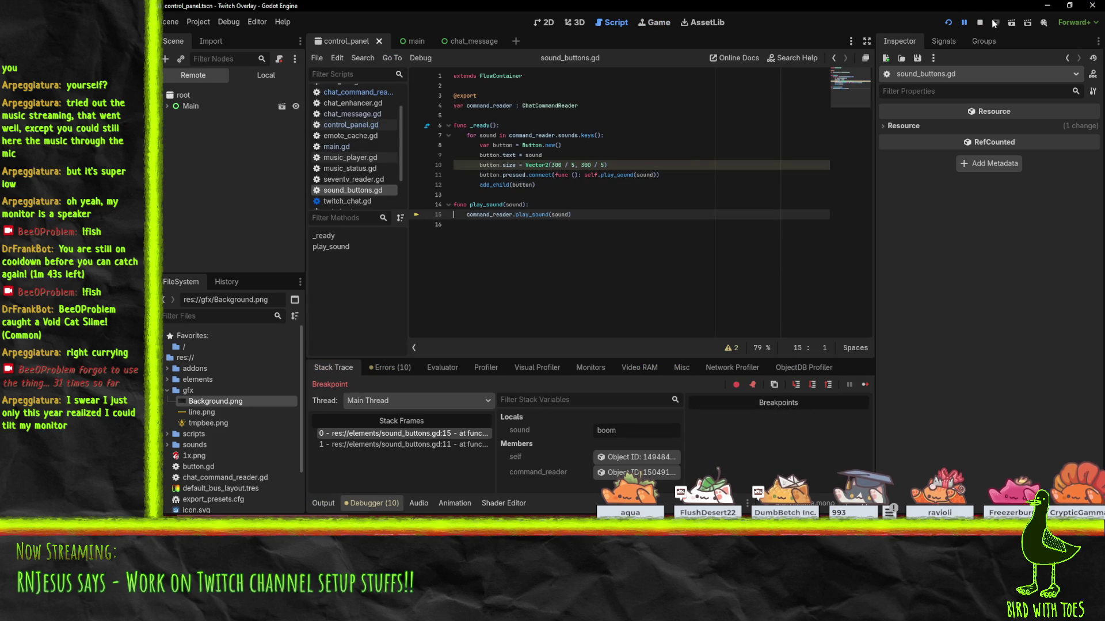
{"action": "left_click", "coordinate": [964, 23]}
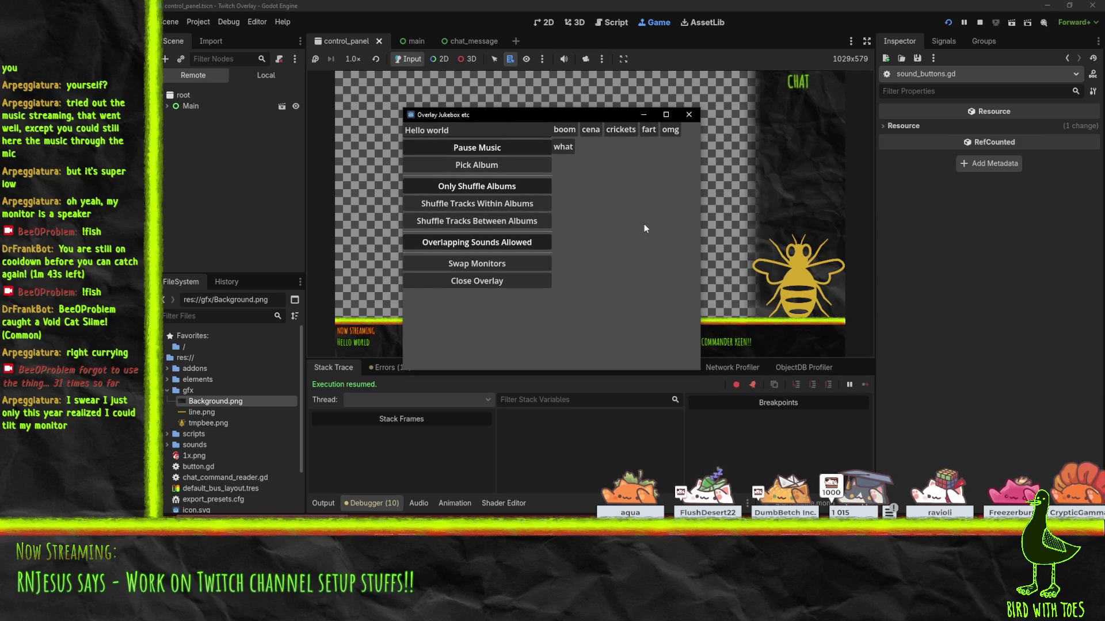
Check the sound buttons in the Game view, then close the Overlay Jukebox window
{"action": "left_click", "coordinate": [572, 130]}
{"action": "left_click", "coordinate": [690, 116]}
{"action": "left_click", "coordinate": [466, 281]}
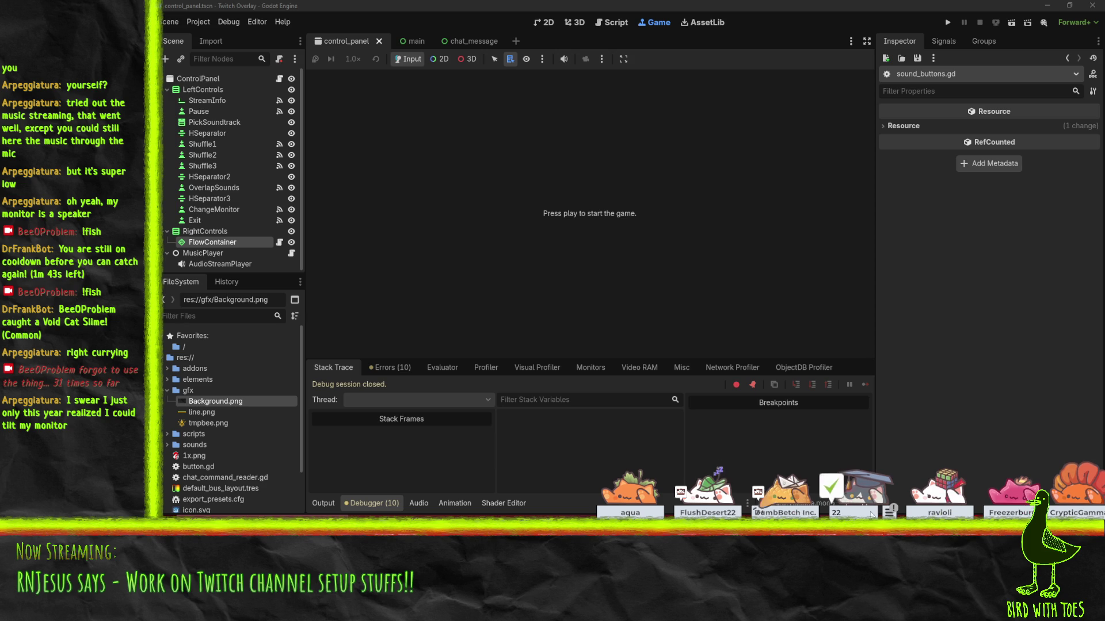
Change line 10 of sound_buttons.gd to set button.custom_minimum_size, save, and run the project
{"action": "key", "text": "ctrl+F3"}
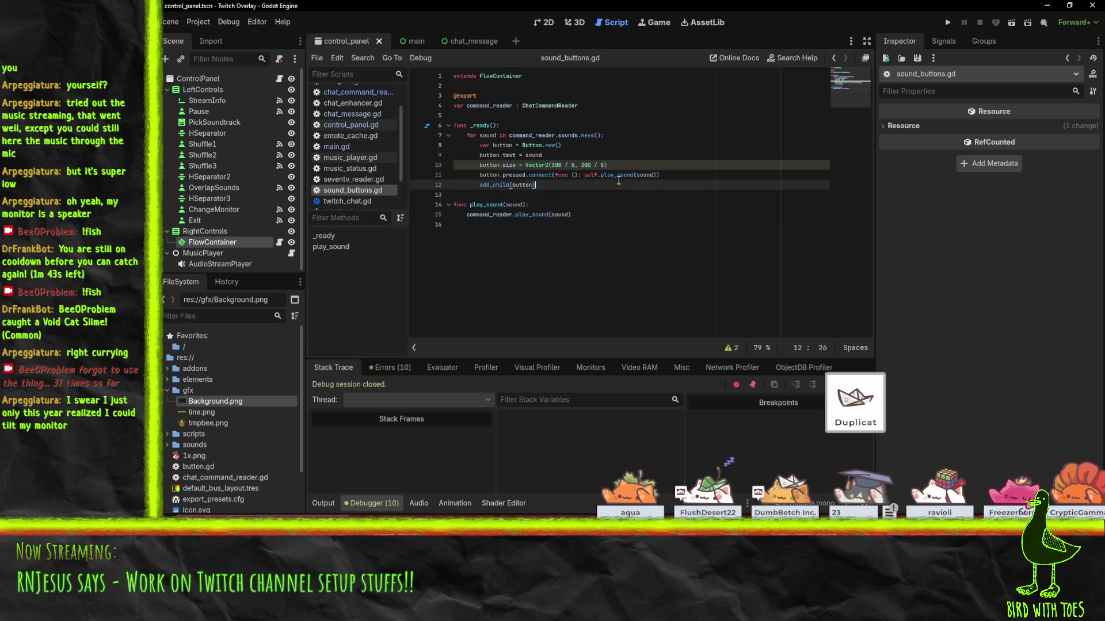
{"action": "double_click", "coordinate": [508, 165]}
{"action": "type", "text": "min"}
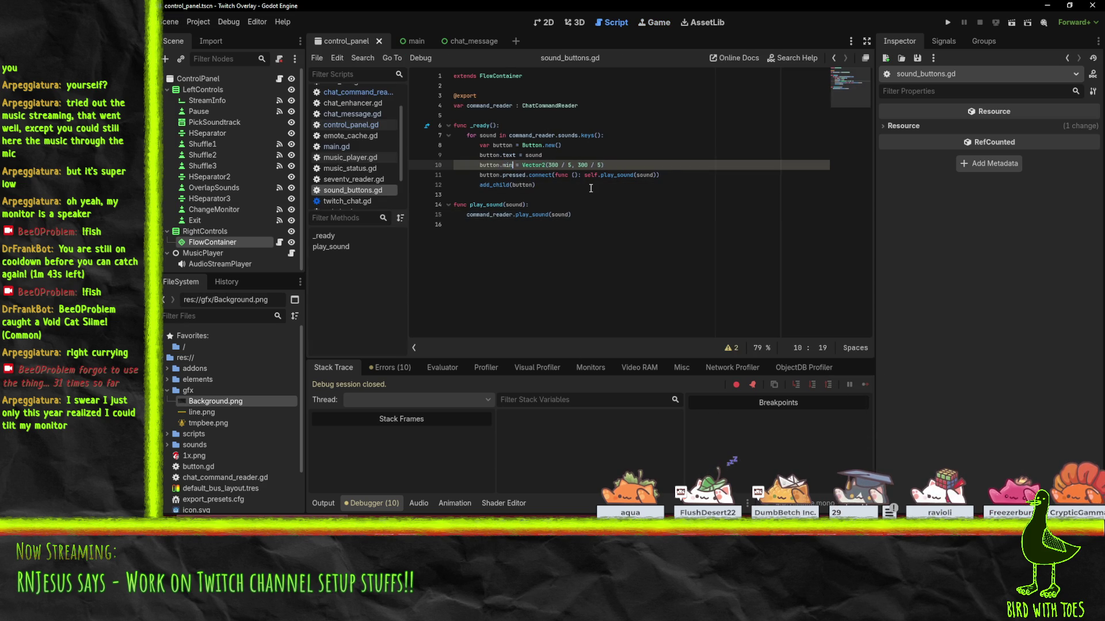
{"action": "type", "text": "imum"}
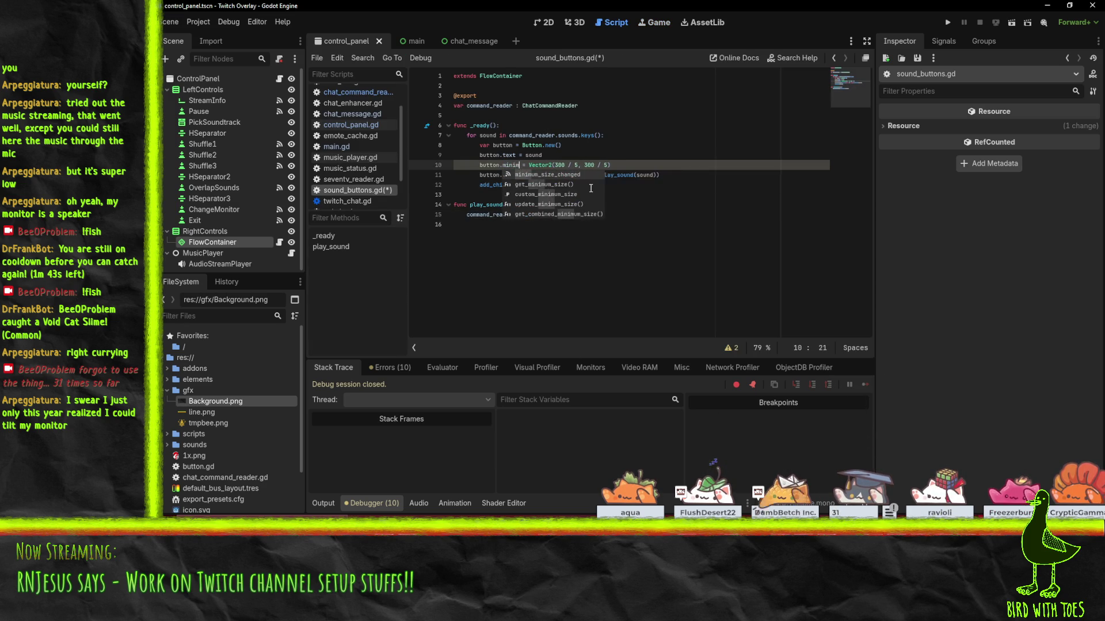
{"action": "key", "text": "Down"}
{"action": "key", "text": "Down"}
{"action": "key", "text": "Return"}
{"action": "key", "text": "ctrl+s"}
{"action": "left_click", "coordinate": [948, 22]}
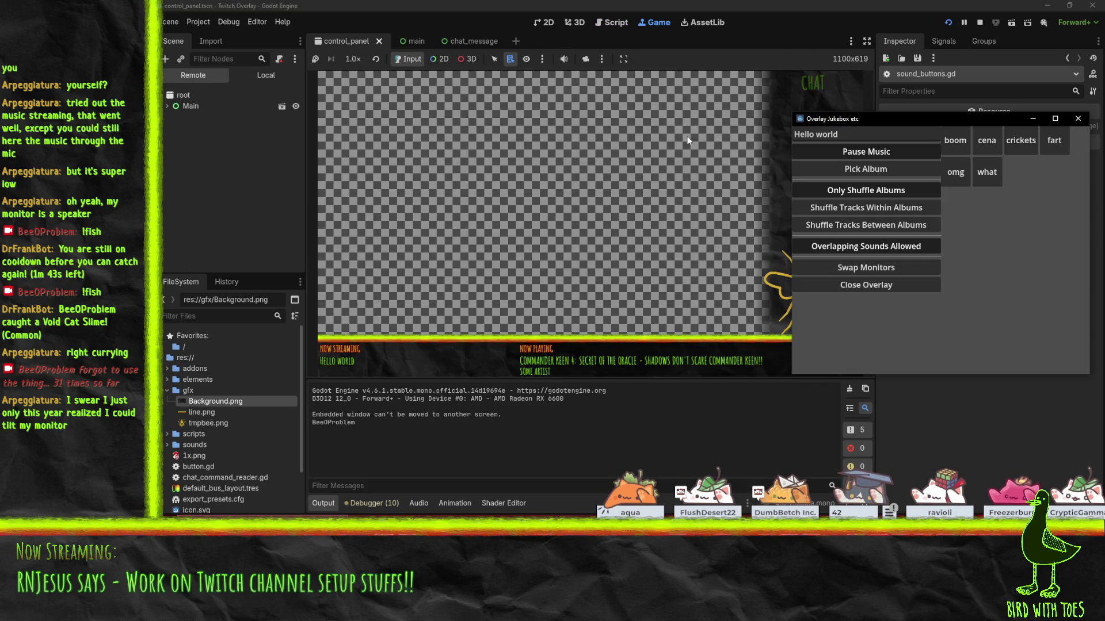
Center the Overlay Jukebox window to inspect the larger buttons, then stop the game
{"action": "left_click_drag", "start_coordinate": [962, 115], "coordinate": [531, 123]}
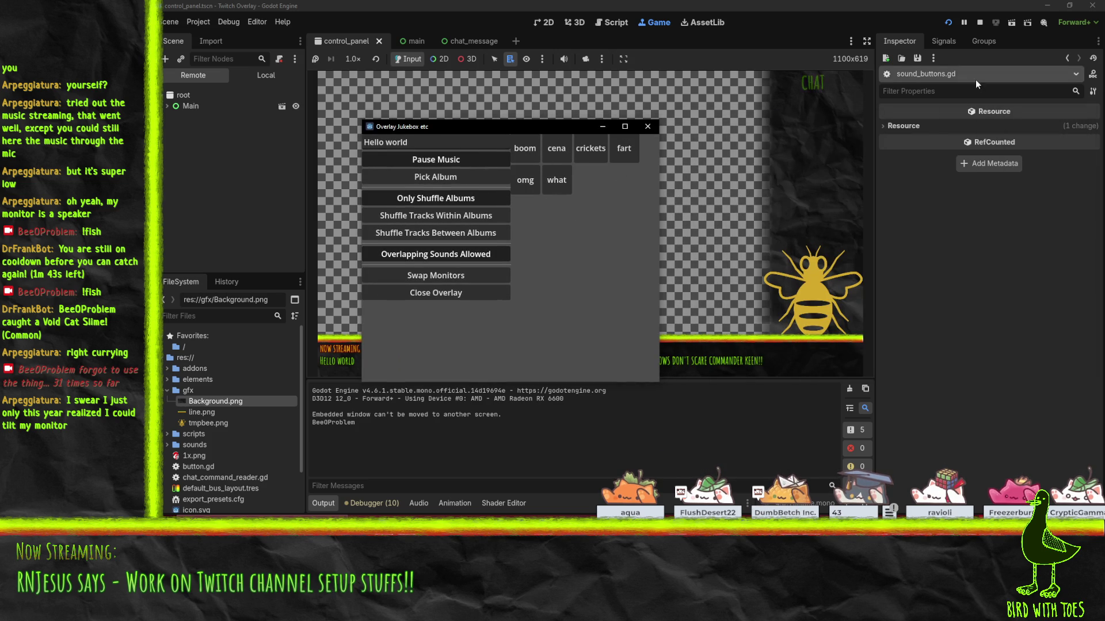
{"action": "left_click", "coordinate": [978, 26]}
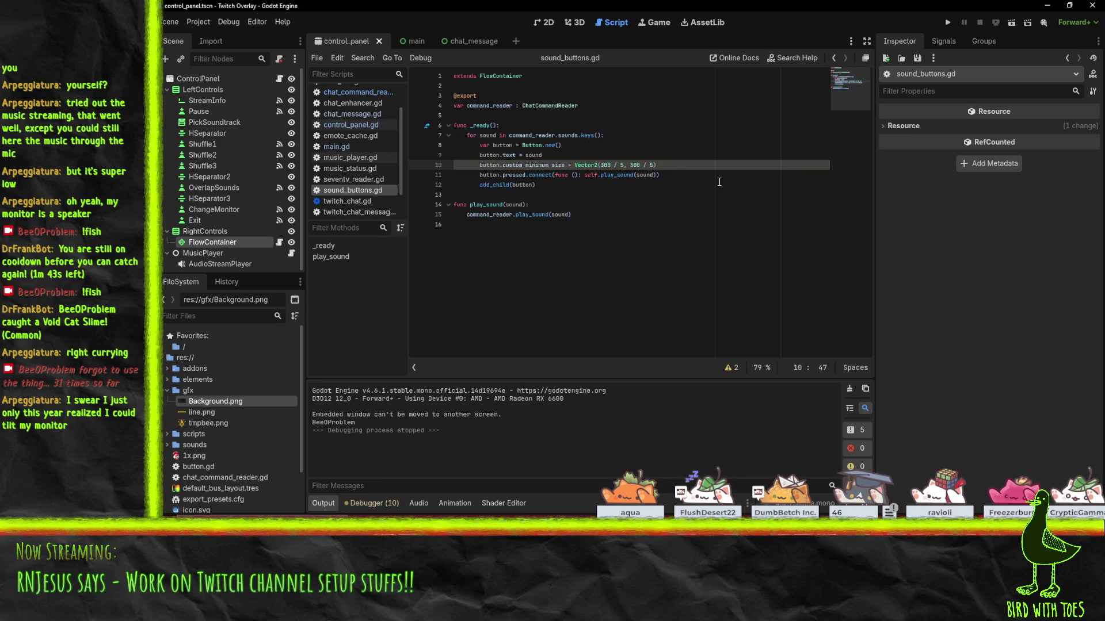
Declare the BUTTONS_ACROSS constant near the top of sound_buttons.gd
{"action": "key", "text": "Left"}
{"action": "key", "text": "Up"}
{"action": "key", "text": "Up"}
{"action": "key", "text": "Up"}
{"action": "key", "text": "Up"}
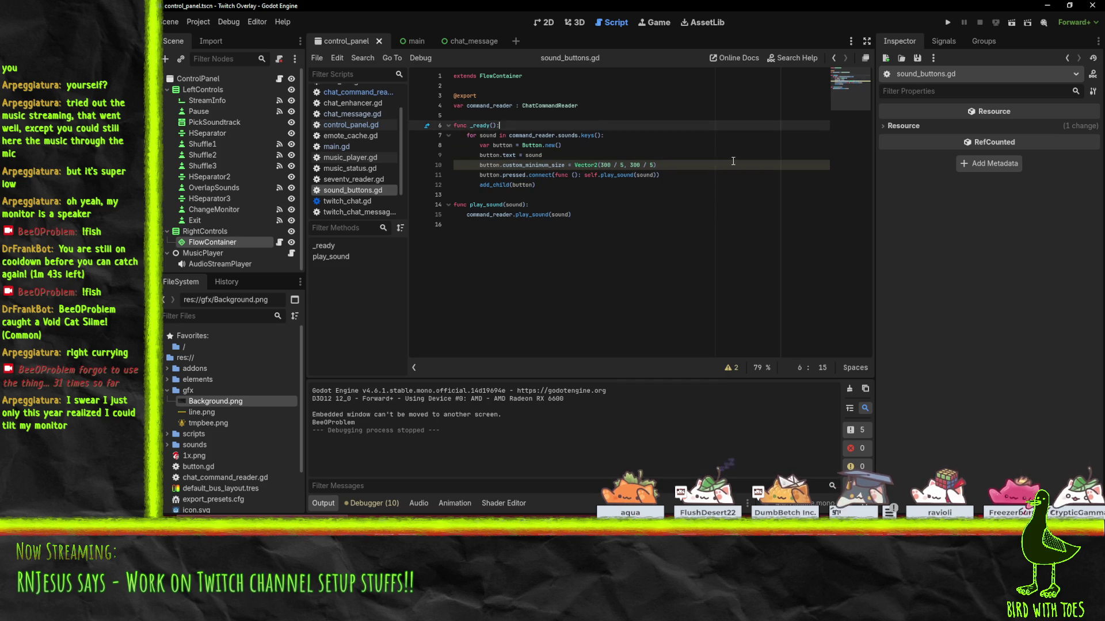
{"action": "type", "text": "BUTTONS_ACRO"}
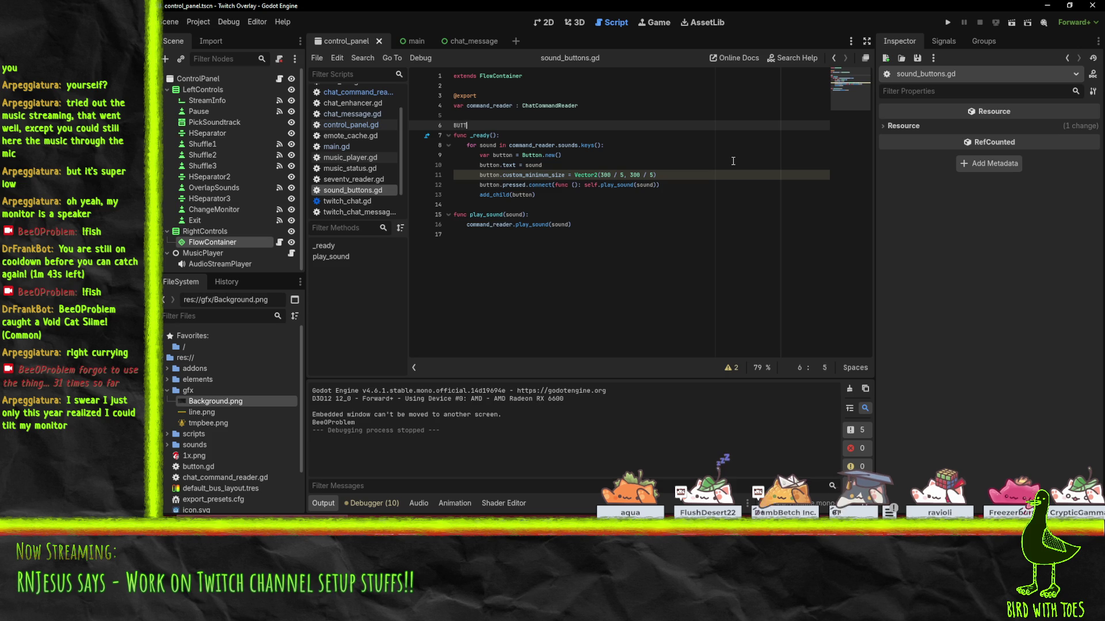
{"action": "type", "text": "const"}
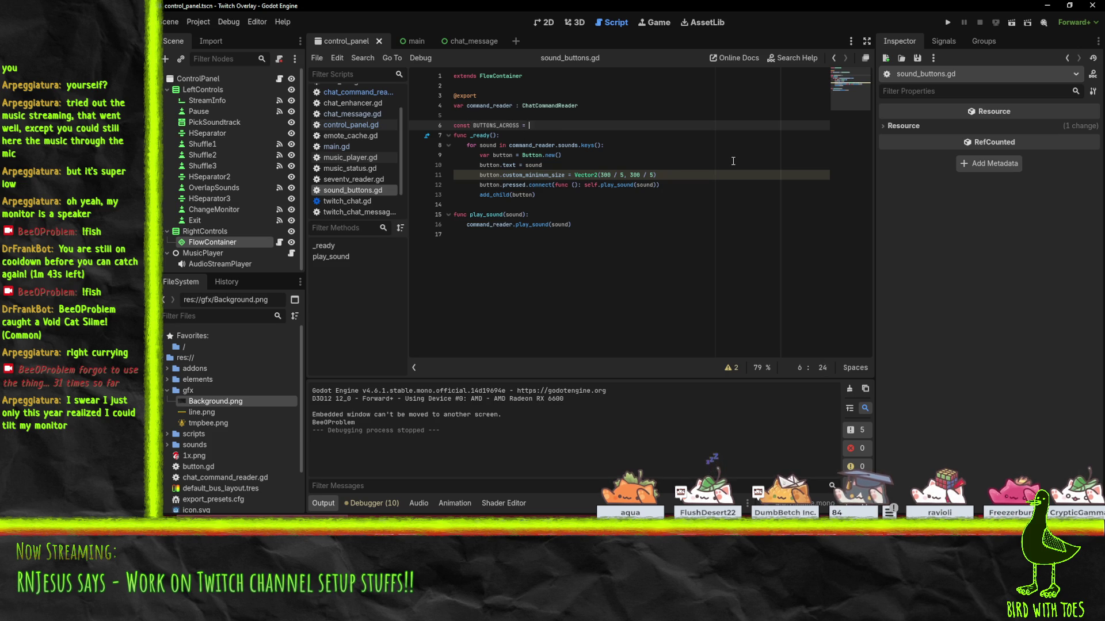
{"action": "double_click", "coordinate": [498, 126]}
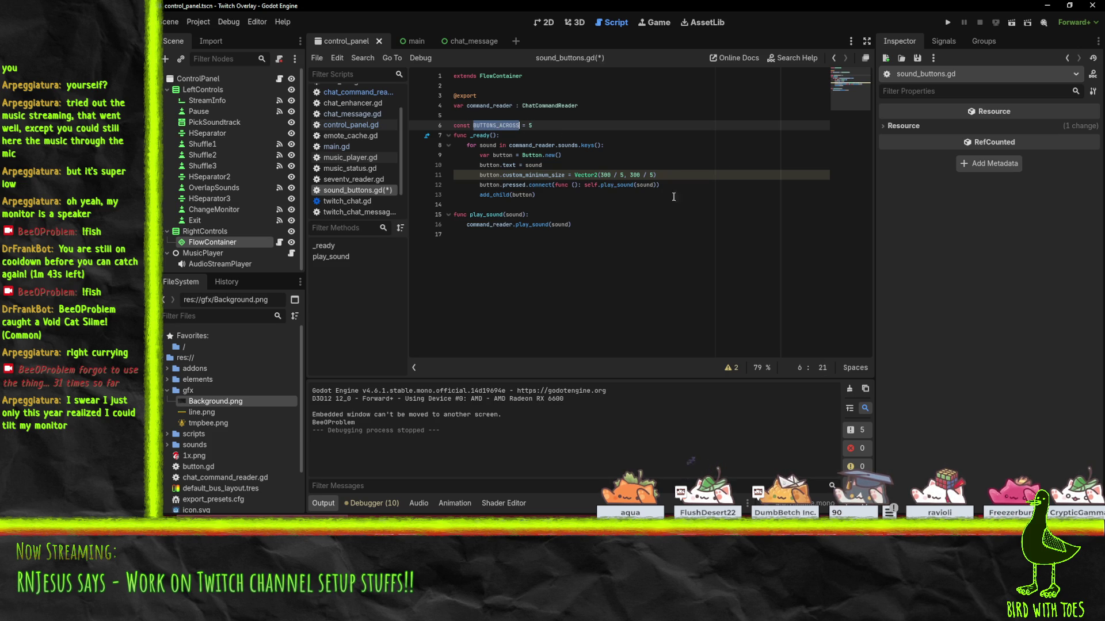
Rewrite the line 11 width as (300 - spacing * BUTTONS_ACROSS) / BUTTONS_ACROSS
{"action": "left_click", "coordinate": [601, 176]}
{"action": "type", "text": "("}
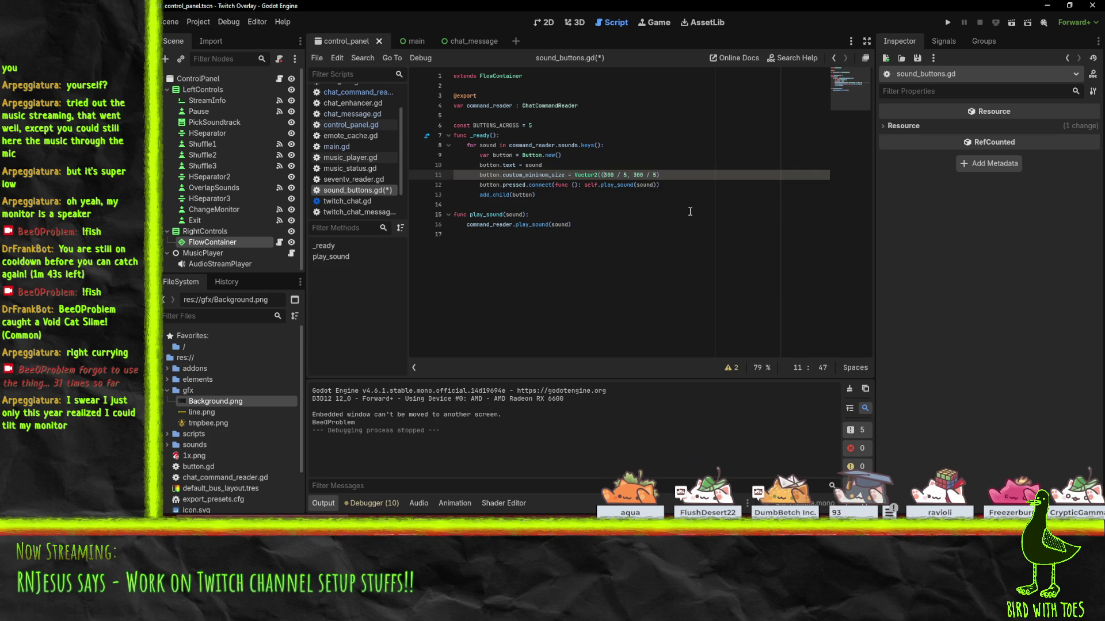
{"action": "key", "text": "Right"}
{"action": "key", "text": "Right"}
{"action": "key", "text": "Right"}
{"action": "type", "text": "- "}
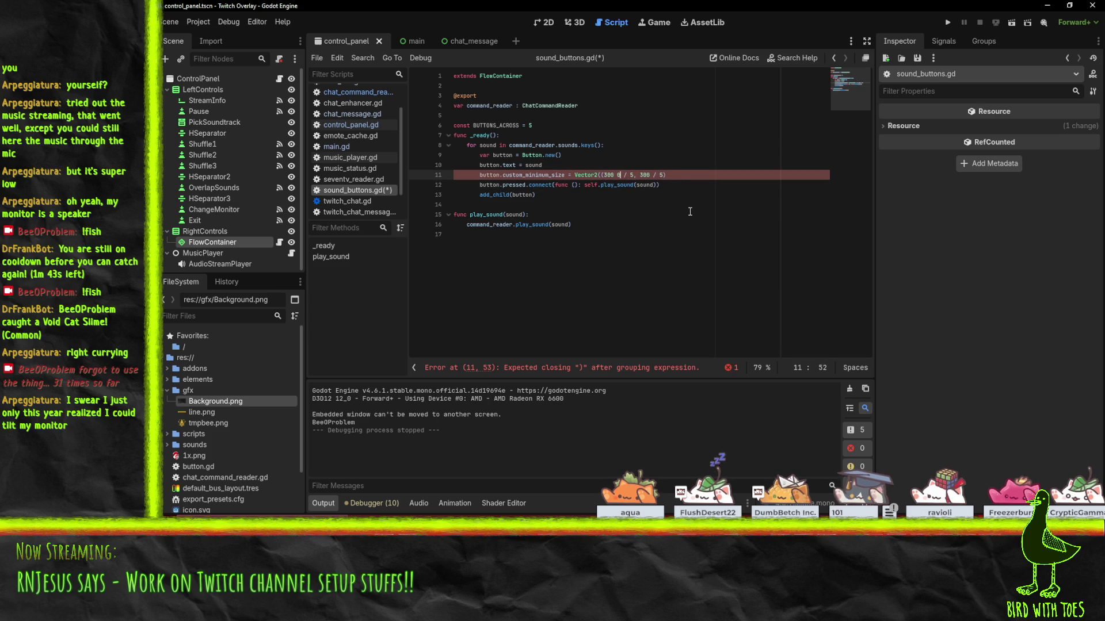
{"action": "type", "text": "spacing * "}
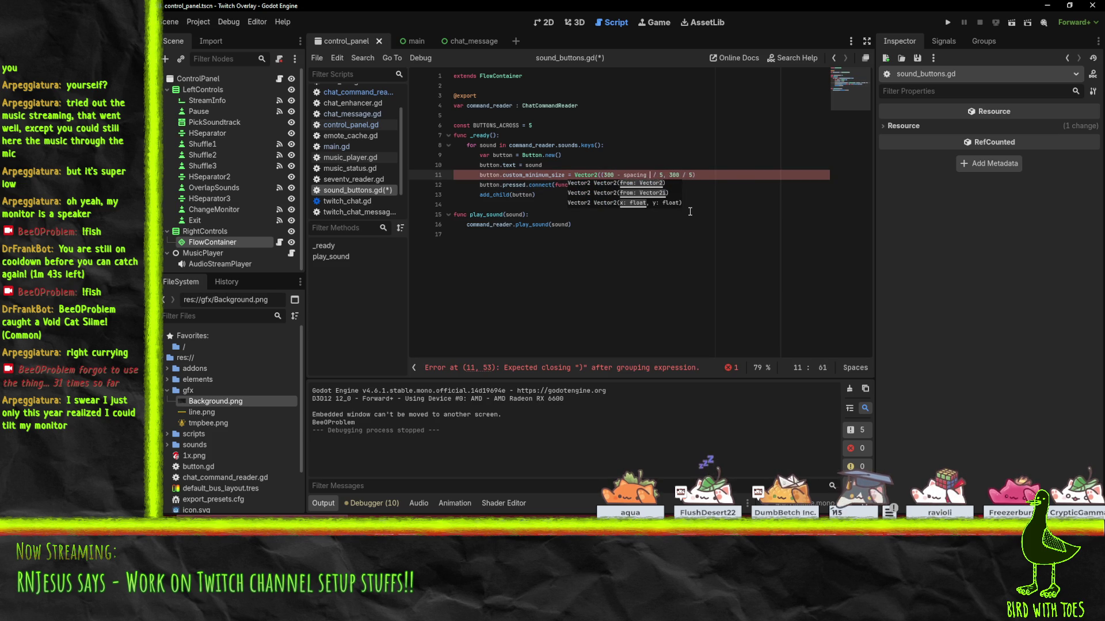
{"action": "type", "text": "BUTTONS_ACROSS "}
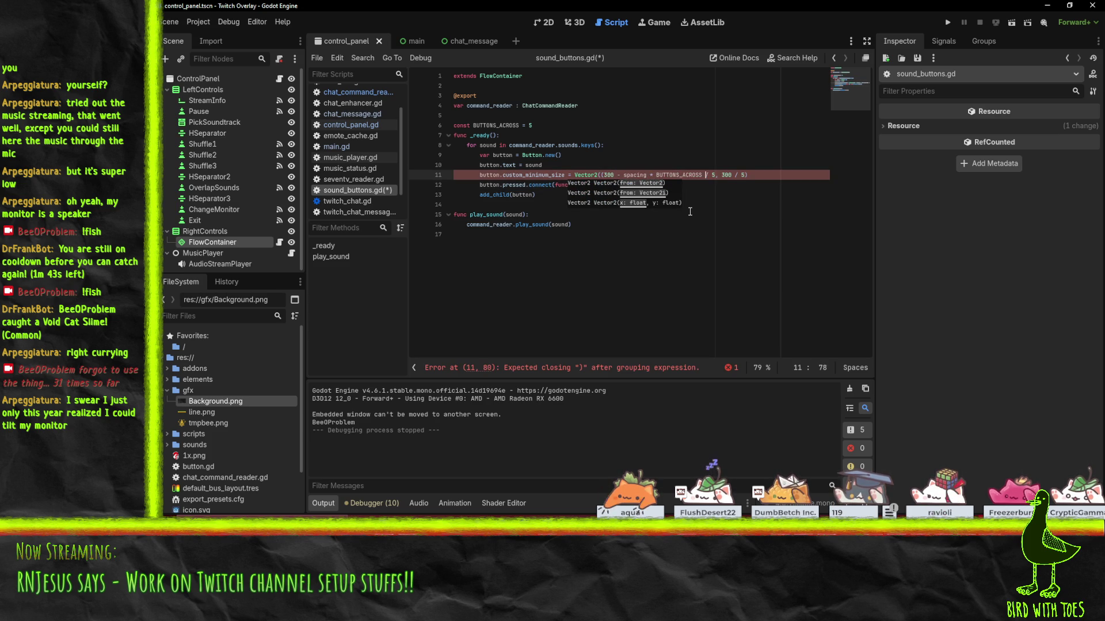
{"action": "type", "text": ")"}
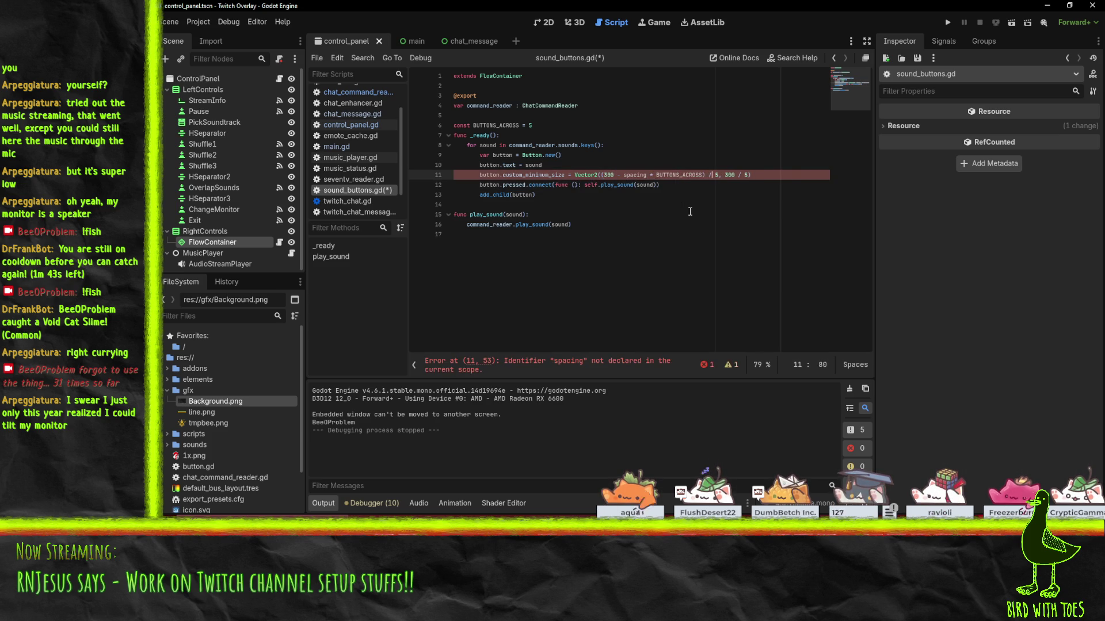
{"action": "key", "text": "Right"}
{"action": "key", "text": "Right"}
{"action": "key", "text": "Right"}
{"action": "key", "text": "BackSpace"}
{"action": "type", "text": "BUTTONS_ACROSS"}
Replace that width expression with btn_size
{"action": "key", "text": "shift+Left"}
{"action": "key", "text": "shift+Left"}
{"action": "key", "text": "shift+Left"}
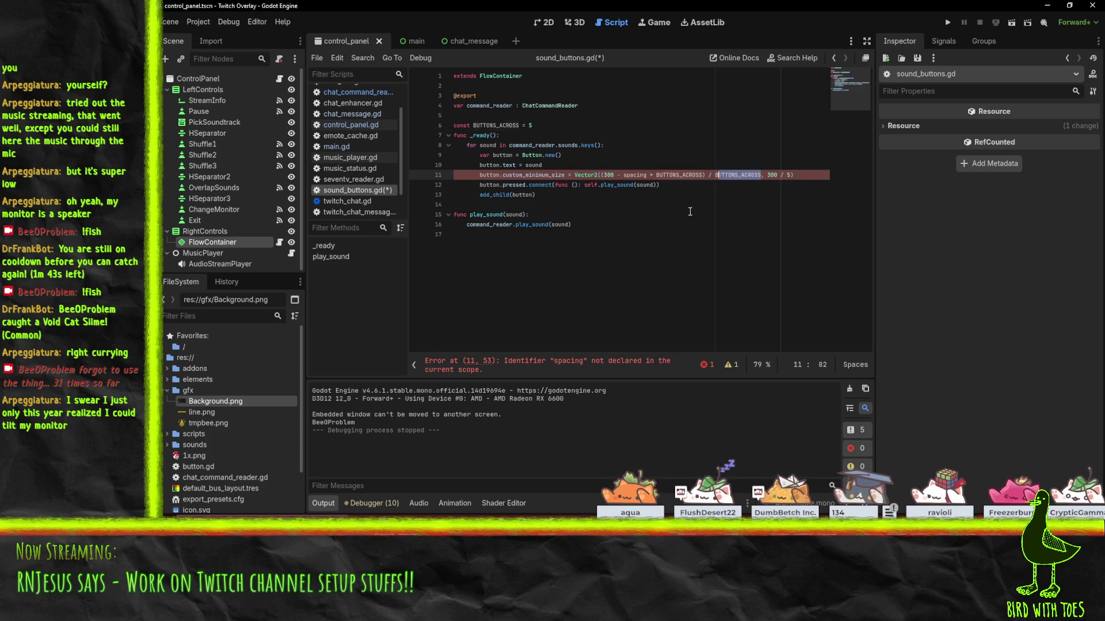
{"action": "type", "text": "size"}
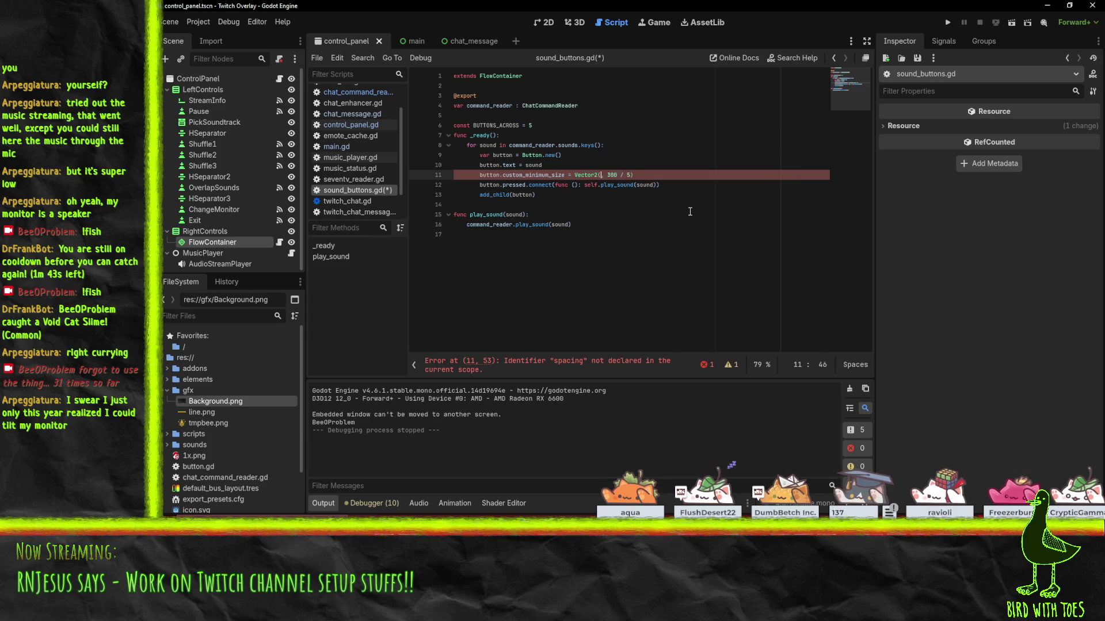
{"action": "left_click", "coordinate": [605, 176]}
{"action": "type", "text": "btn_"}
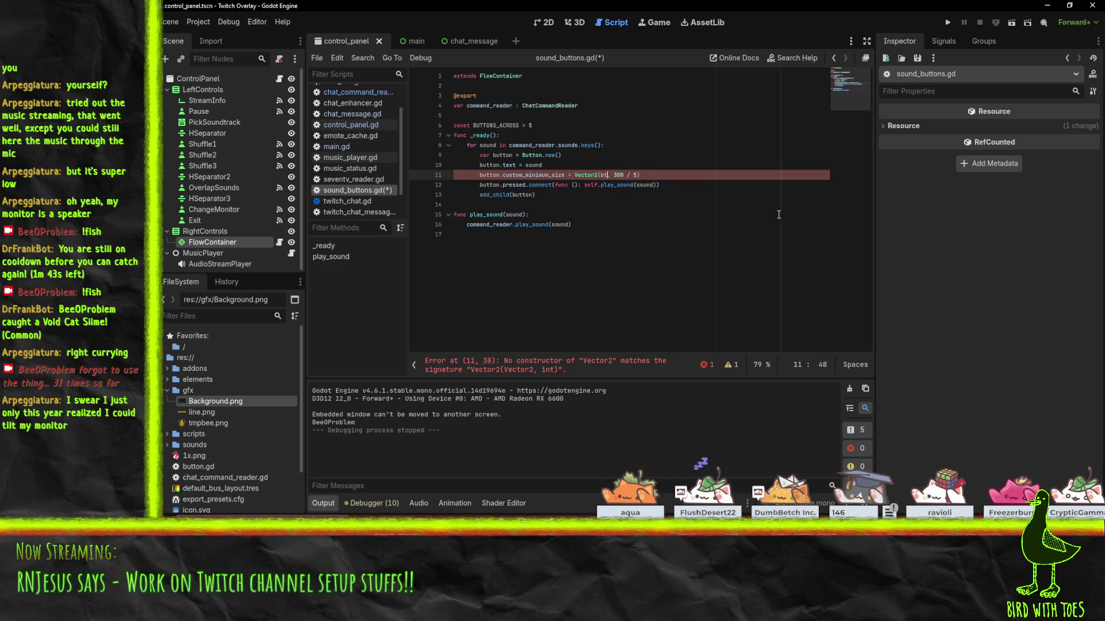
{"action": "left_click", "coordinate": [527, 136]}
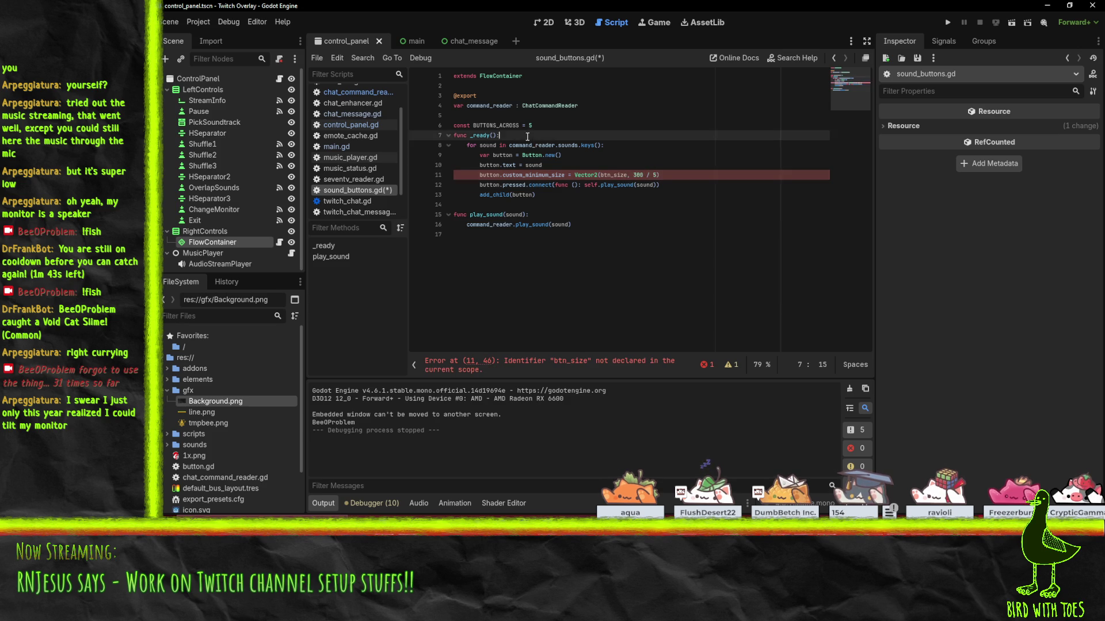
Declare var btn_size = (300 - spacing * BUTTONS_ACROSS) / BUTTONS_ACROSS in _ready and use it for the height too
{"action": "key", "text": "Return"}
{"action": "type", "text": "var btn_size = "}
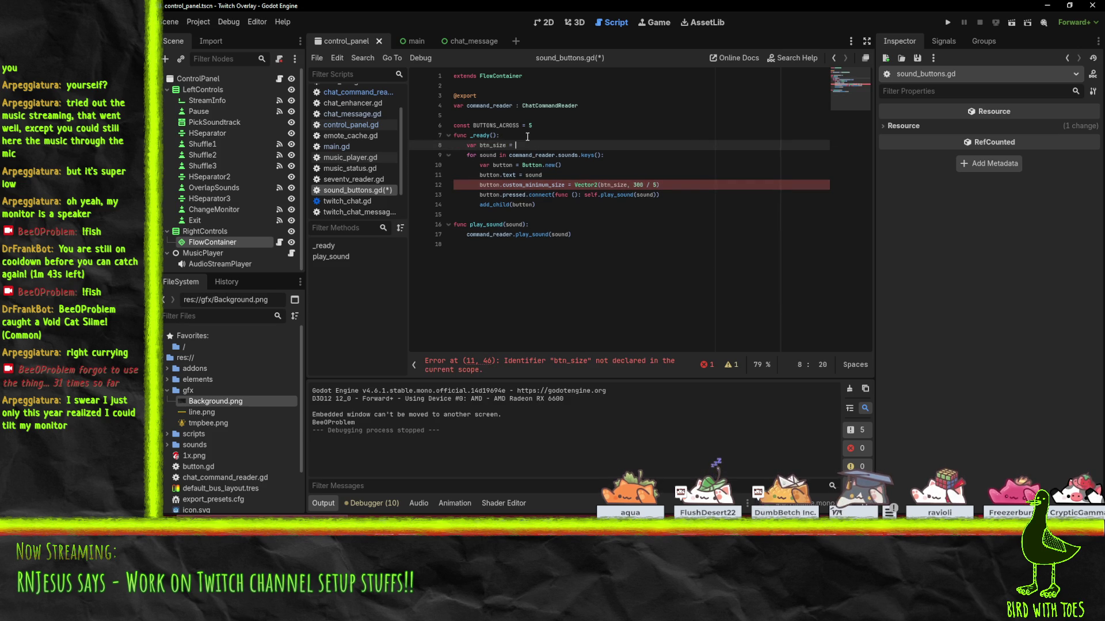
{"action": "type", "text": "(300 - spacing * BUTTONS_ACROSS) / BUTTONS_ACROSS"}
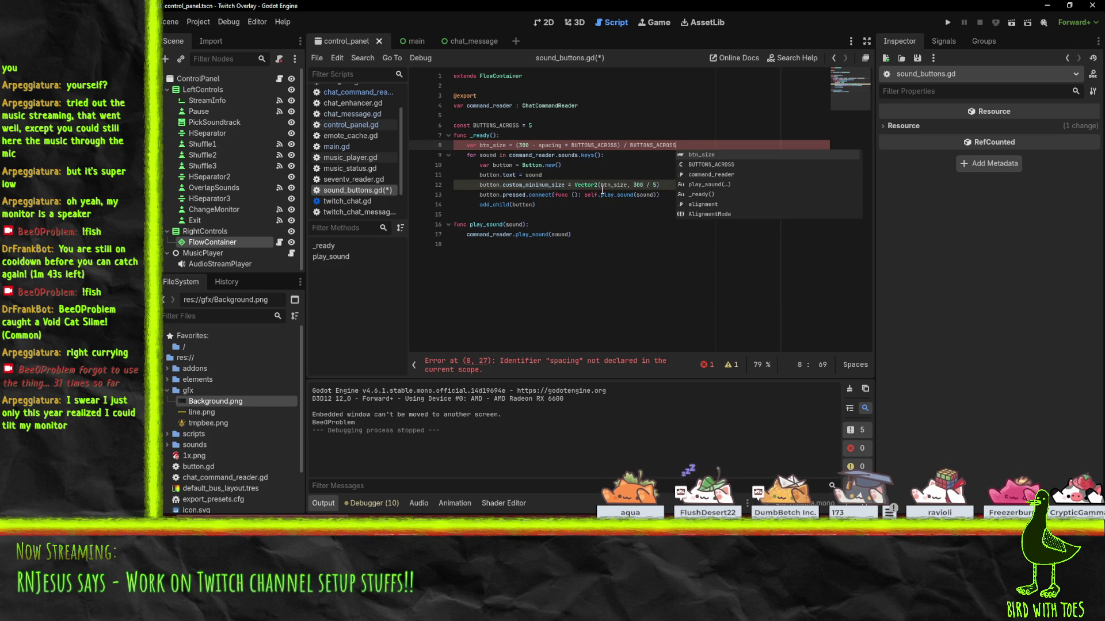
{"action": "double_click", "coordinate": [604, 185]}
{"action": "left_click_drag", "start_coordinate": [633, 185], "coordinate": [654, 185]}
{"action": "type", "text": "btn_size"}
Add a blank line after the declaration and browse self. suggestions for a spacing property
{"action": "left_click", "coordinate": [780, 146]}
{"action": "key", "text": "Return"}
{"action": "key", "text": "Up"}
{"action": "key", "text": "Up"}
{"action": "key", "text": "Up"}
{"action": "key", "text": "End"}
{"action": "double_click", "coordinate": [551, 145]}
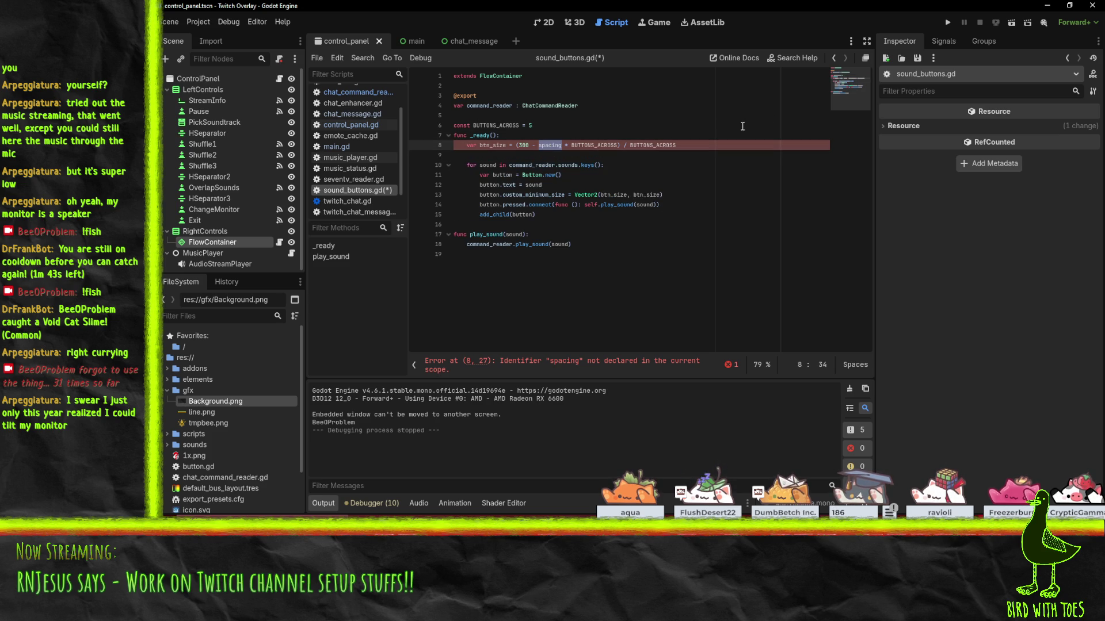
{"action": "type", "text": "self."}
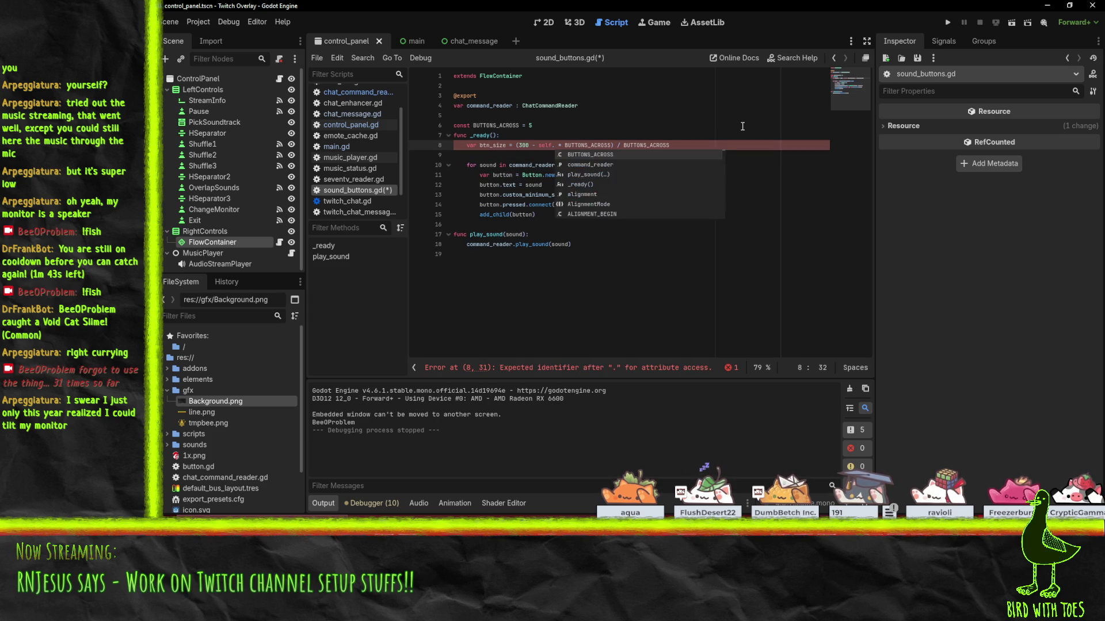
{"action": "key", "text": "Up"}
{"action": "key", "text": "Down"}
{"action": "key", "text": "Down"}
{"action": "key", "text": "Down"}
{"action": "key", "text": "Down"}
{"action": "key", "text": "Up"}
{"action": "key", "text": "Up"}
{"action": "key", "text": "Down"}
{"action": "key", "text": "Down"}
{"action": "key", "text": "Down"}
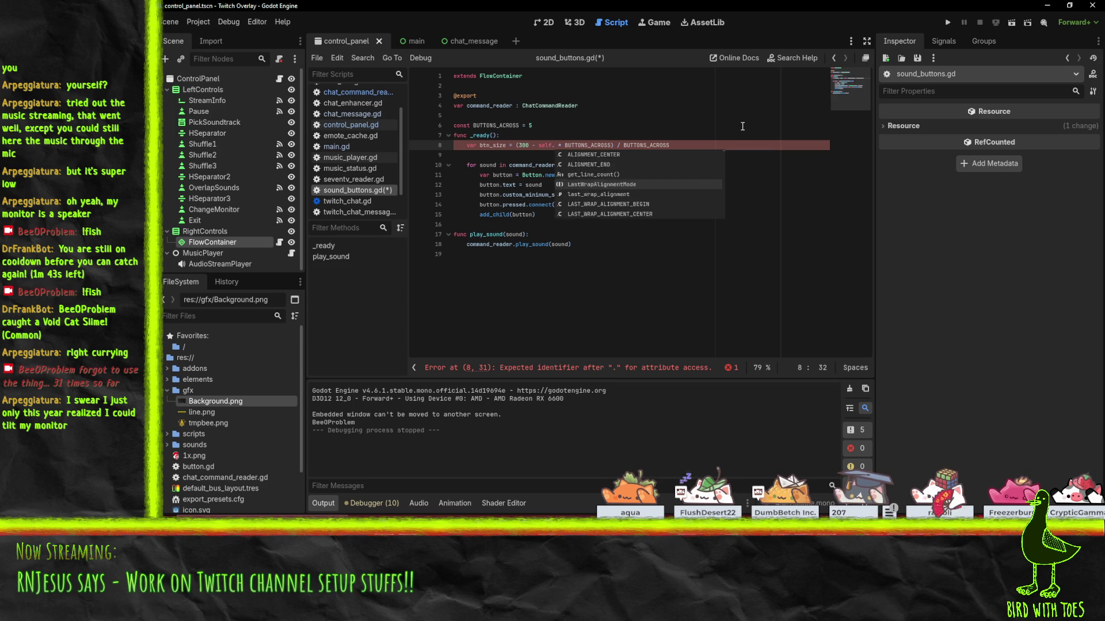
Replace spacing with 4 in the btn_size formula and save the script
{"action": "type", "text": "padd"}
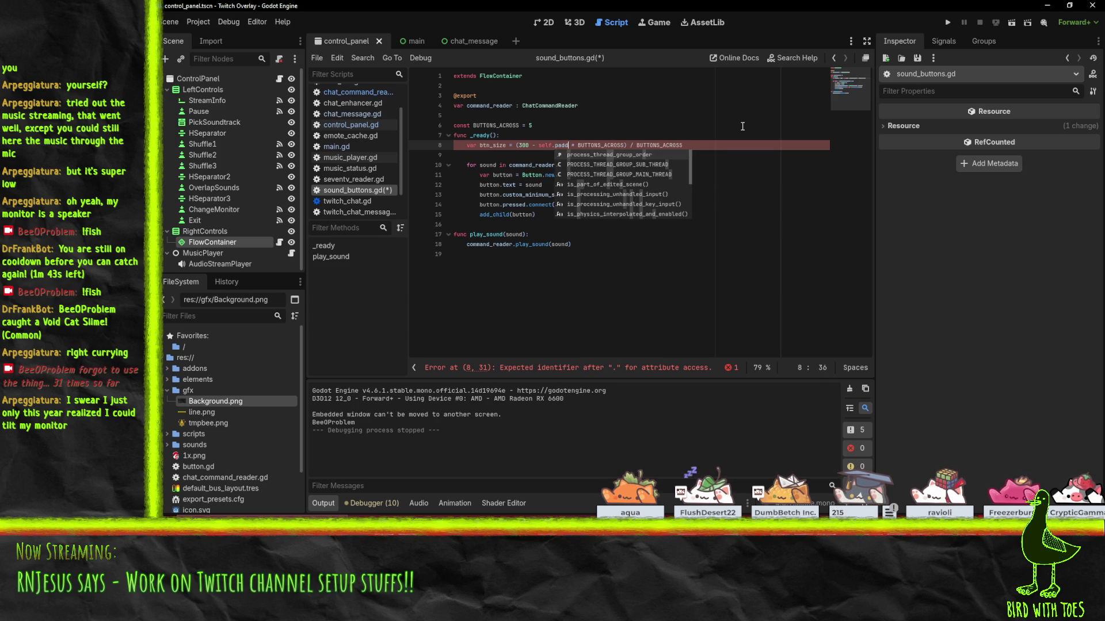
{"action": "key", "text": "BackSpace"}
{"action": "key", "text": "BackSpace"}
{"action": "key", "text": "BackSpace"}
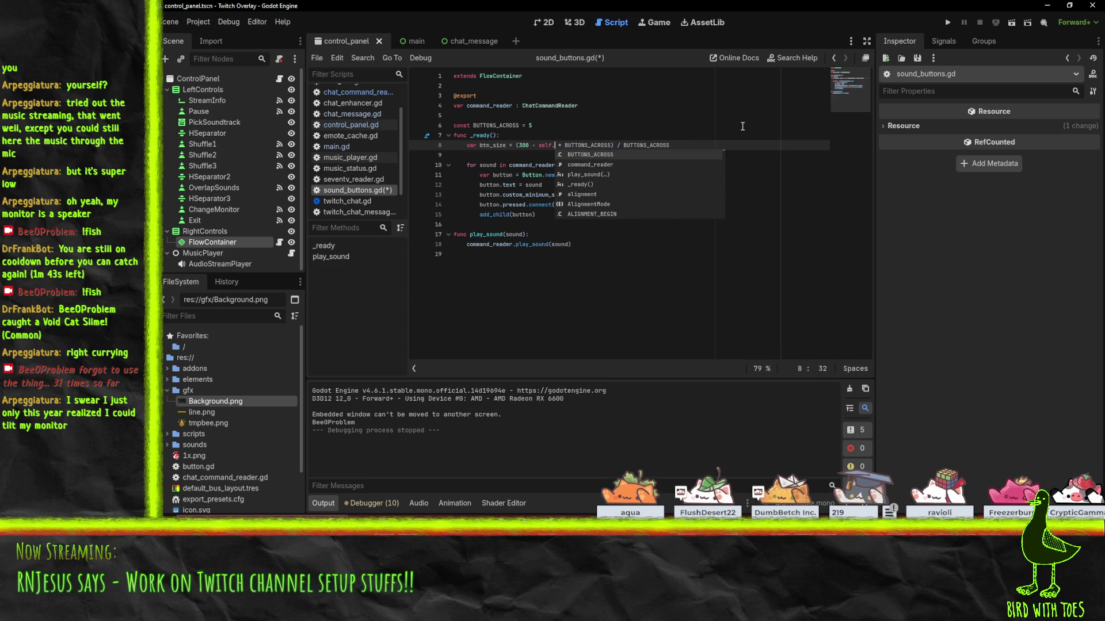
{"action": "key", "text": "Escape"}
{"action": "type", "text": "p"}
{"action": "key", "text": "BackSpace"}
{"action": "key", "text": "BackSpace"}
{"action": "key", "text": "BackSpace"}
{"action": "type", "text": "4"}
{"action": "key", "text": "ctrl+s"}
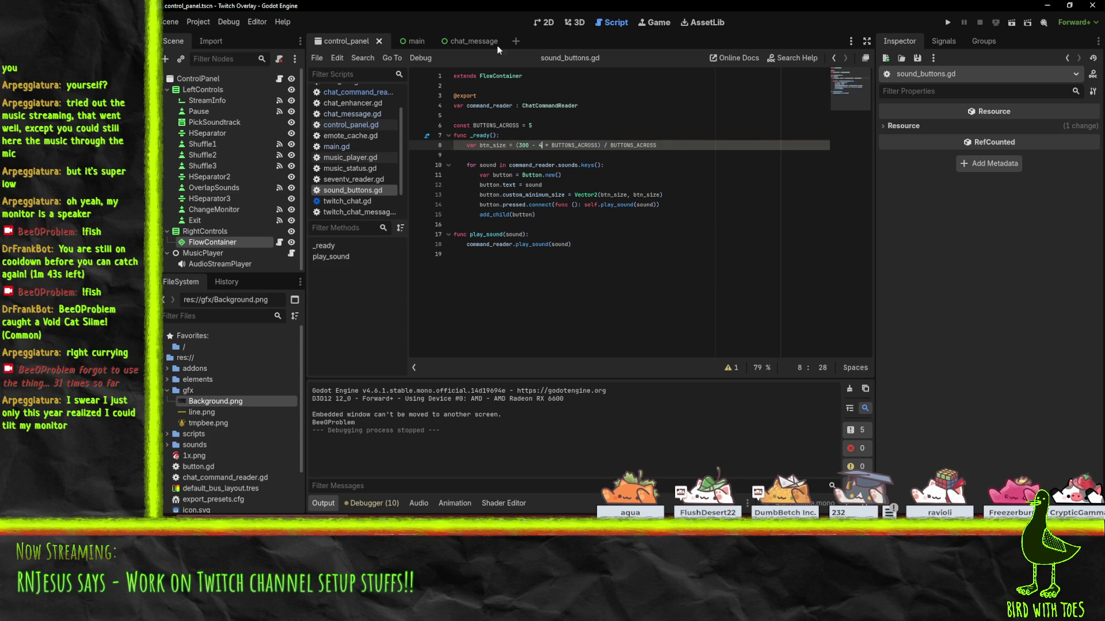
{"action": "key", "text": "ctrl+F1"}
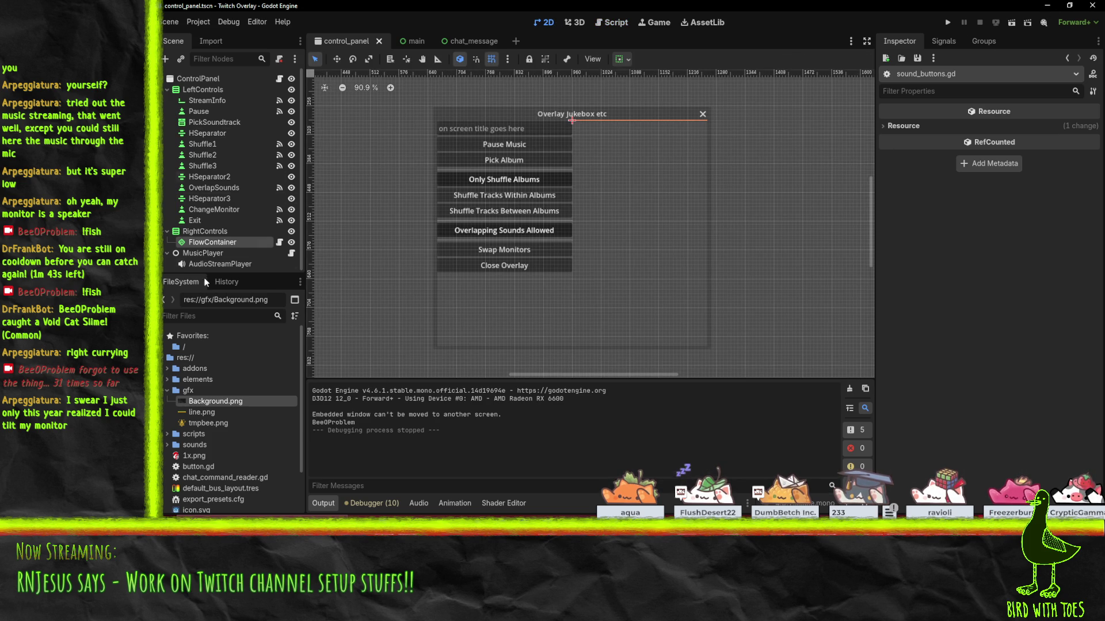
Select FlowContainer and expand Theme Overrides > Constants to see H and V Separation at 4
{"action": "left_click", "coordinate": [218, 242]}
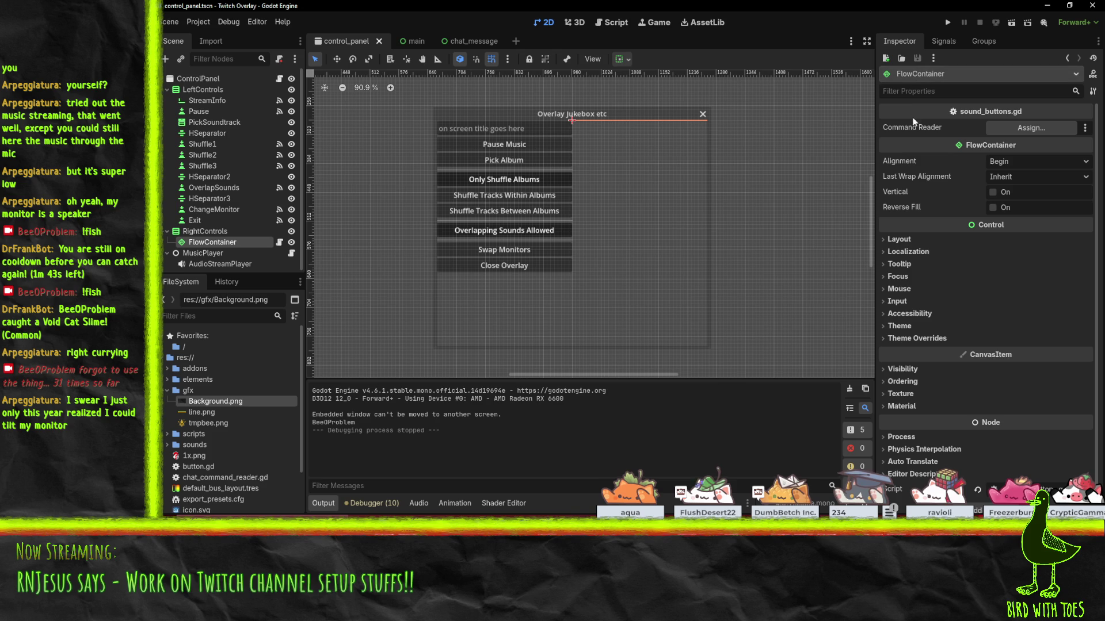
{"action": "left_click", "coordinate": [898, 238]}
{"action": "scroll", "coordinate": [896, 237], "scroll_direction": "down", "scroll_amount": 3}
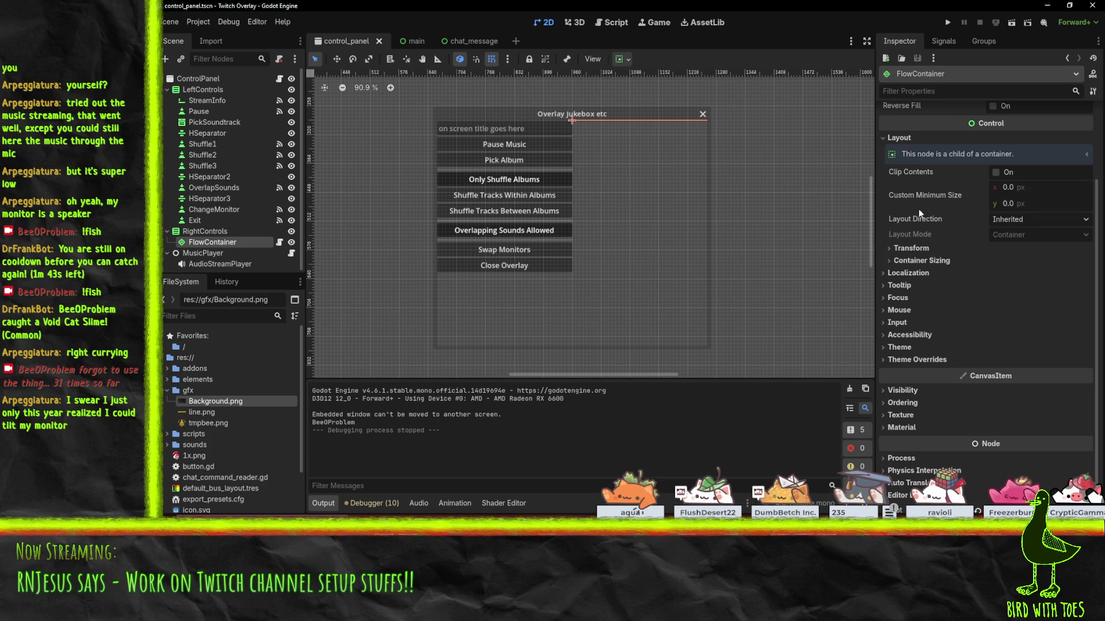
{"action": "left_click", "coordinate": [920, 260]}
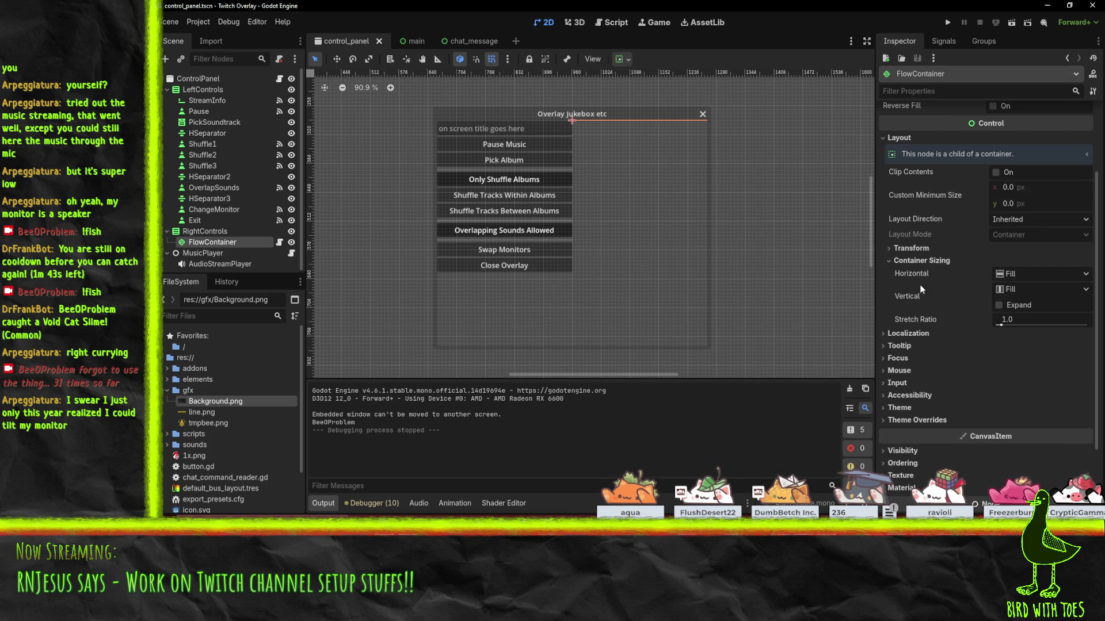
{"action": "left_click", "coordinate": [914, 260]}
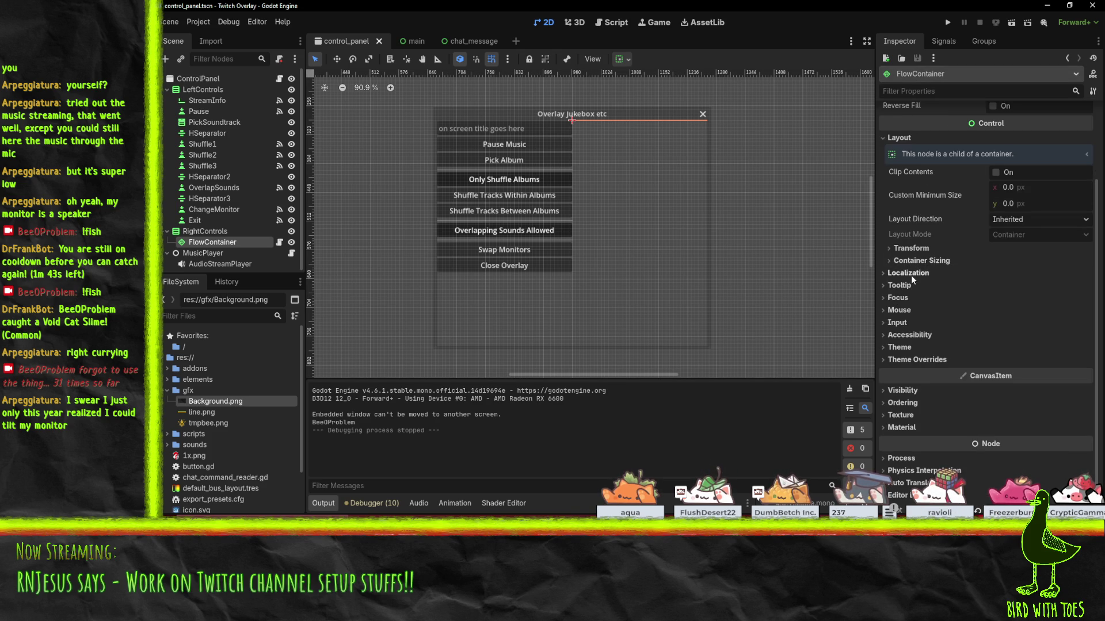
{"action": "scroll", "coordinate": [910, 275], "scroll_direction": "down", "scroll_amount": 1}
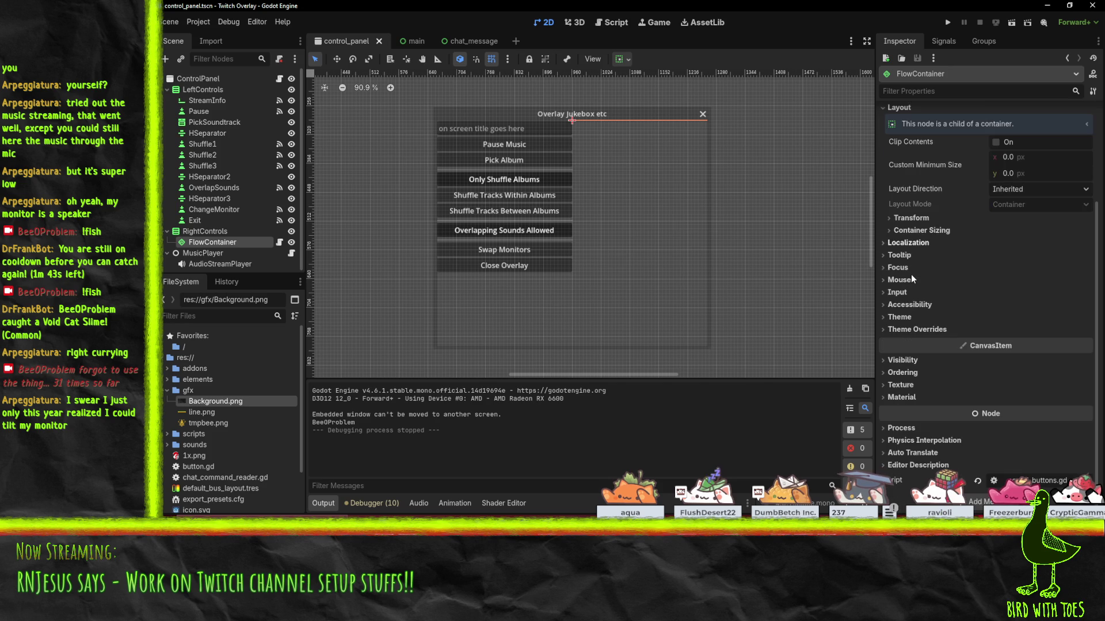
{"action": "left_click", "coordinate": [921, 332]}
{"action": "left_click", "coordinate": [917, 339]}
{"action": "scroll", "coordinate": [920, 322], "scroll_direction": "down", "scroll_amount": 1}
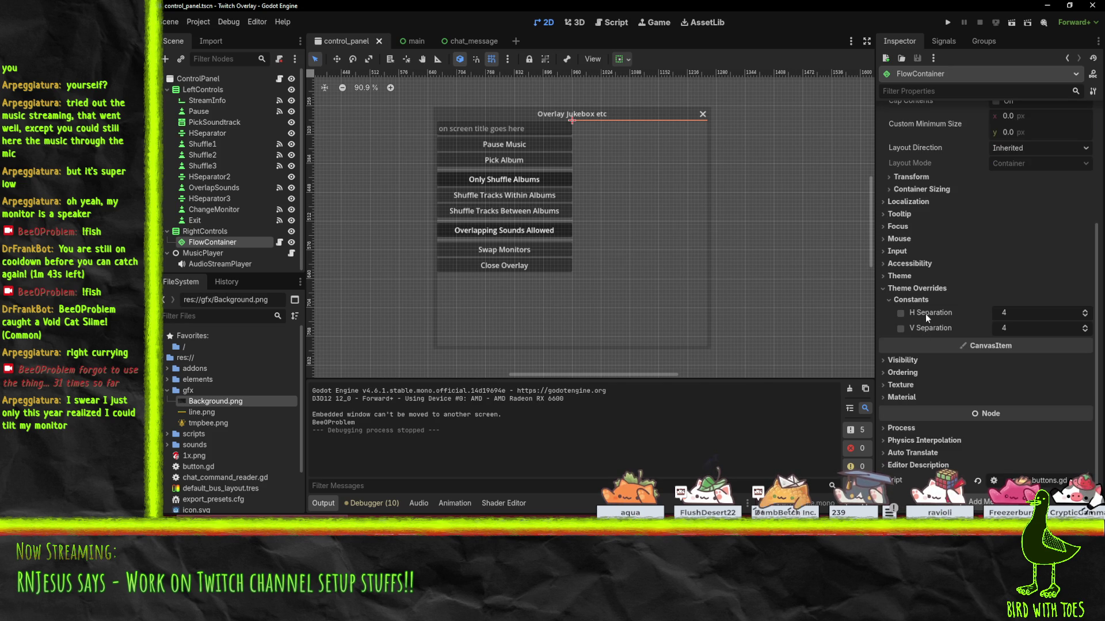
{"action": "mouse_move", "coordinate": [929, 329]}
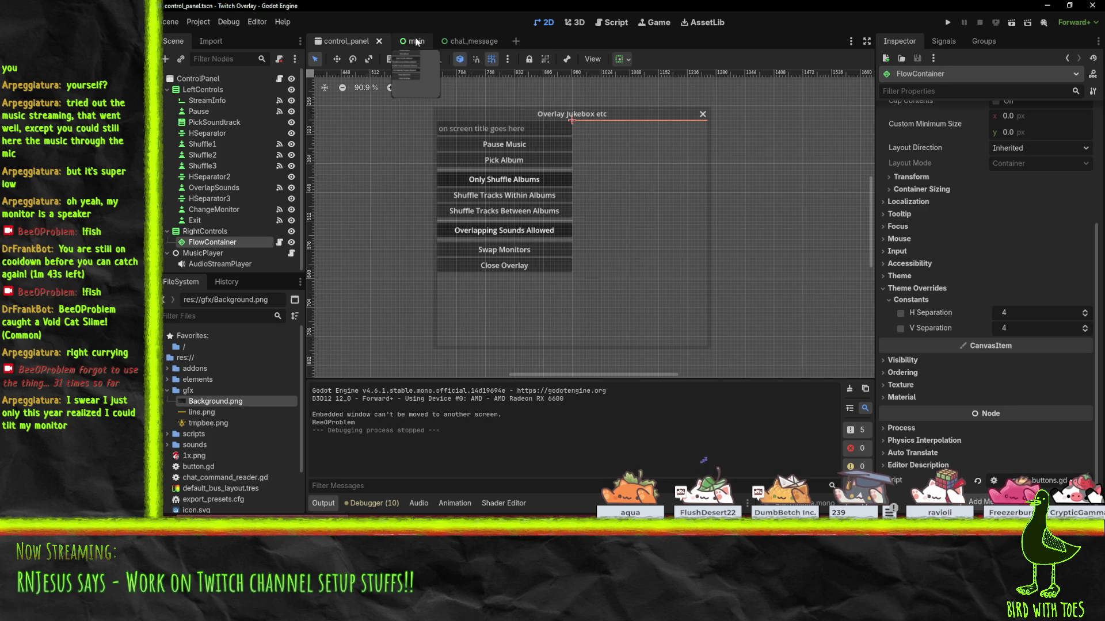
{"action": "left_click", "coordinate": [575, 23]}
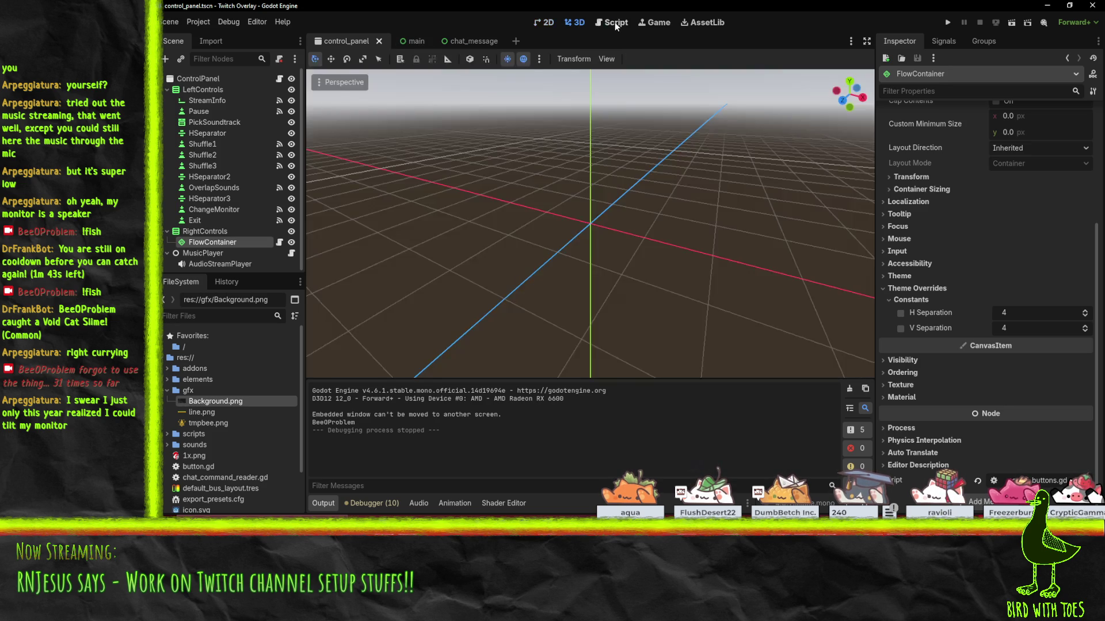
Try replacing the 4 in the btn_size formula with a theme.get_constant separation call
{"action": "left_click", "coordinate": [612, 23]}
{"action": "key", "text": "BackSpace"}
{"action": "type", "text": "hs"}
{"action": "type", "text": "ep"}
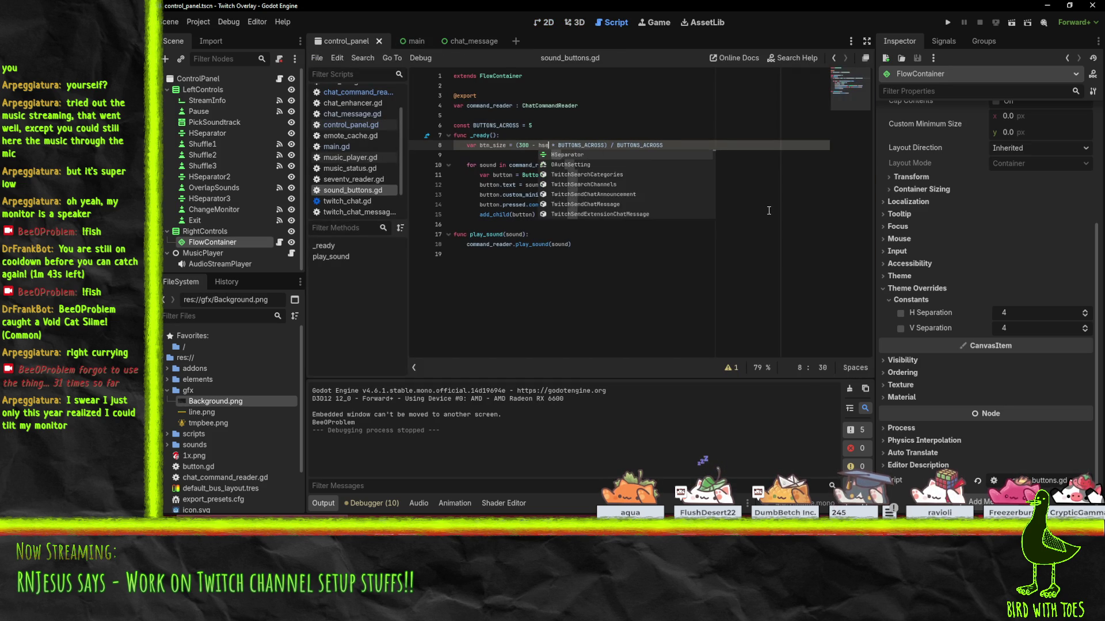
{"action": "key", "text": "BackSpace"}
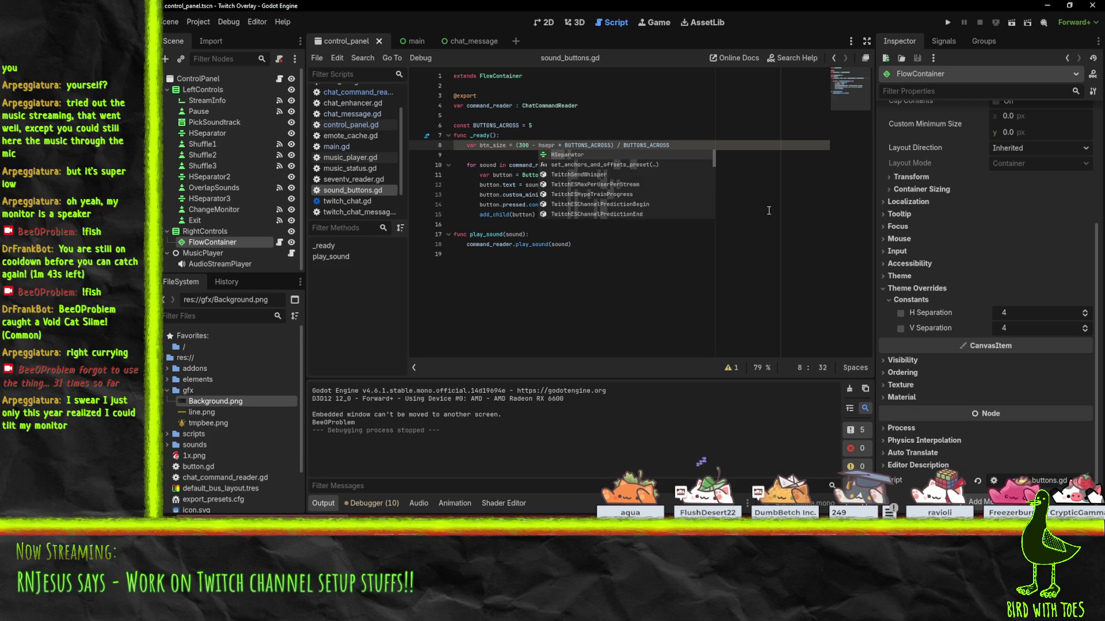
{"action": "type", "text": "paratio"}
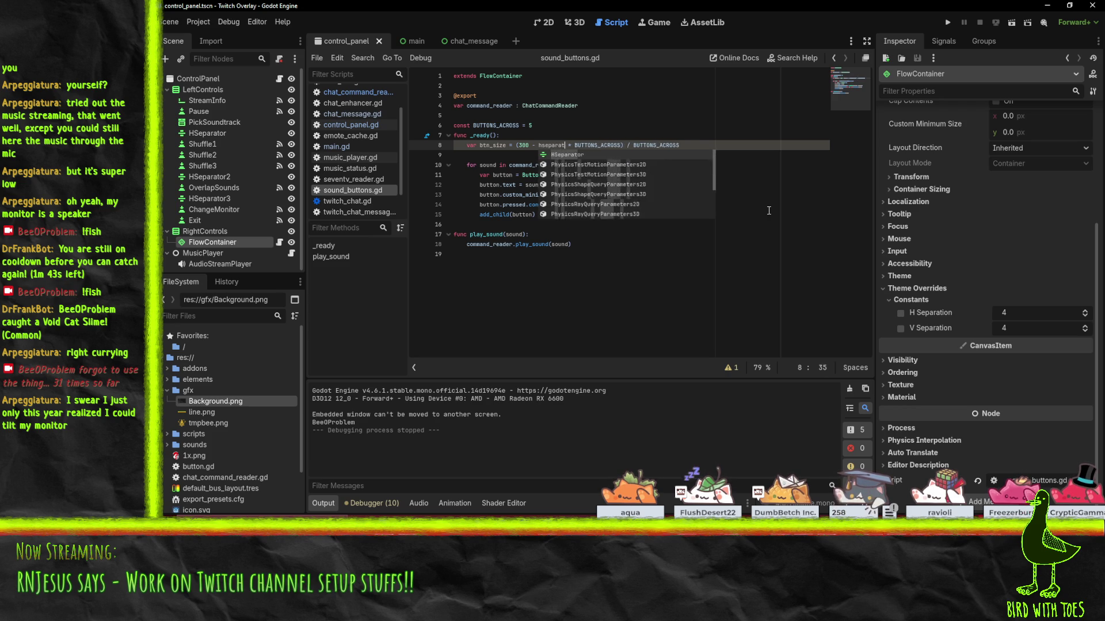
{"action": "key", "text": "BackSpace"}
{"action": "key", "text": "BackSpace"}
{"action": "key", "text": "BackSpace"}
{"action": "type", "text": "constants"}
{"action": "key", "text": "BackSpace"}
{"action": "key", "text": "BackSpace"}
{"action": "key", "text": "BackSpace"}
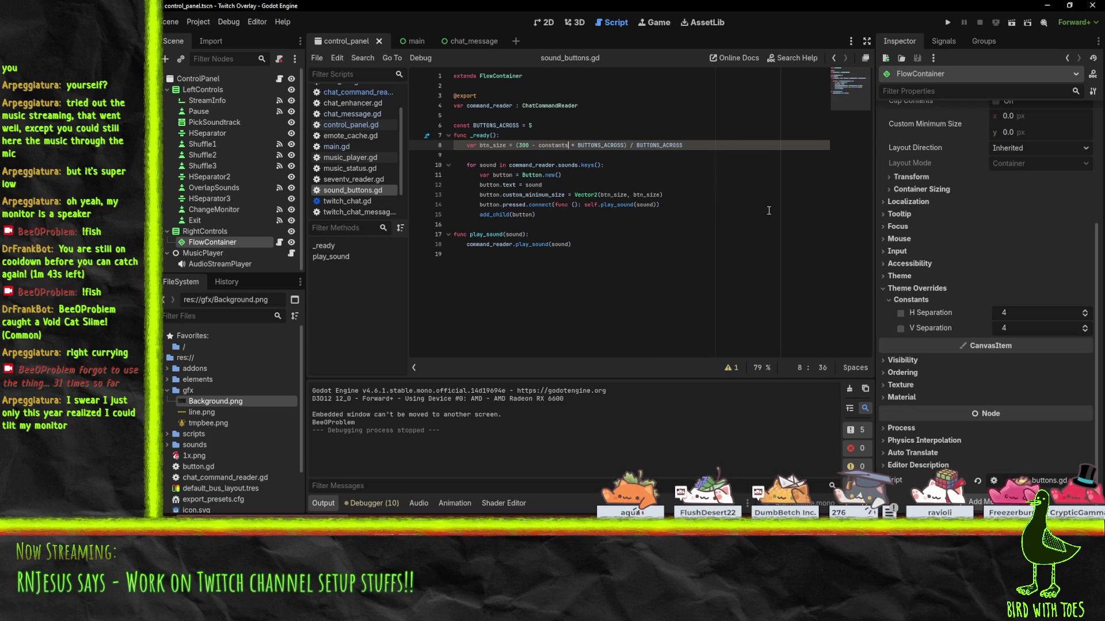
{"action": "type", "text": "theme"}
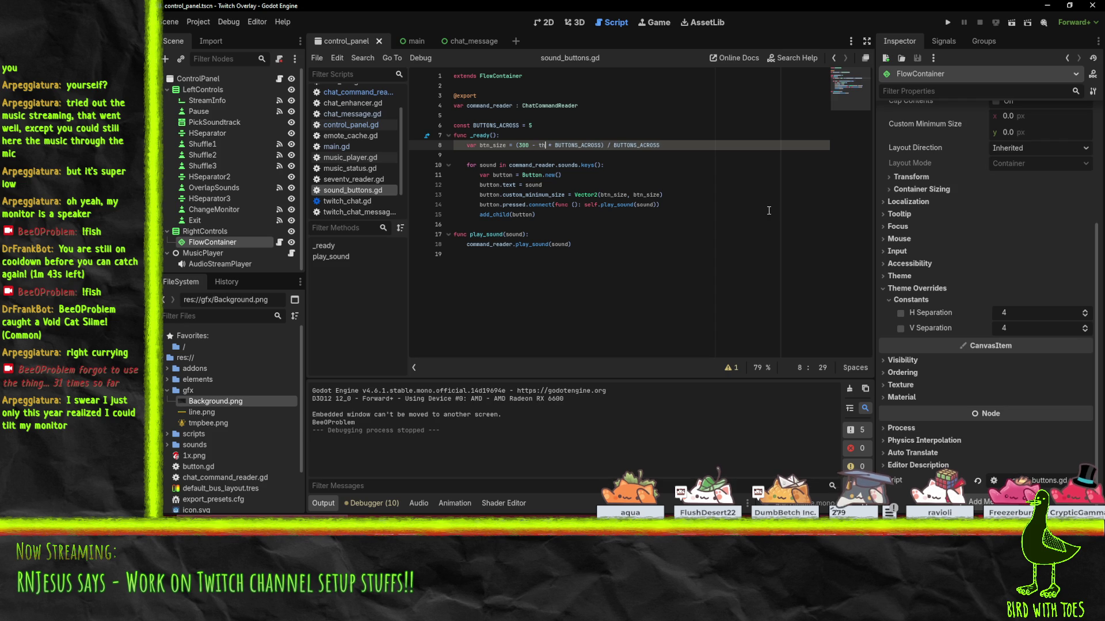
{"action": "type", "text": ".h"}
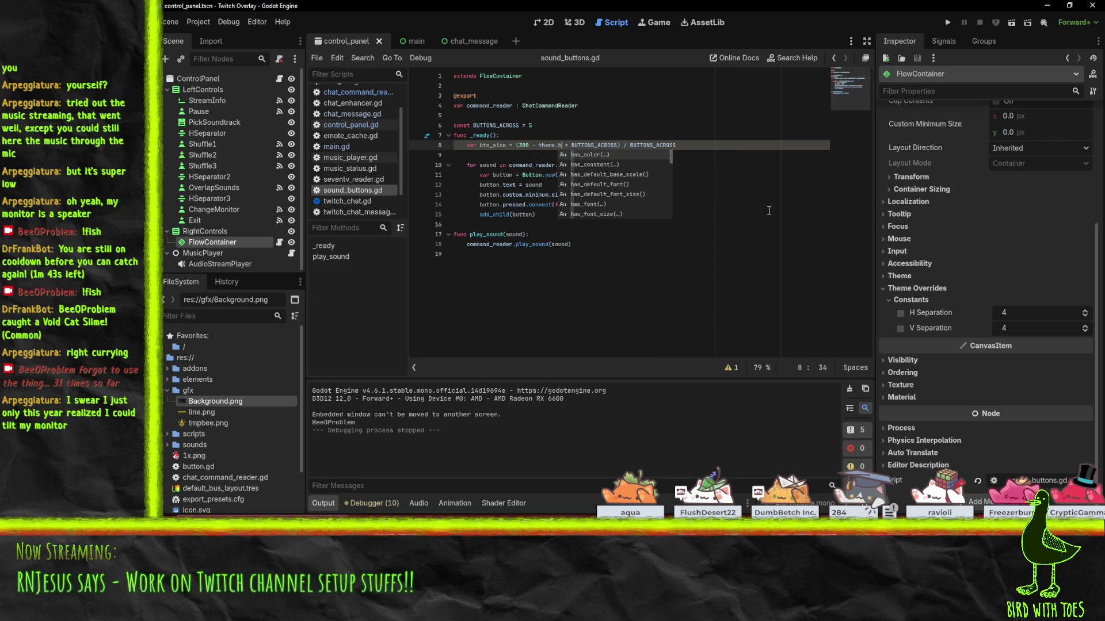
{"action": "key", "text": "BackSpace"}
{"action": "key", "text": "BackSpace"}
{"action": "key", "text": "BackSpace"}
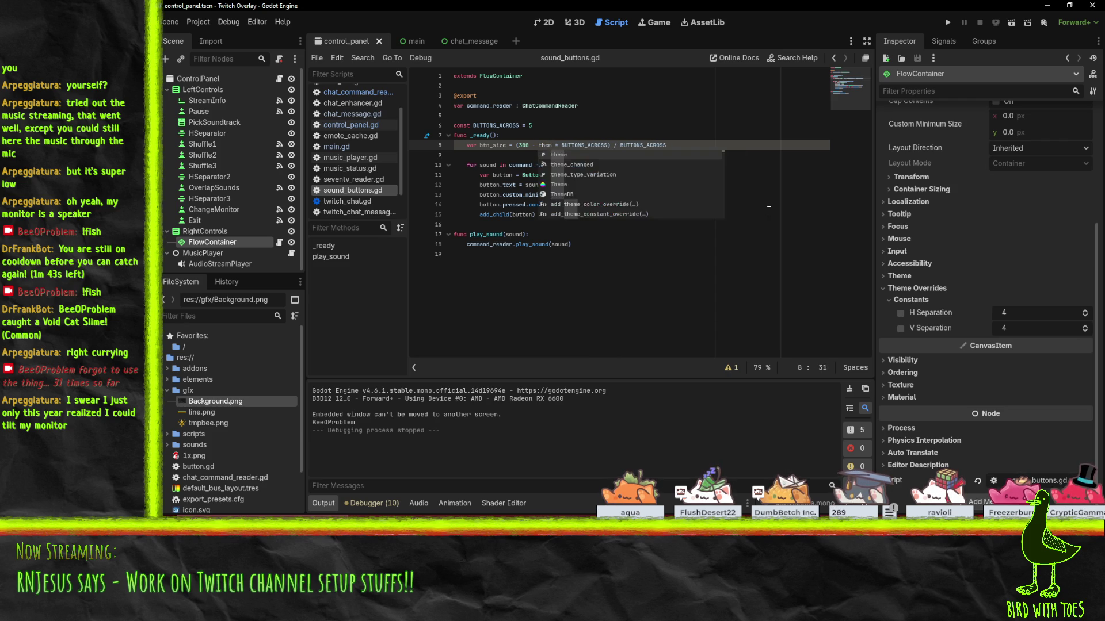
{"action": "type", "text": "e.constan"}
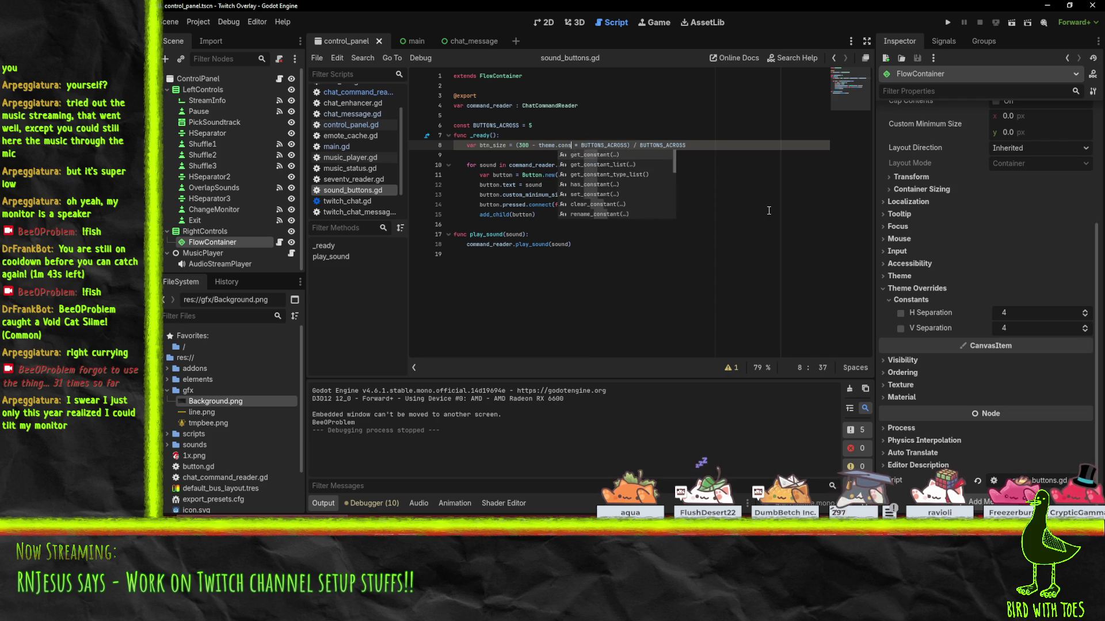
{"action": "key", "text": "Return"}
Put the get_constant call back to 4 in the btn_size formula, save, and run the overlay
{"action": "type", "text": "\""}
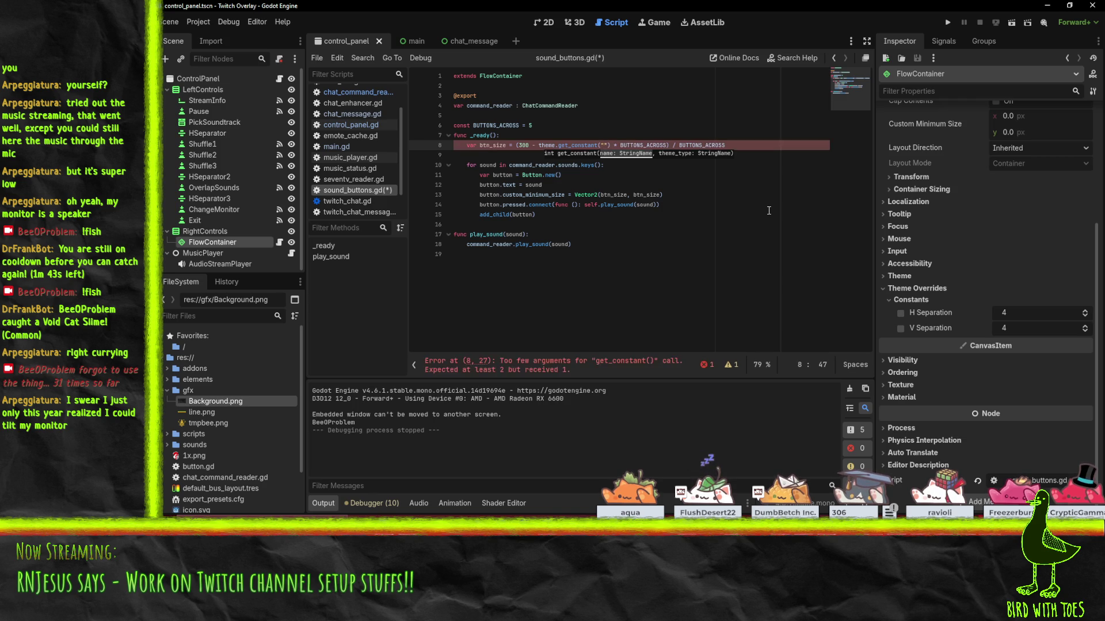
{"action": "type", "text": "h"}
{"action": "key", "text": "BackSpace"}
{"action": "key", "text": "BackSpace"}
{"action": "key", "text": "shift+Left"}
{"action": "key", "text": "shift+Left"}
{"action": "key", "text": "shift+Left"}
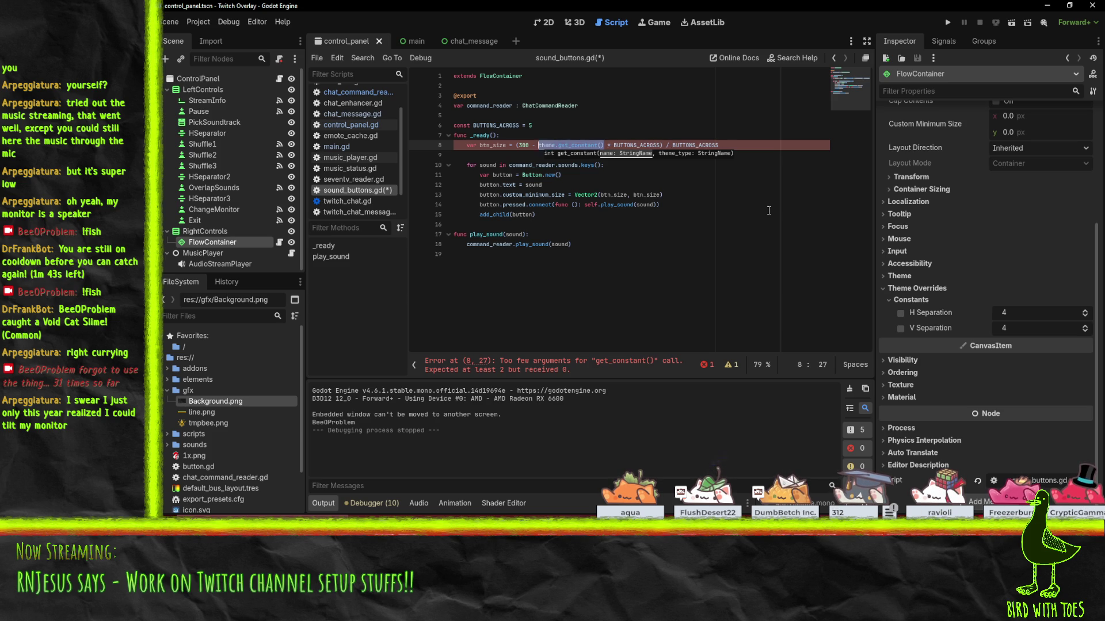
{"action": "type", "text": "4"}
{"action": "key", "text": "Up"}
{"action": "key", "text": "ctrl+s"}
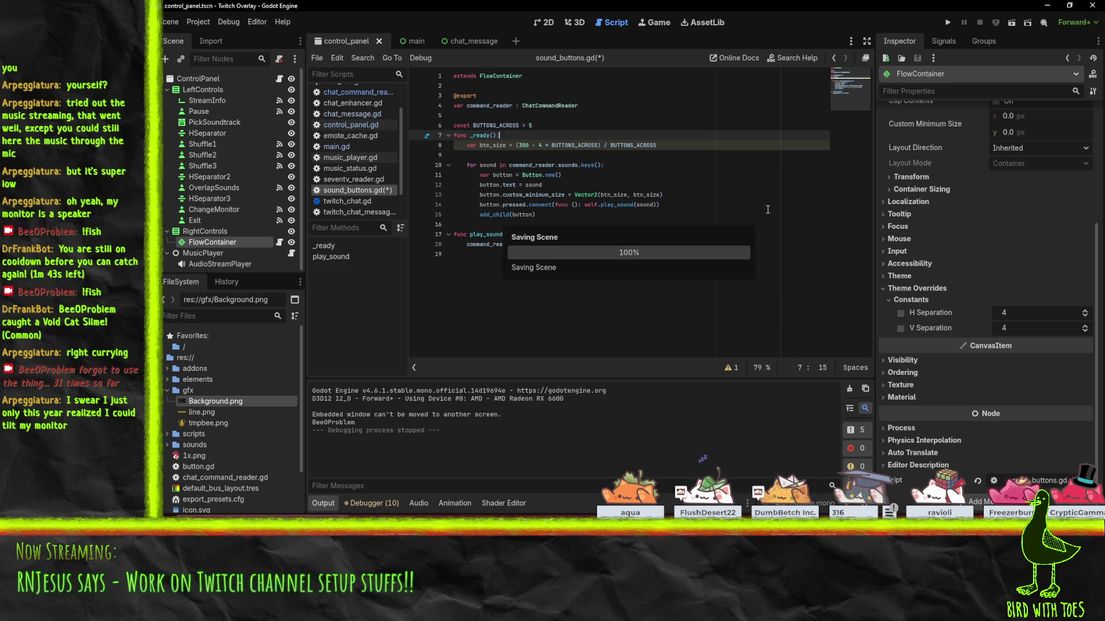
{"action": "left_click", "coordinate": [948, 21]}
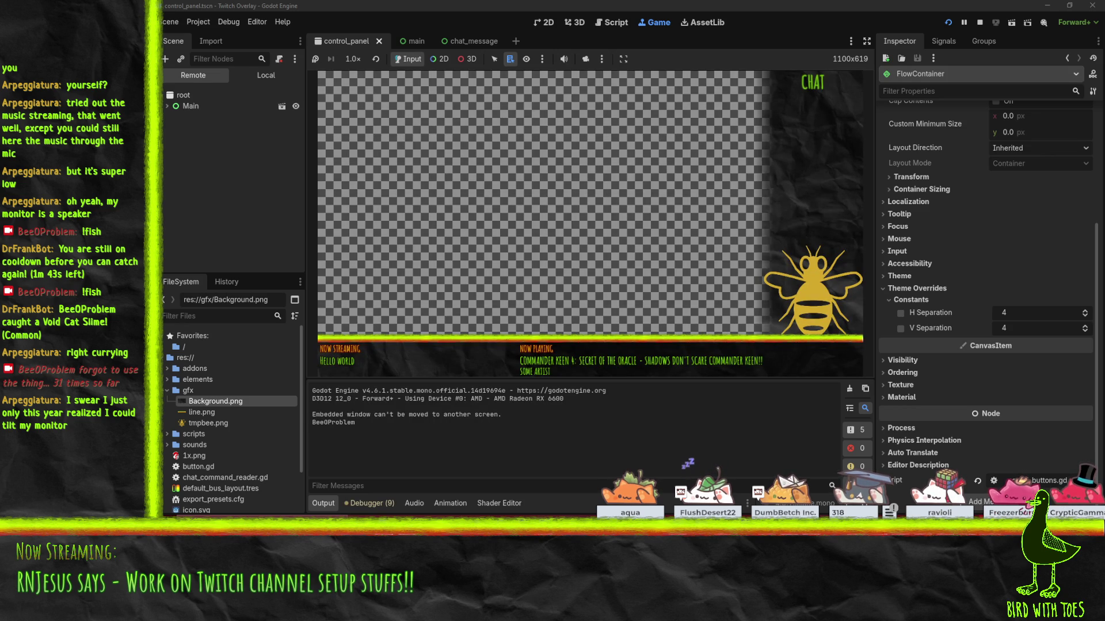
{"action": "mouse_move", "coordinate": [814, 139]}
{"action": "left_mouse_down"}
{"action": "mouse_move", "coordinate": [610, 128]}
{"action": "mouse_move", "coordinate": [650, 92]}
{"action": "left_mouse_up"}
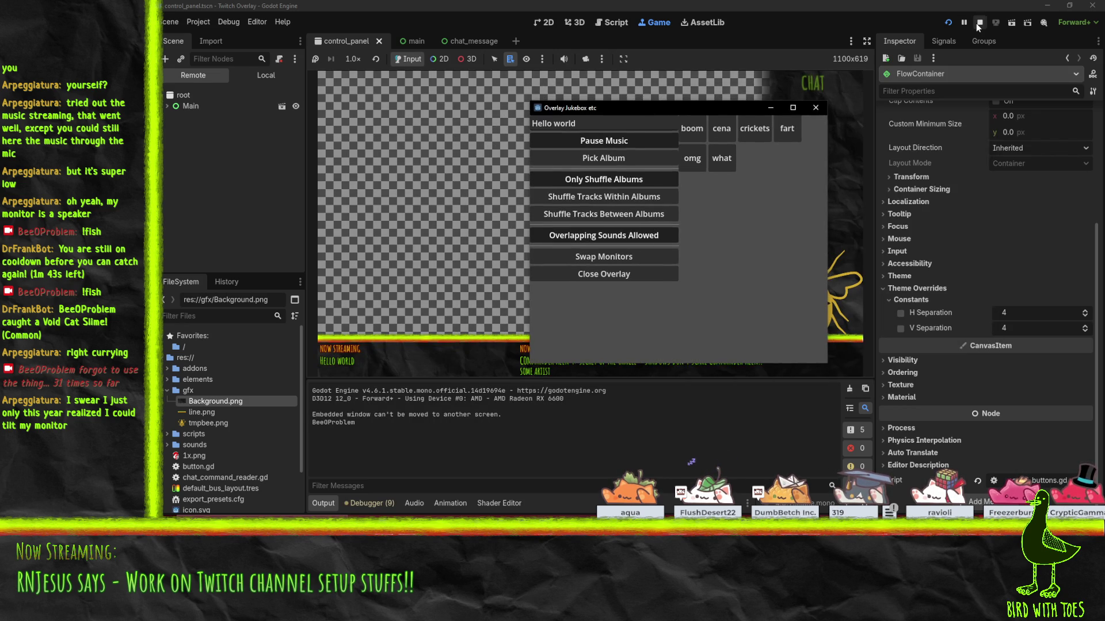
{"action": "left_click", "coordinate": [819, 87]}
{"action": "left_click", "coordinate": [536, 147]}
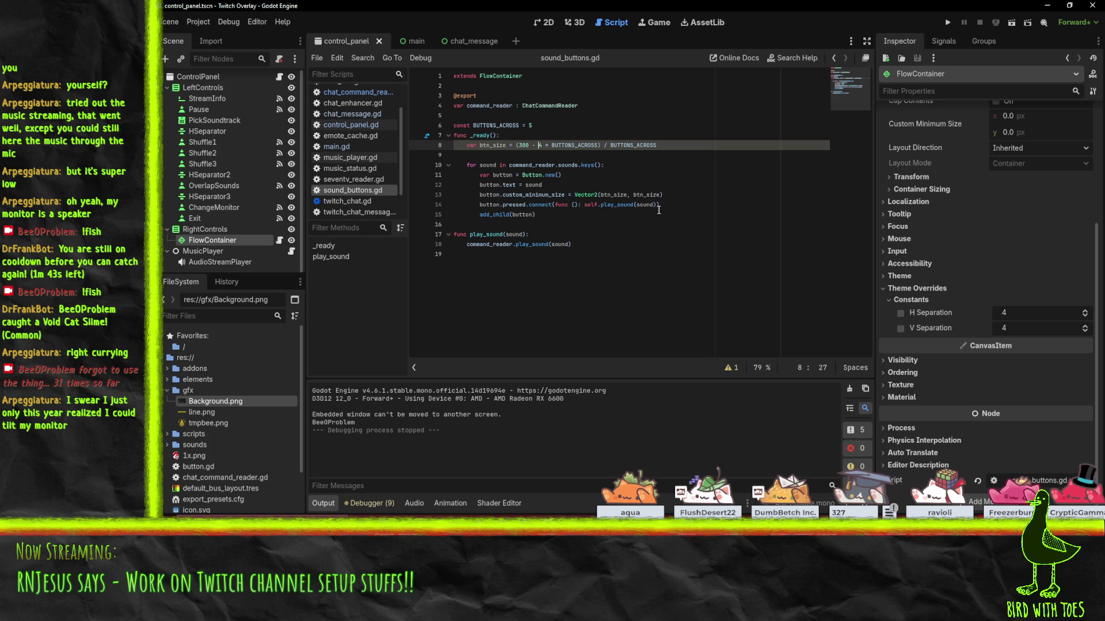
Add print(btn_size) on line 9 and run the overlay, which outputs 56
{"action": "key", "text": "Right"}
{"action": "key", "text": "Right"}
{"action": "key", "text": "Right"}
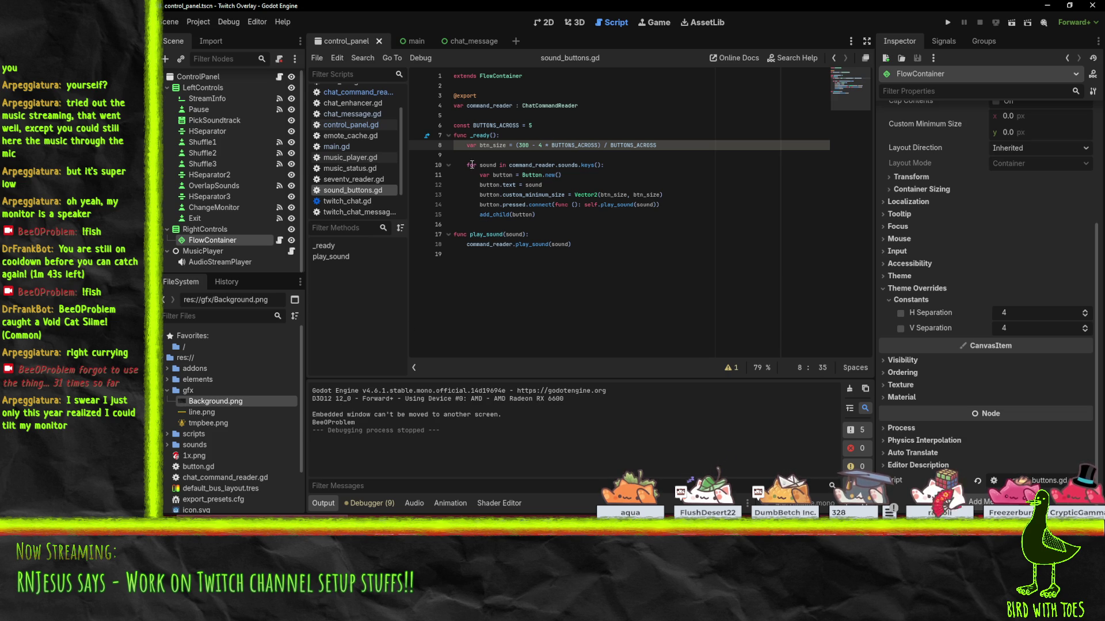
{"action": "left_click", "coordinate": [509, 155]}
{"action": "type", "text": "p"}
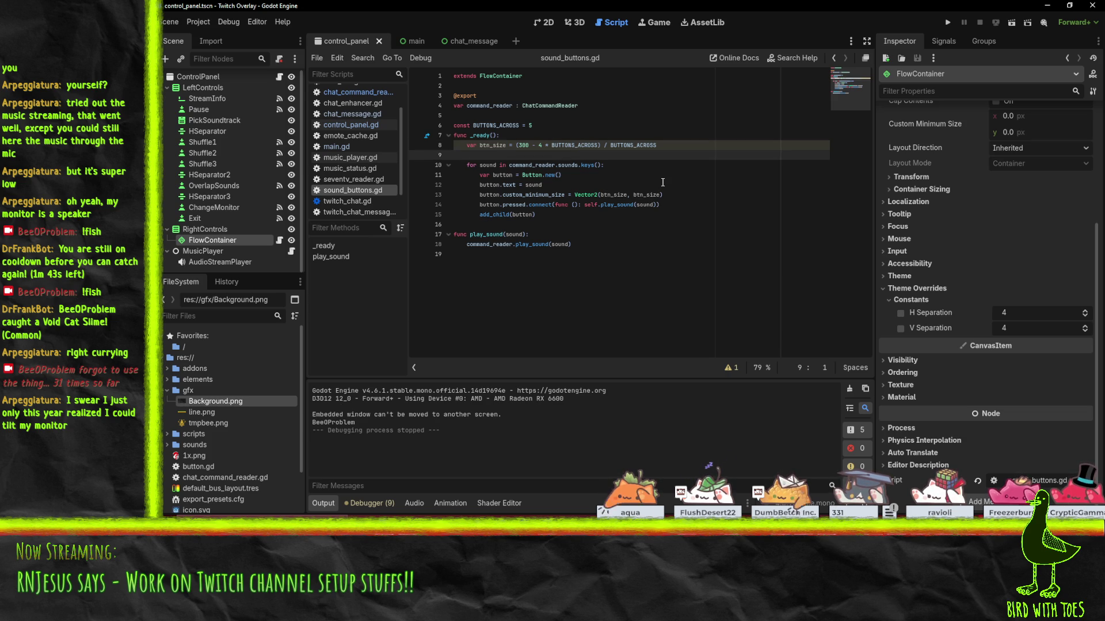
{"action": "type", "text": "rint(by"}
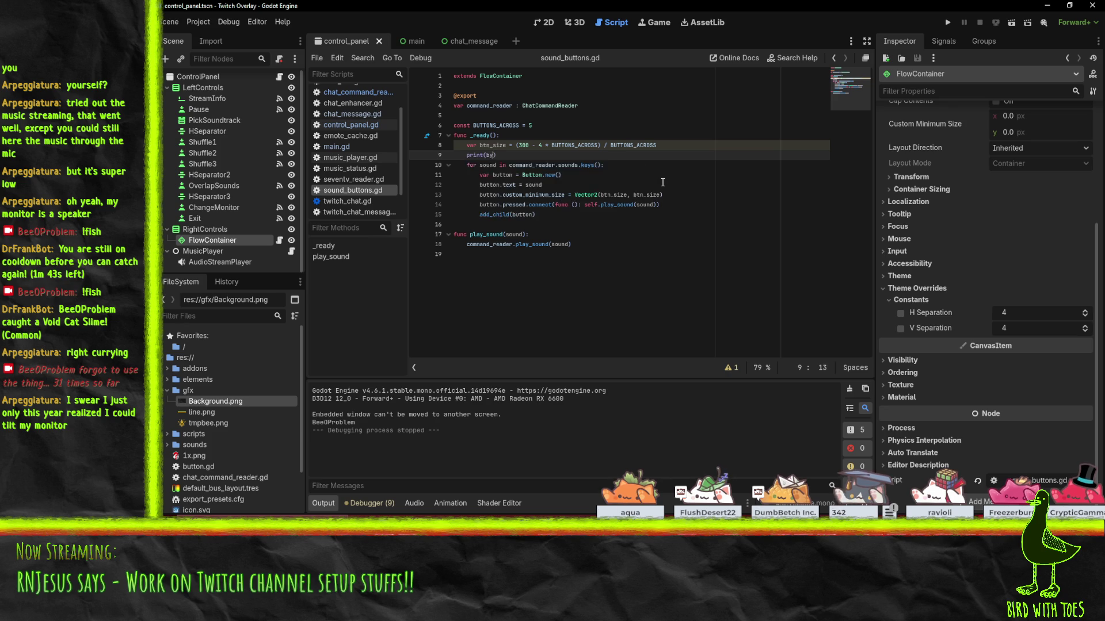
{"action": "key", "text": "BackSpace"}
{"action": "type", "text": "tn_size"}
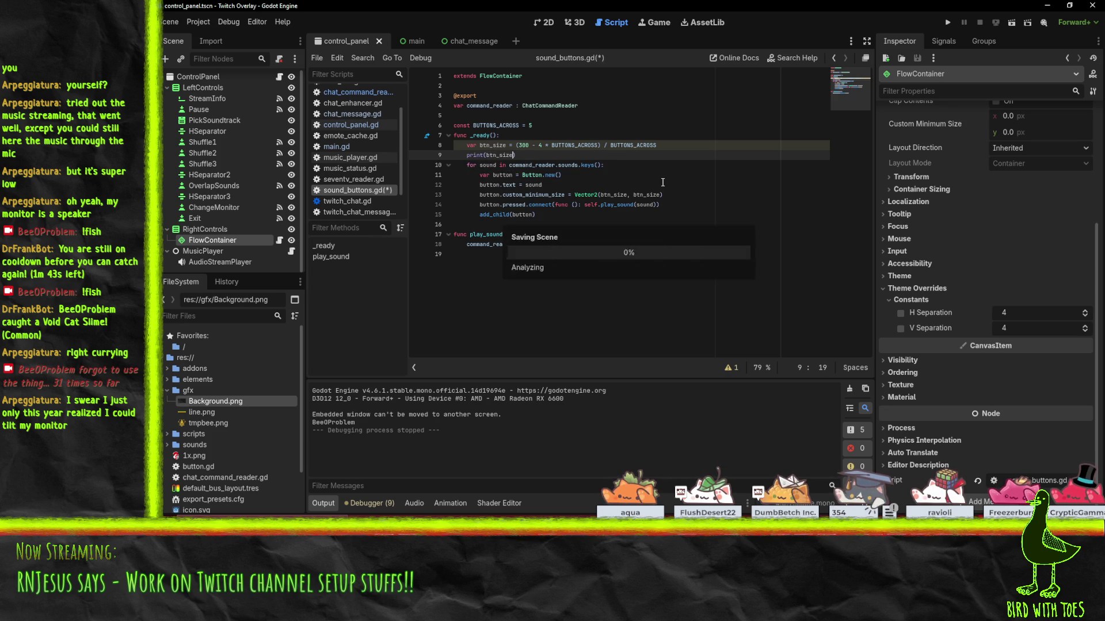
{"action": "left_click", "coordinate": [947, 22]}
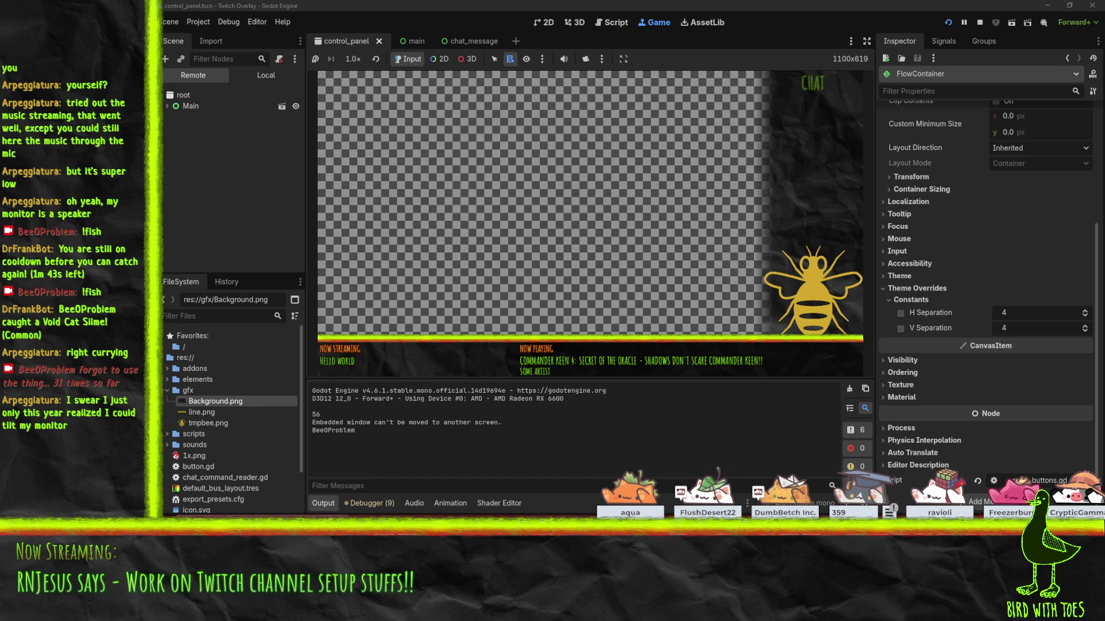
{"action": "left_click_drag", "start_coordinate": [388, 125], "coordinate": [401, 136]}
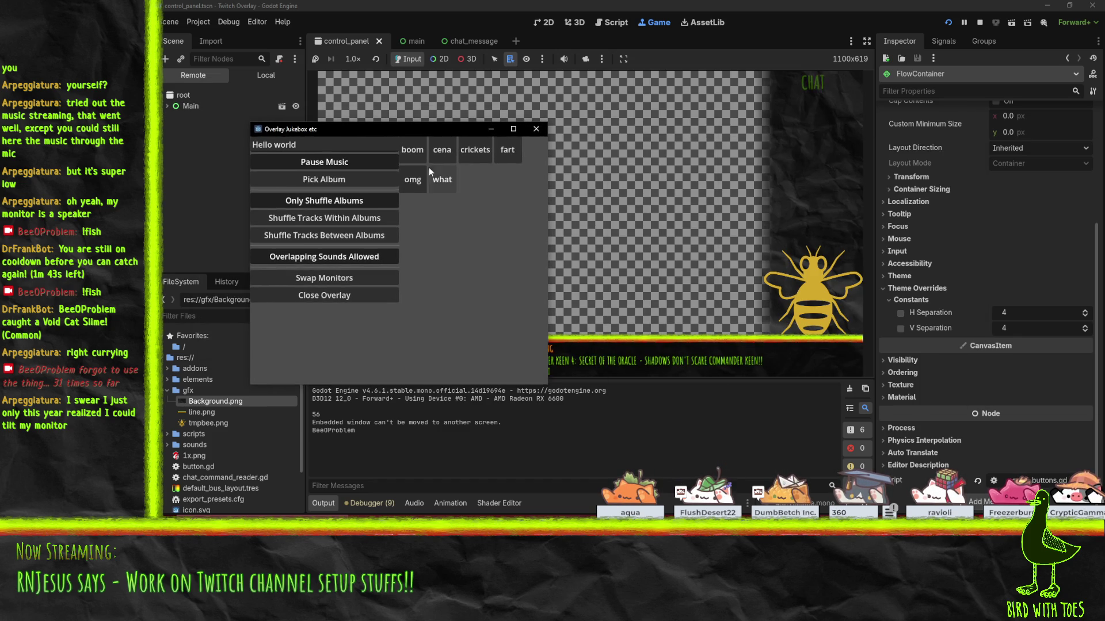
{"action": "left_click", "coordinate": [168, 106]}
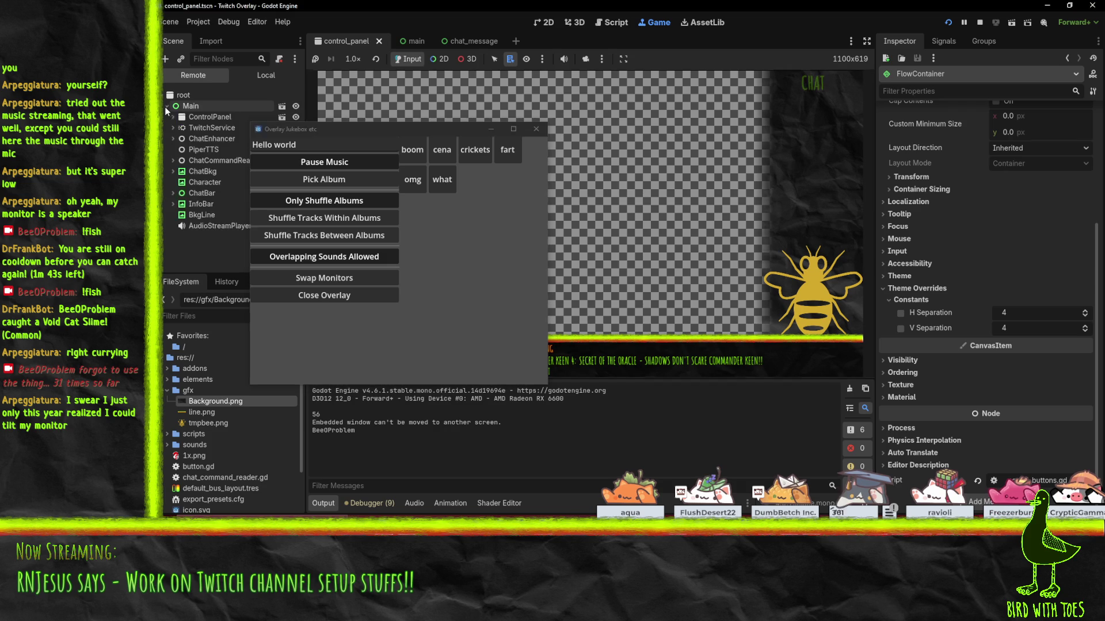
{"action": "left_click_drag", "start_coordinate": [329, 134], "coordinate": [556, 140]}
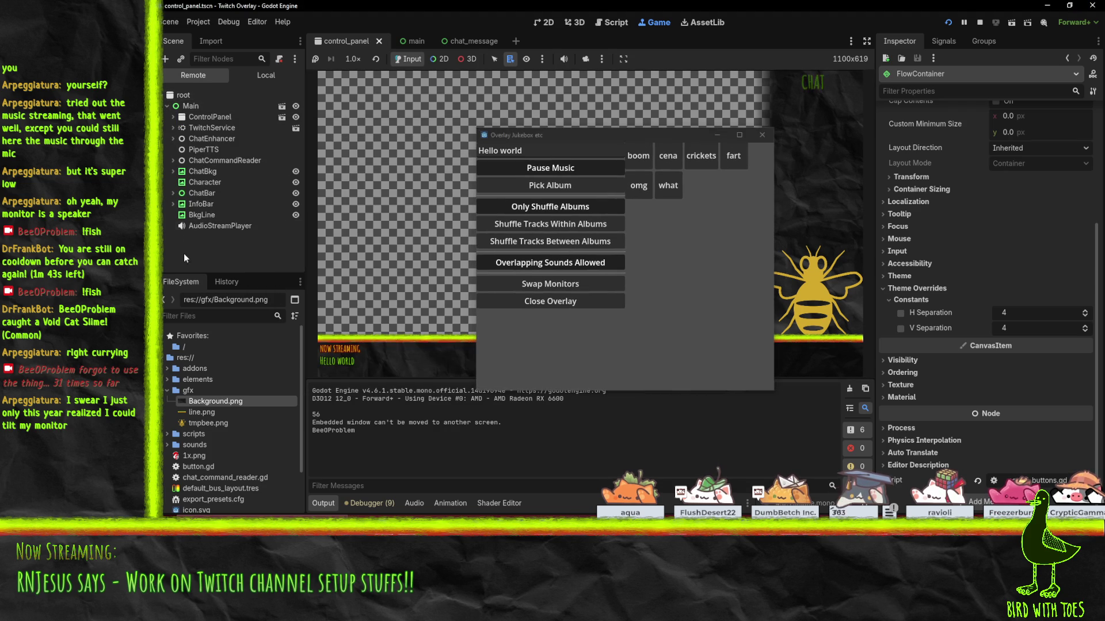
{"action": "left_click", "coordinate": [173, 117]}
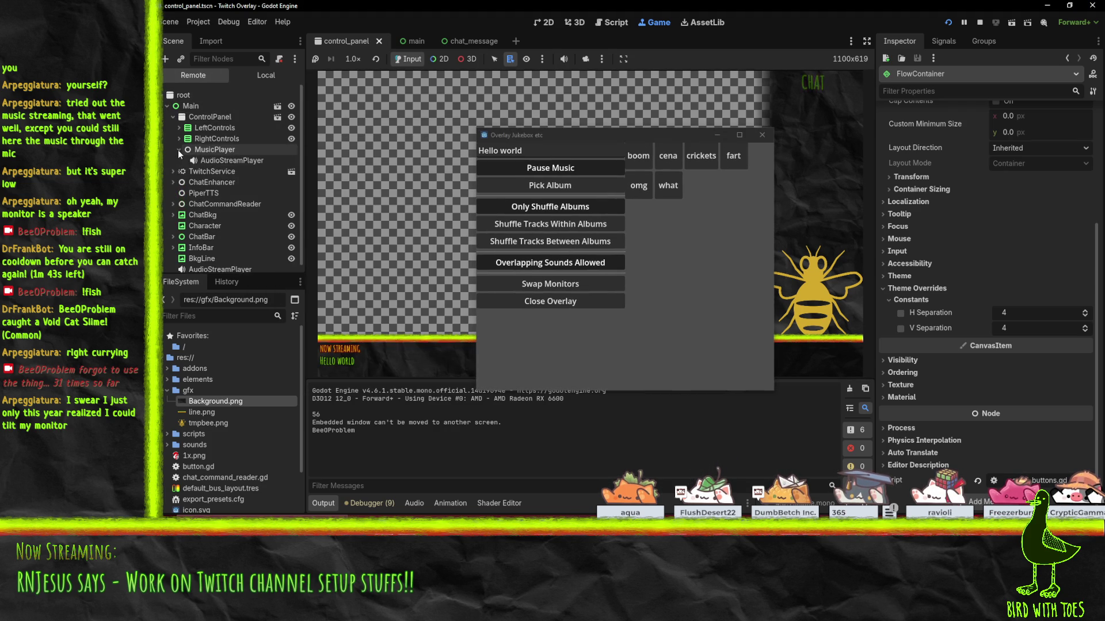
{"action": "left_click", "coordinate": [179, 138]}
{"action": "left_click", "coordinate": [184, 149]}
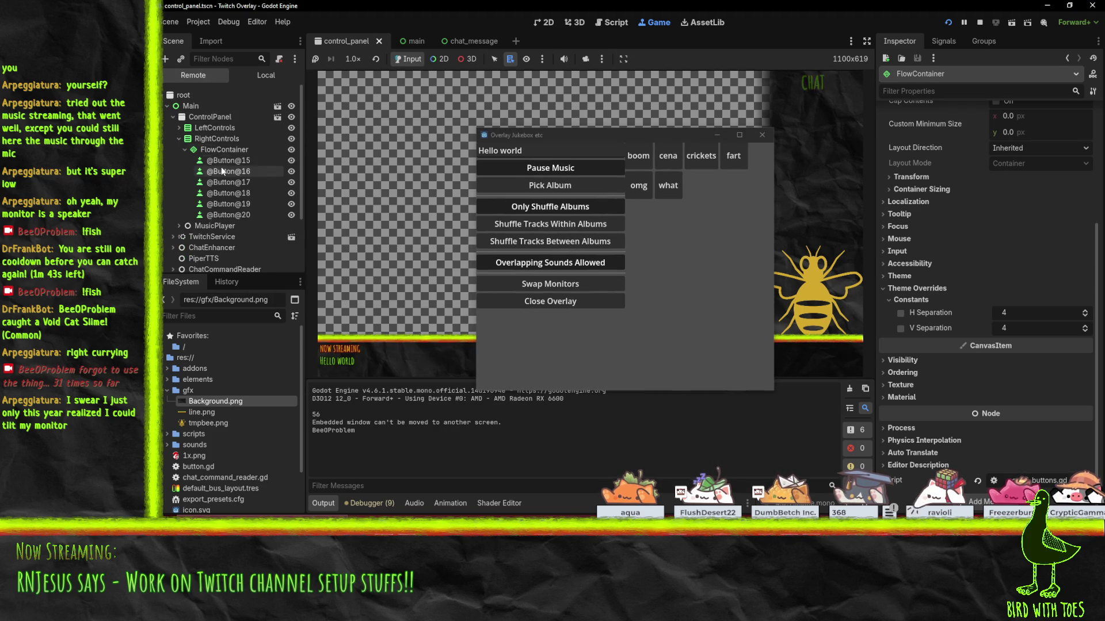
{"action": "left_click", "coordinate": [219, 160]}
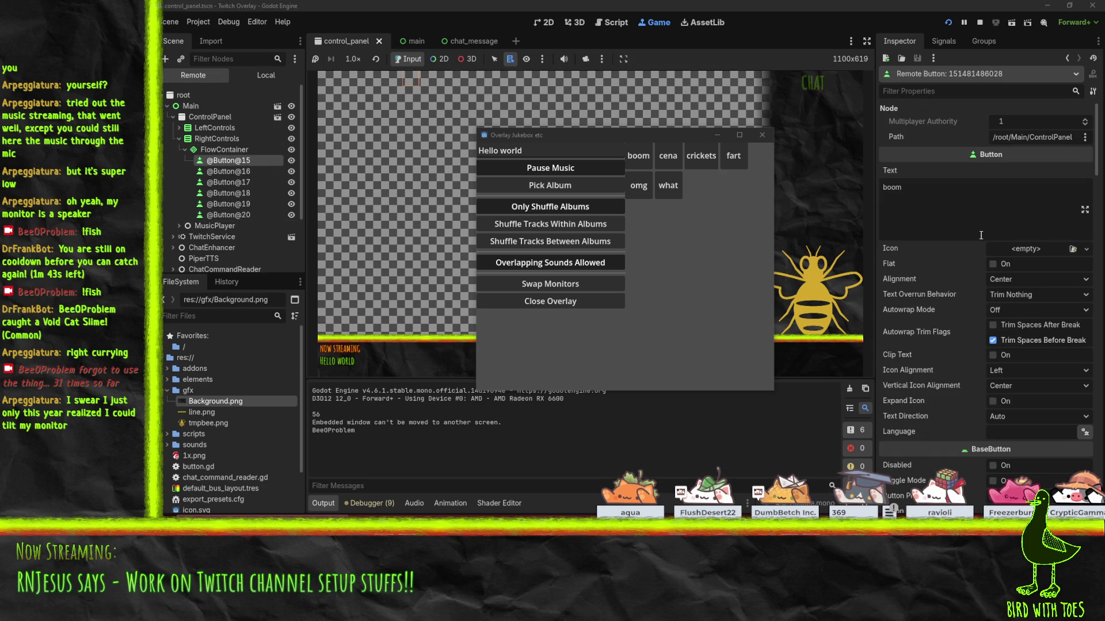
{"action": "scroll", "coordinate": [989, 234], "scroll_direction": "down", "scroll_amount": 5}
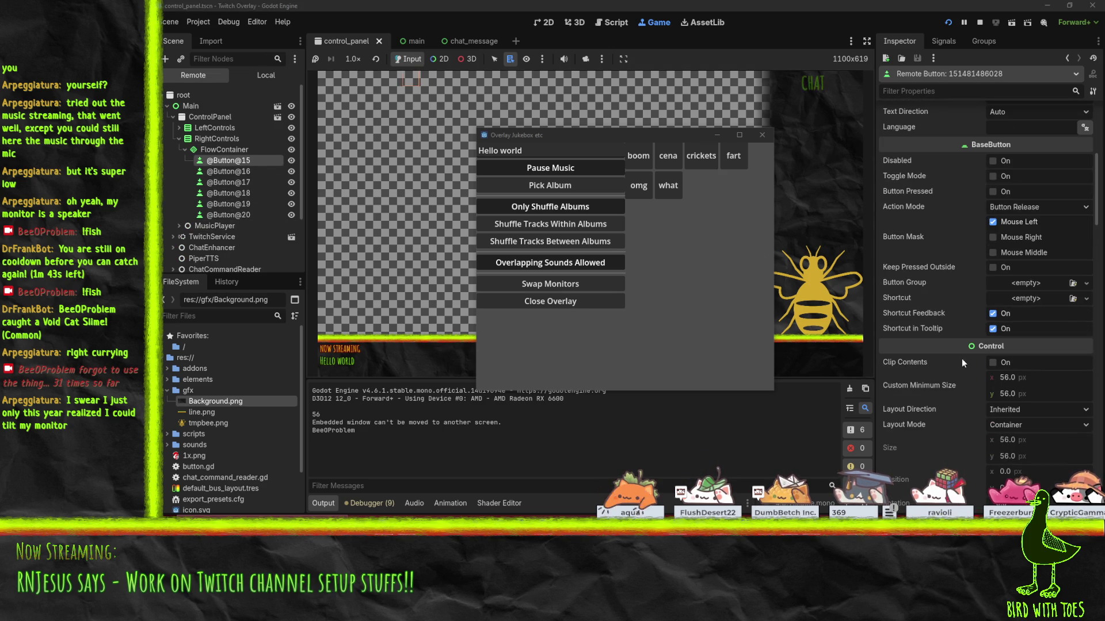
{"action": "left_click", "coordinate": [241, 182], "text": "shift"}
{"action": "left_click", "coordinate": [244, 193], "text": "shift"}
{"action": "left_click", "coordinate": [243, 204], "text": "shift"}
{"action": "left_click", "coordinate": [247, 215], "text": "shift"}
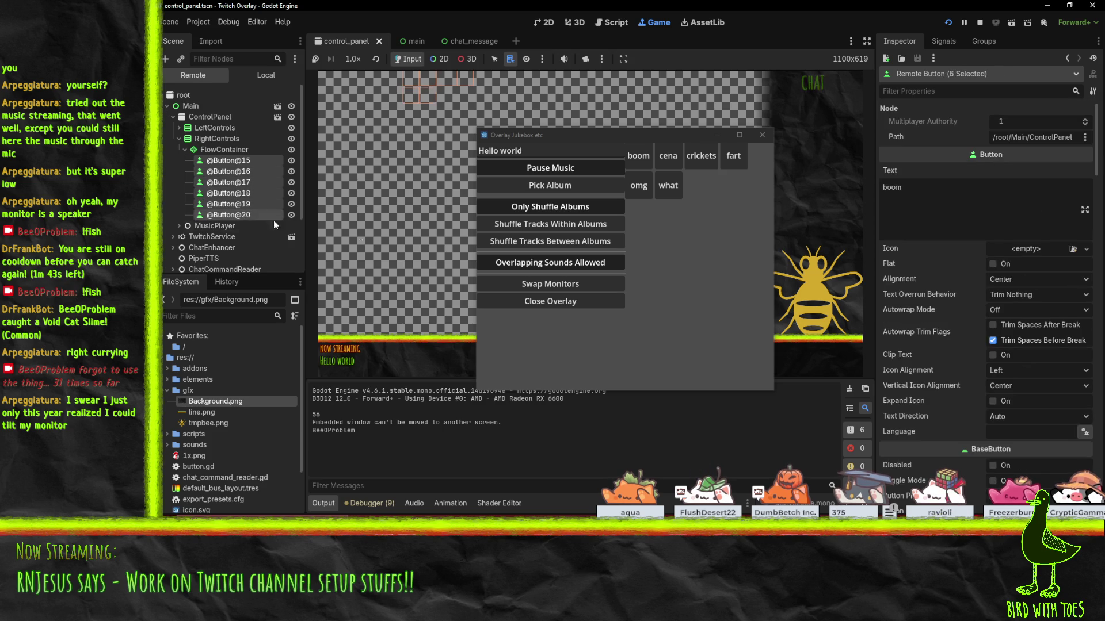
{"action": "scroll", "coordinate": [944, 283], "scroll_direction": "down", "scroll_amount": 5}
Set the selected buttons' Custom Minimum Size x to 54, after trying 55 and 52
{"action": "left_click", "coordinate": [1009, 276]}
{"action": "key", "text": "BackSpace"}
{"action": "type", "text": "5"}
{"action": "key", "text": "Return"}
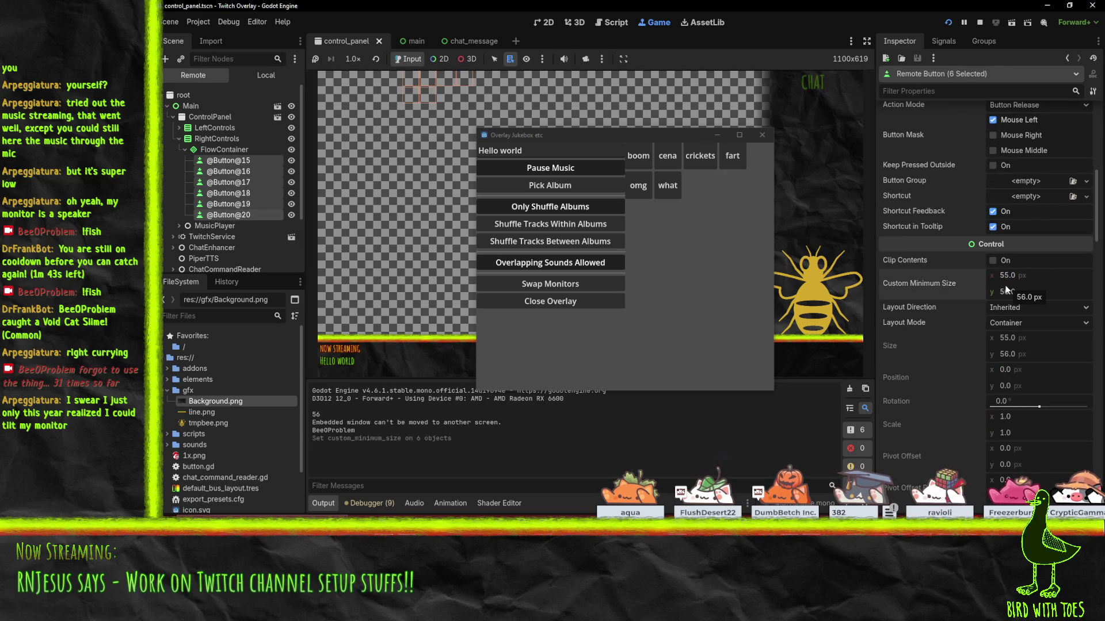
{"action": "left_click", "coordinate": [1004, 281]}
{"action": "key", "text": "Delete"}
{"action": "type", "text": "2"}
{"action": "key", "text": "Return"}
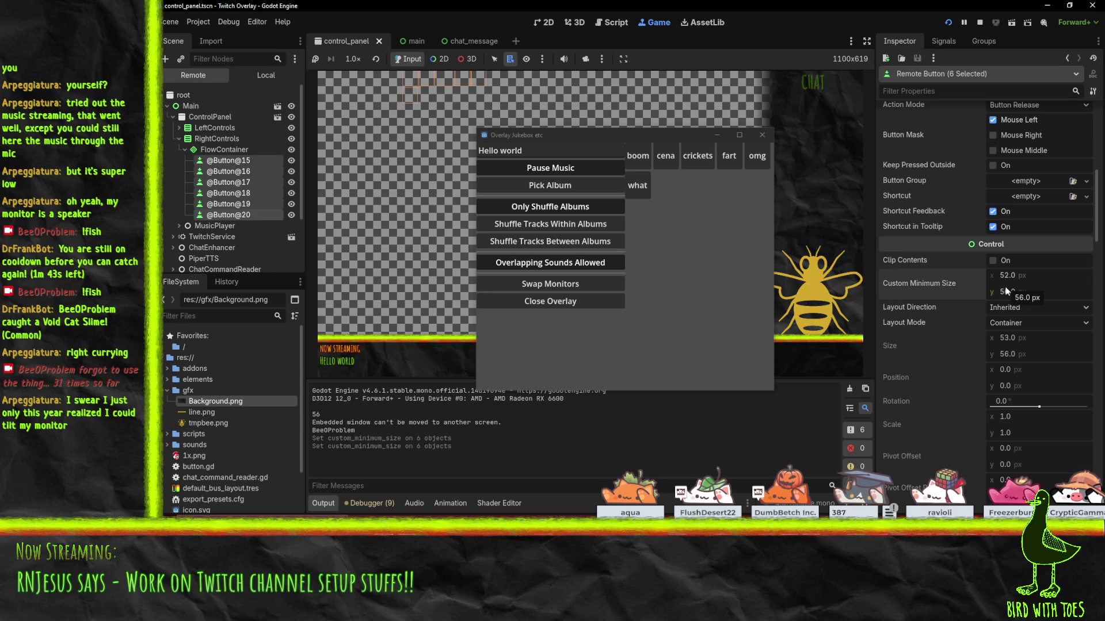
{"action": "left_click", "coordinate": [1006, 276]}
{"action": "key", "text": "Right"}
{"action": "key", "text": "BackSpace"}
{"action": "type", "text": "4"}
{"action": "key", "text": "Return"}
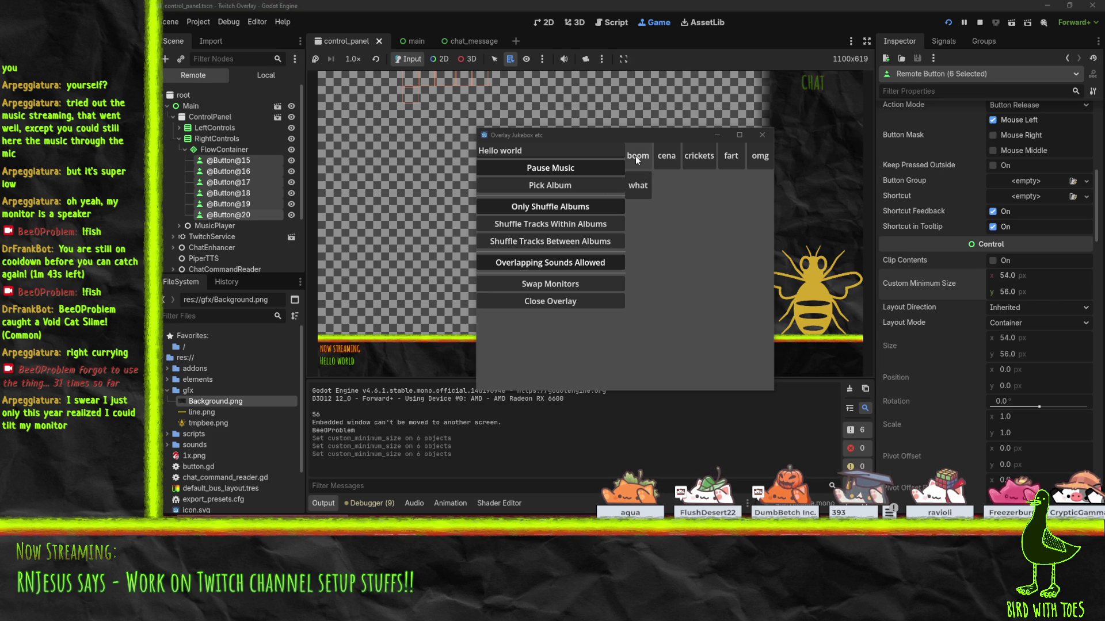
{"action": "key", "text": "super"}
Launch Calculator and compute 52 × 5 = 260
{"action": "type", "text": "calc"}
{"action": "key", "text": "Return"}
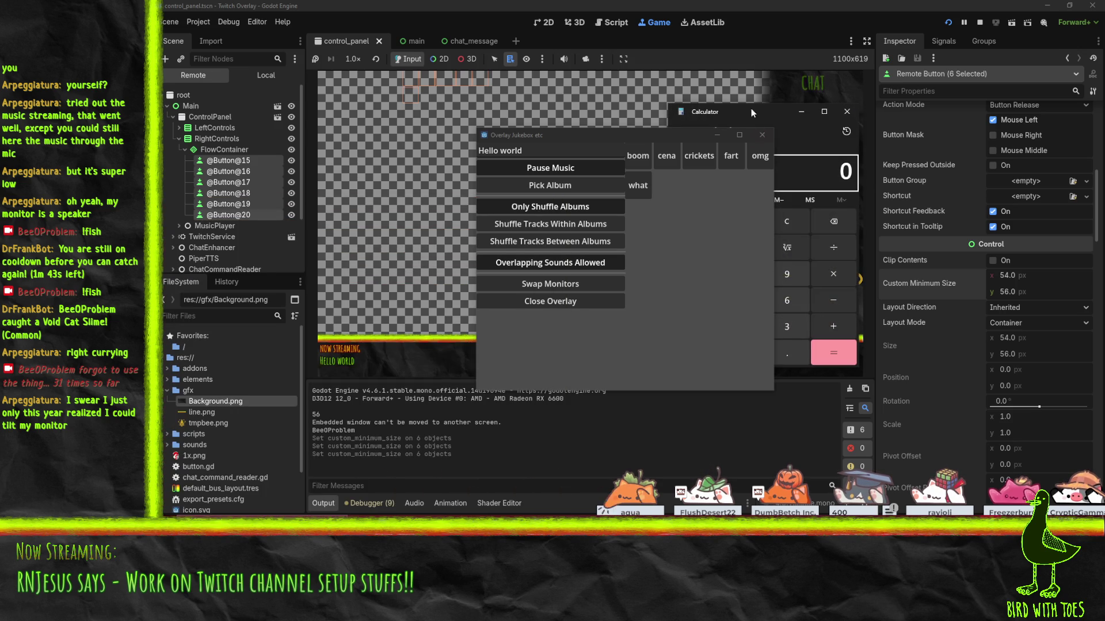
{"action": "left_click_drag", "start_coordinate": [751, 109], "coordinate": [847, 139]}
{"action": "left_click", "coordinate": [882, 357]}
{"action": "double_click", "coordinate": [836, 384]}
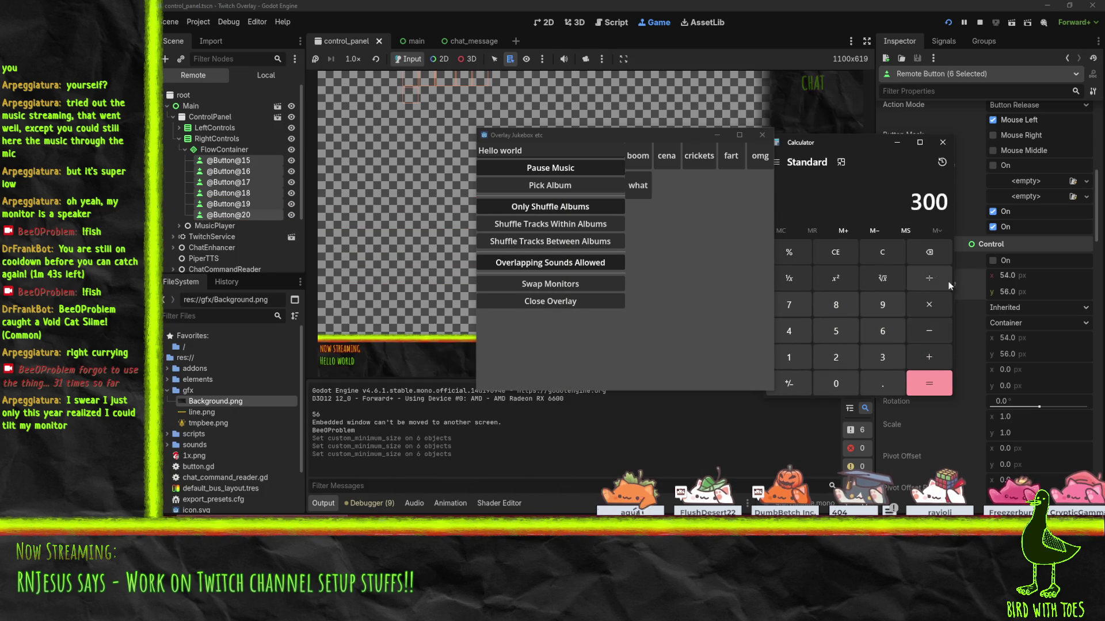
{"action": "left_click", "coordinate": [886, 256]}
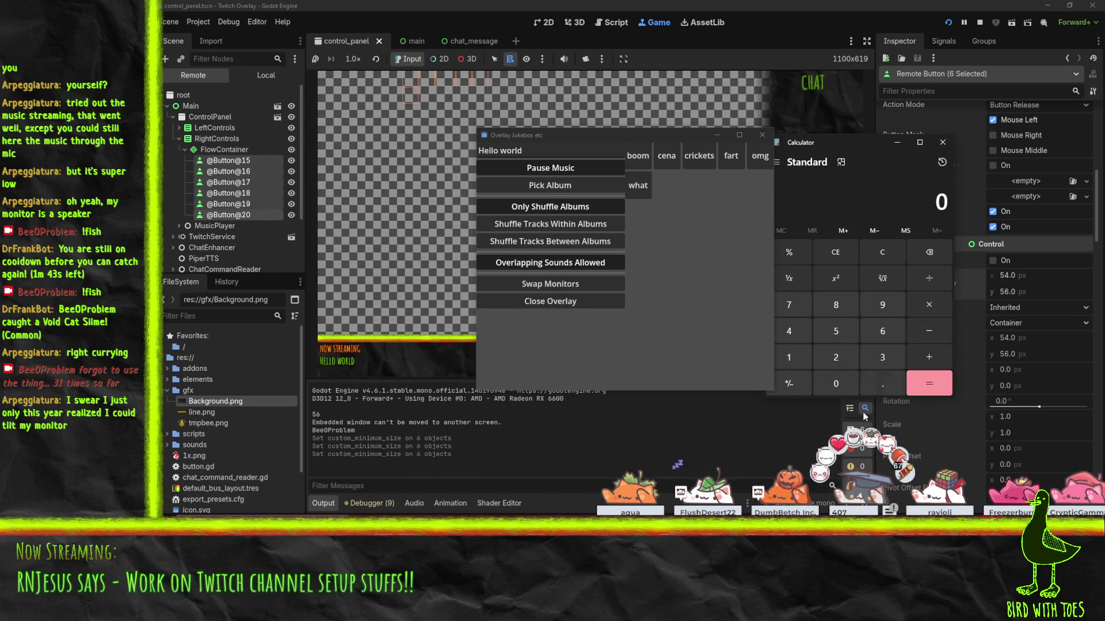
{"action": "left_click", "coordinate": [836, 332]}
{"action": "left_click", "coordinate": [836, 357]}
{"action": "left_click", "coordinate": [928, 304]}
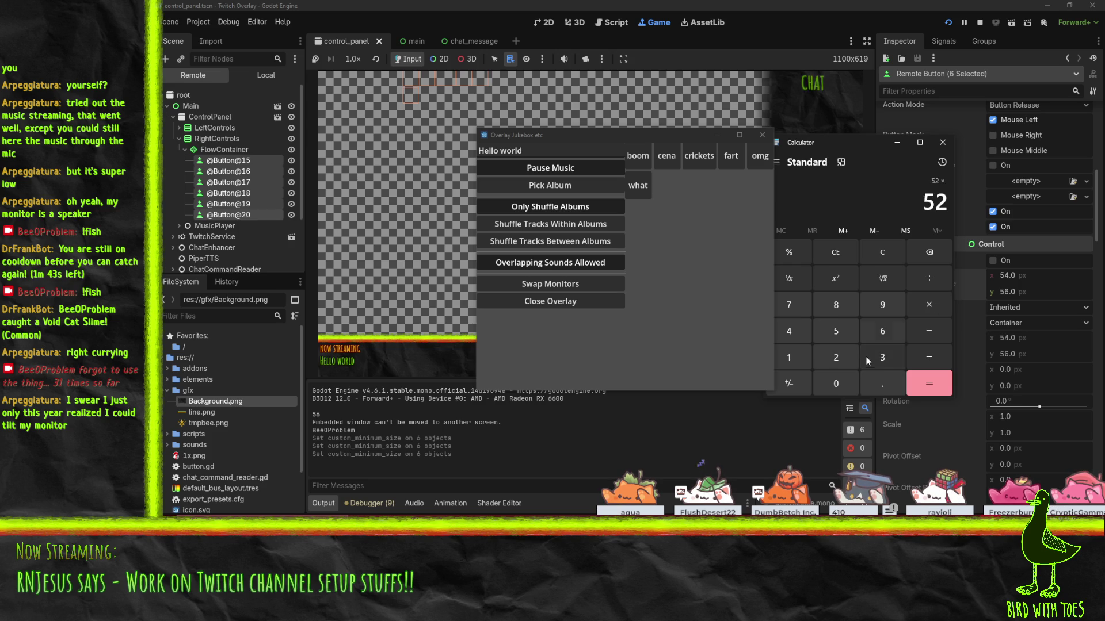
{"action": "left_click", "coordinate": [836, 332]}
{"action": "left_click", "coordinate": [929, 383]}
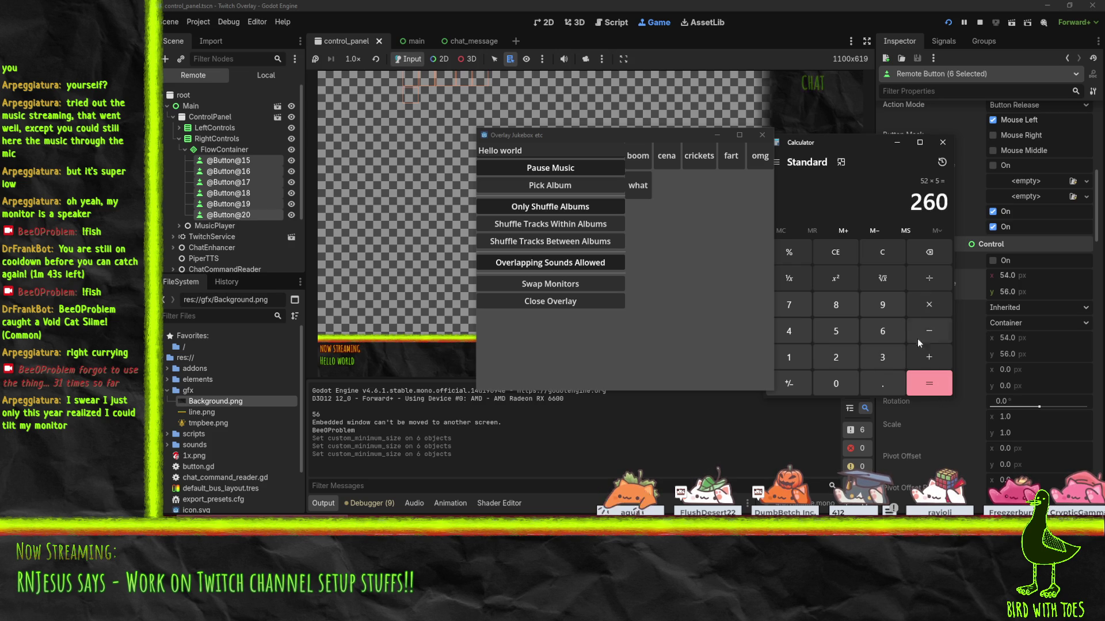
Compute 300 − 260 = 40 in Calculator
{"action": "left_click", "coordinate": [877, 356]}
{"action": "double_click", "coordinate": [836, 383]}
{"action": "left_click", "coordinate": [931, 332]}
{"action": "left_click", "coordinate": [836, 357]}
{"action": "left_click", "coordinate": [883, 331]}
{"action": "left_click", "coordinate": [836, 384]}
{"action": "left_click", "coordinate": [944, 384]}
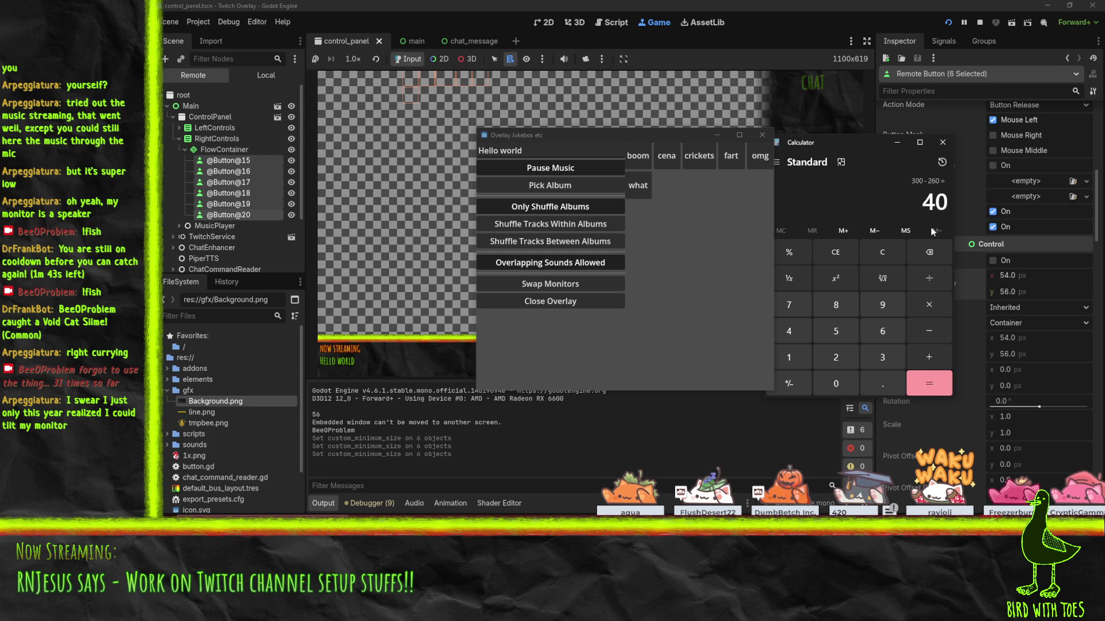
Compute 40 ÷ 4 = 10, close Calculator, and move the Overlay Jukebox window left
{"action": "mouse_move", "coordinate": [835, 146]}
{"action": "left_mouse_down"}
{"action": "mouse_move", "coordinate": [363, 159]}
{"action": "mouse_move", "coordinate": [279, 135]}
{"action": "left_mouse_up"}
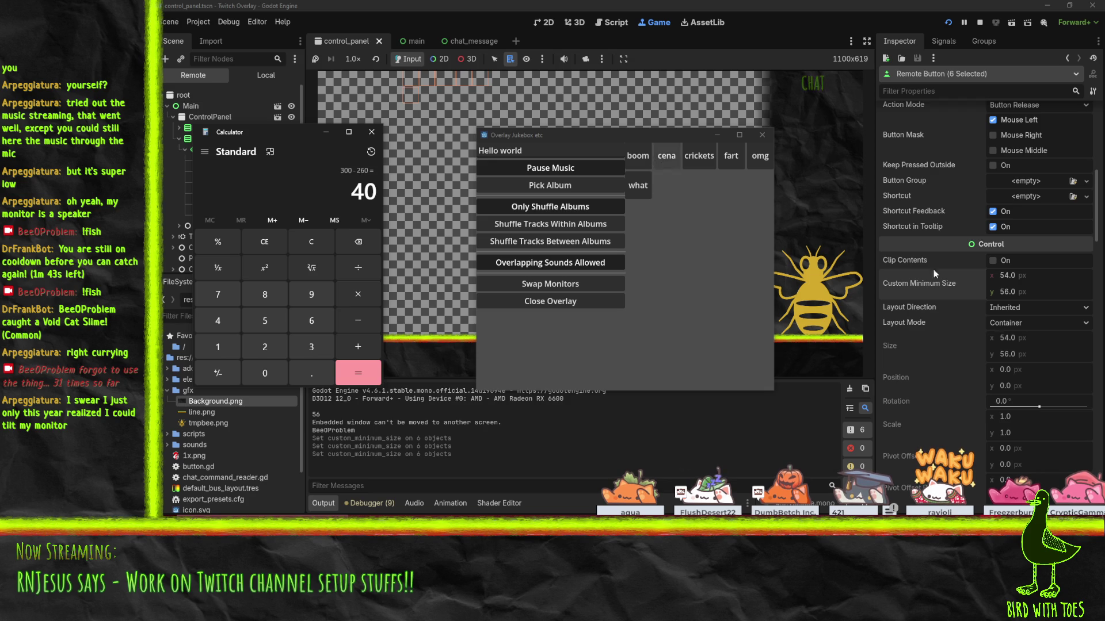
{"action": "scroll", "coordinate": [963, 352], "scroll_direction": "down", "scroll_amount": 3}
{"action": "scroll", "coordinate": [964, 352], "scroll_direction": "up", "scroll_amount": 6}
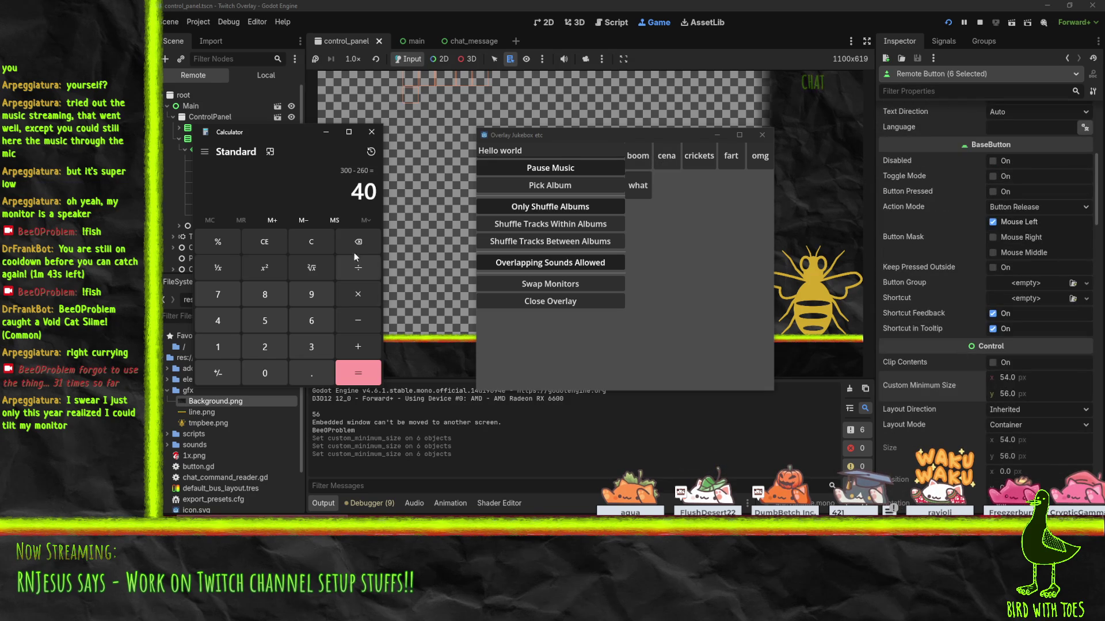
{"action": "left_click", "coordinate": [358, 268]}
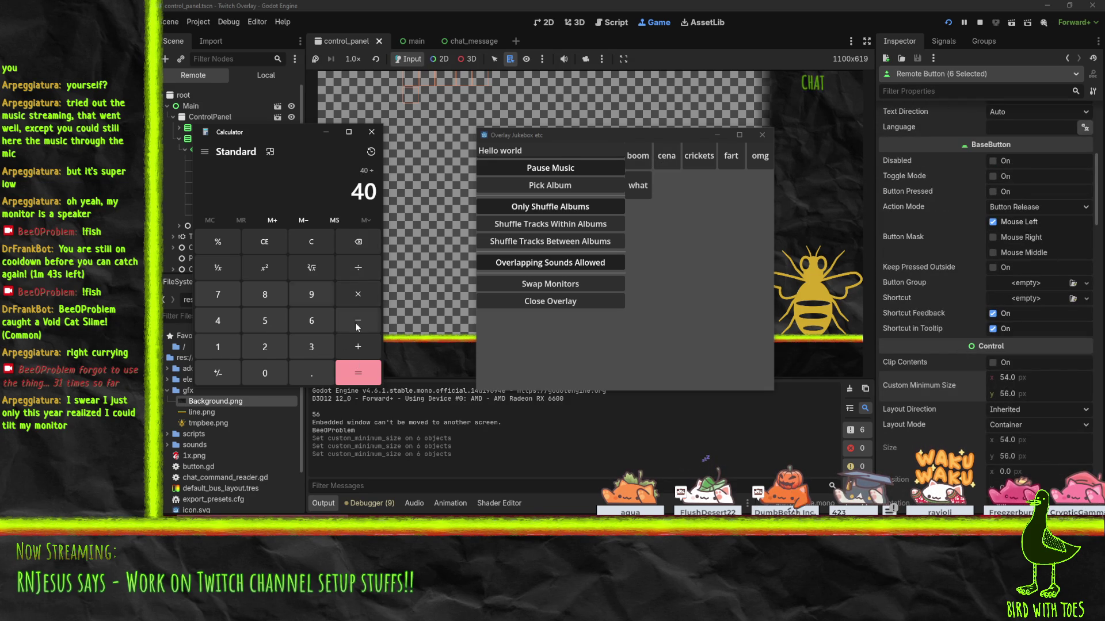
{"action": "left_click", "coordinate": [217, 321]}
{"action": "left_click", "coordinate": [358, 373]}
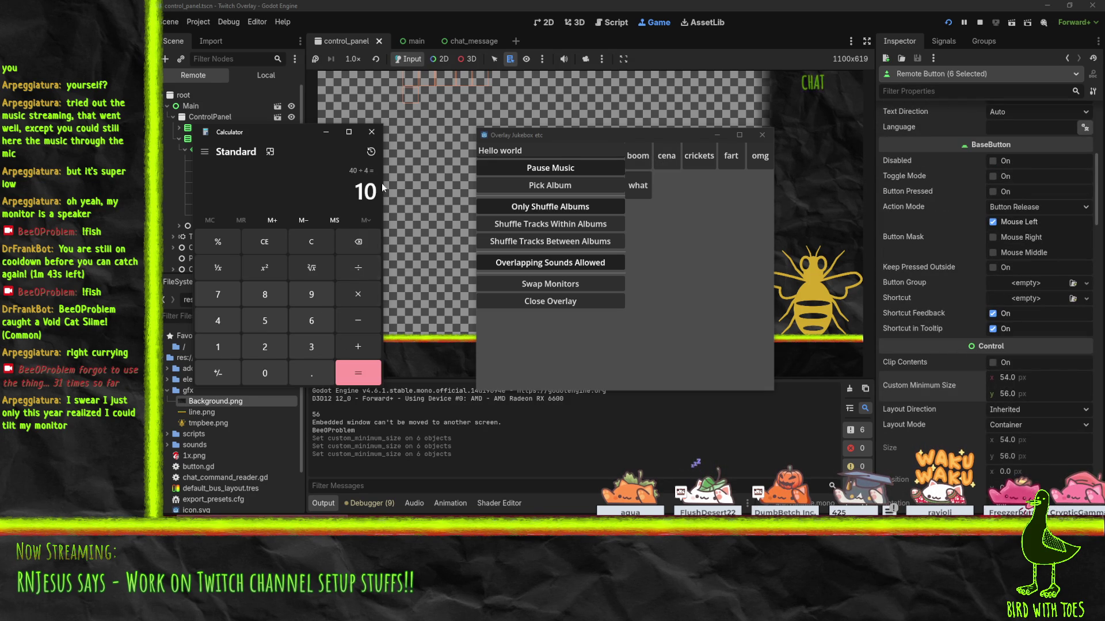
{"action": "left_click", "coordinate": [371, 131]}
{"action": "left_click_drag", "start_coordinate": [594, 137], "coordinate": [343, 141]}
Select the FlowContainer in the remote tree and enable its H Separation theme override
{"action": "scroll", "coordinate": [910, 252], "scroll_direction": "up", "scroll_amount": 2}
{"action": "left_click", "coordinate": [211, 149]}
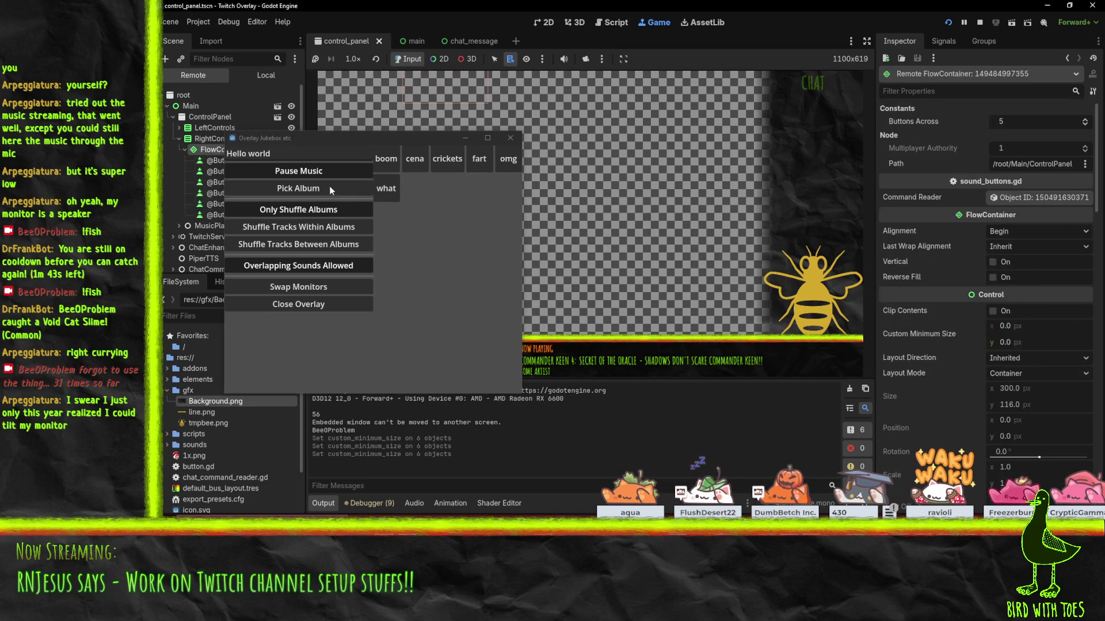
{"action": "scroll", "coordinate": [975, 284], "scroll_direction": "down", "scroll_amount": 6}
{"action": "scroll", "coordinate": [972, 281], "scroll_direction": "up", "scroll_amount": 3}
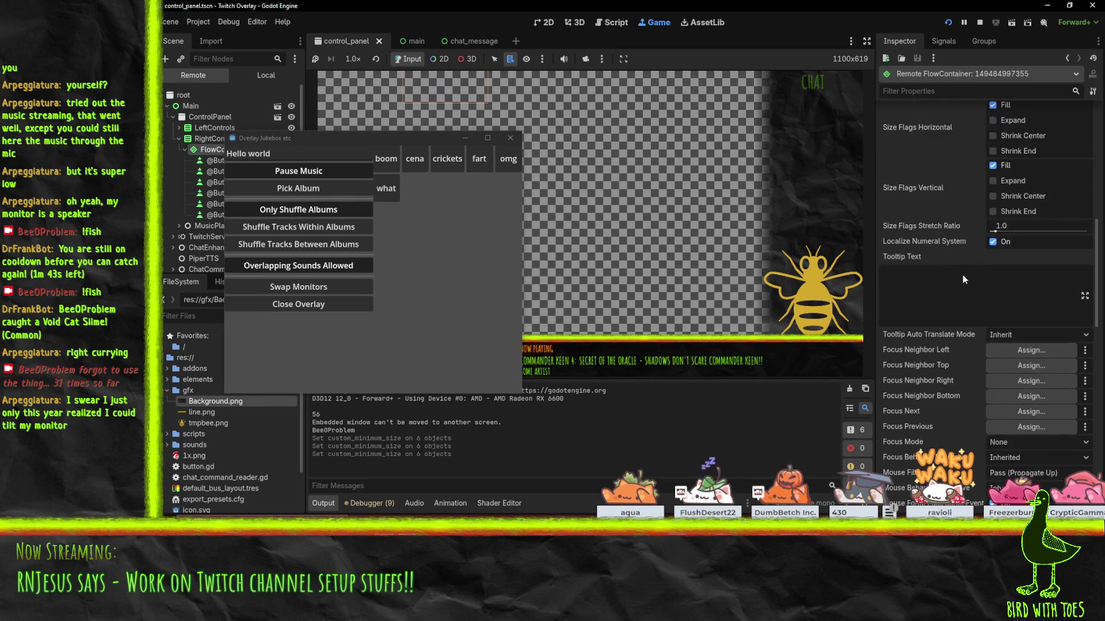
{"action": "scroll", "coordinate": [927, 237], "scroll_direction": "down", "scroll_amount": 8}
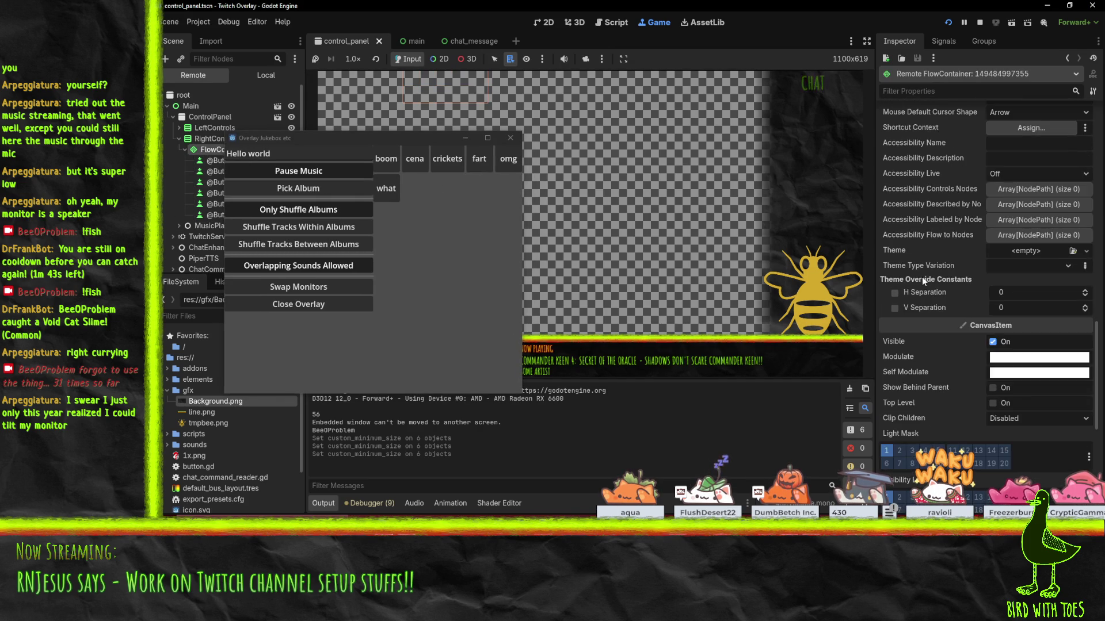
{"action": "left_click", "coordinate": [895, 293]}
Step the H Separation value up to 4, lowering and raising it again along the way
{"action": "left_click", "coordinate": [1084, 293]}
{"action": "left_click", "coordinate": [1084, 293]}
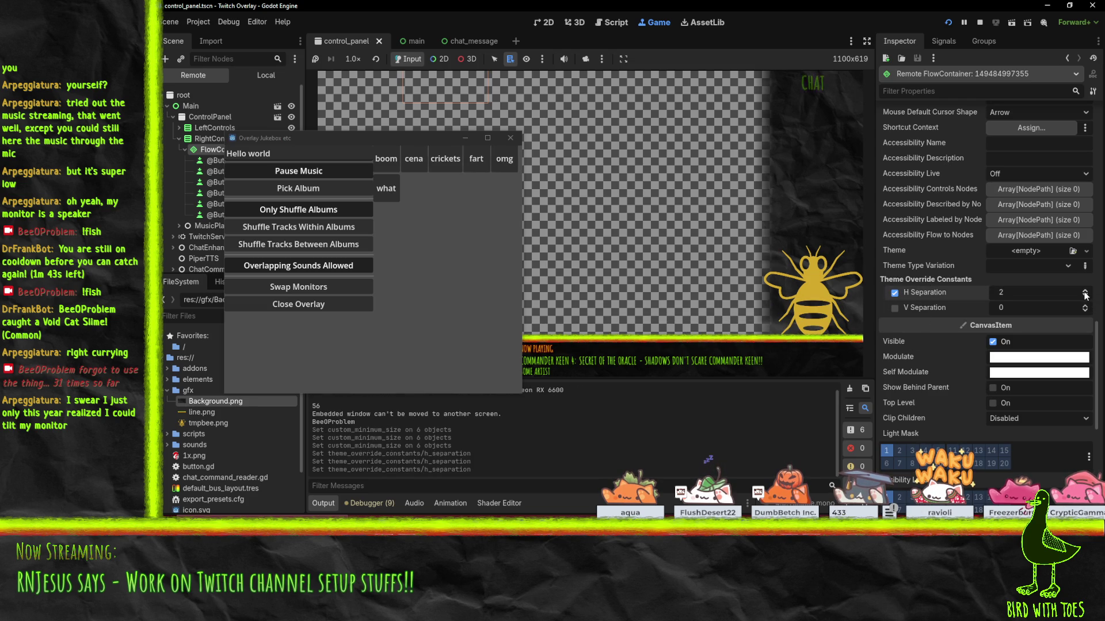
{"action": "left_click", "coordinate": [1084, 293]}
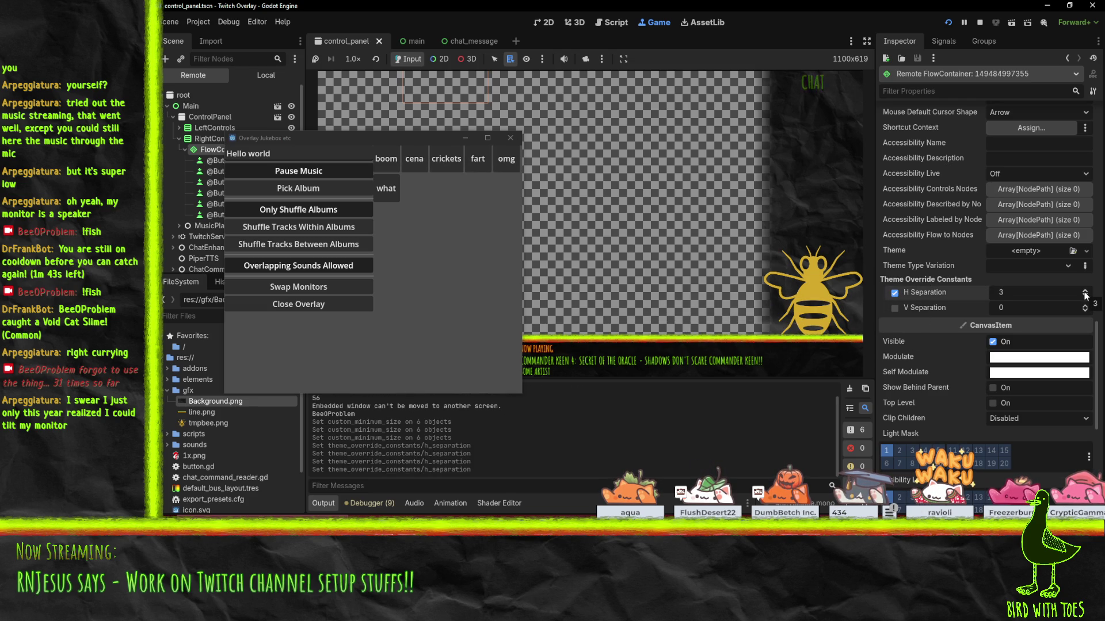
{"action": "left_click", "coordinate": [1084, 293]}
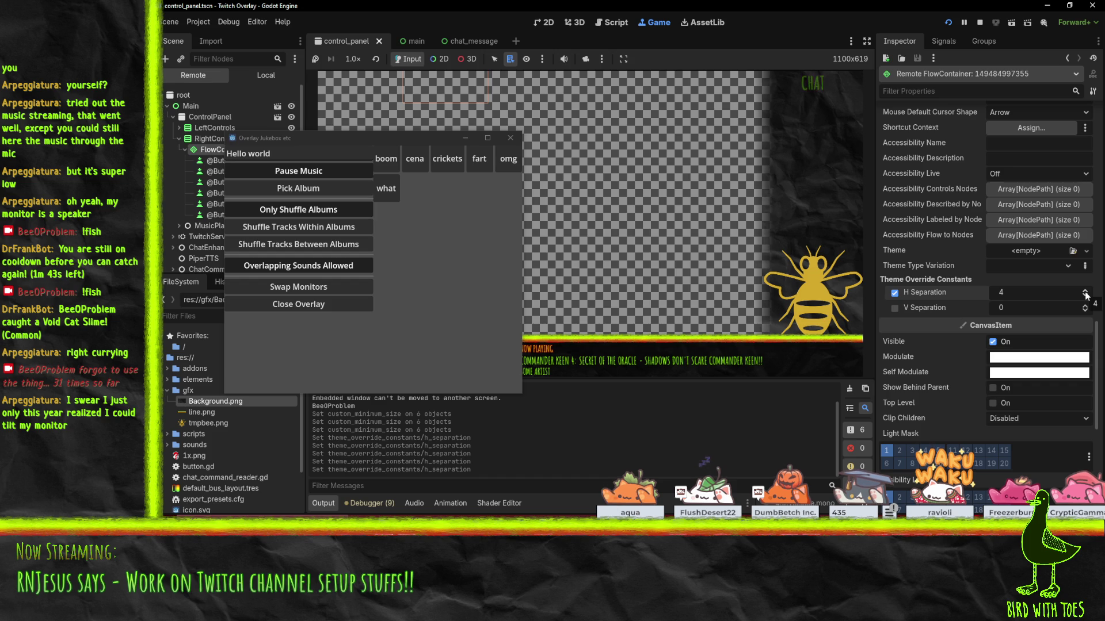
{"action": "left_click", "coordinate": [1084, 298]}
{"action": "left_click", "coordinate": [1085, 298]}
{"action": "left_click", "coordinate": [1084, 298]}
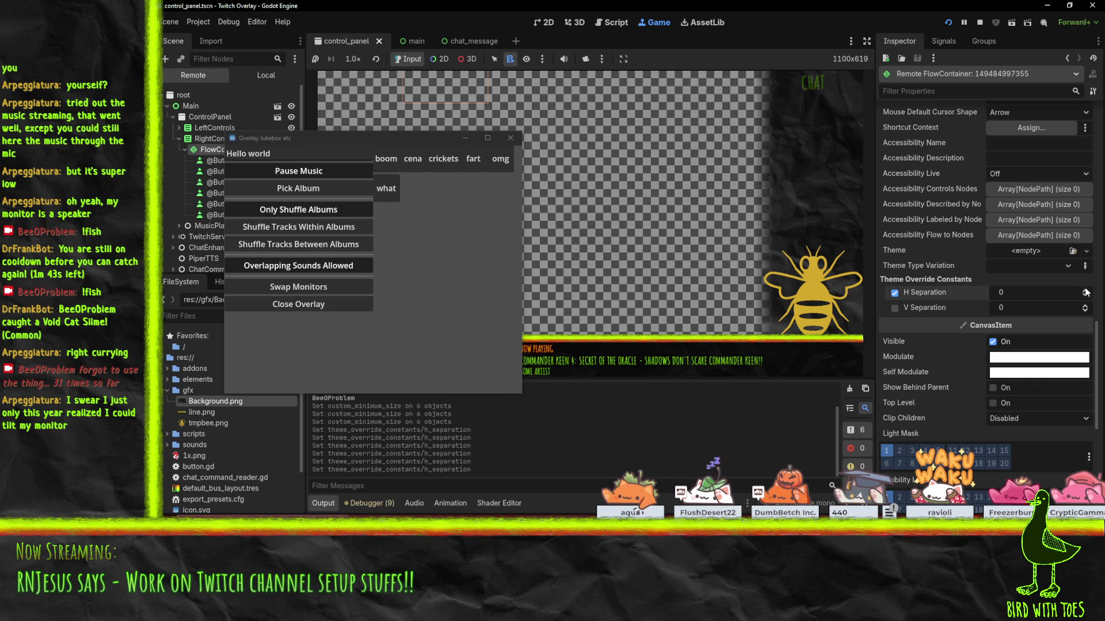
{"action": "left_click", "coordinate": [434, 188]}
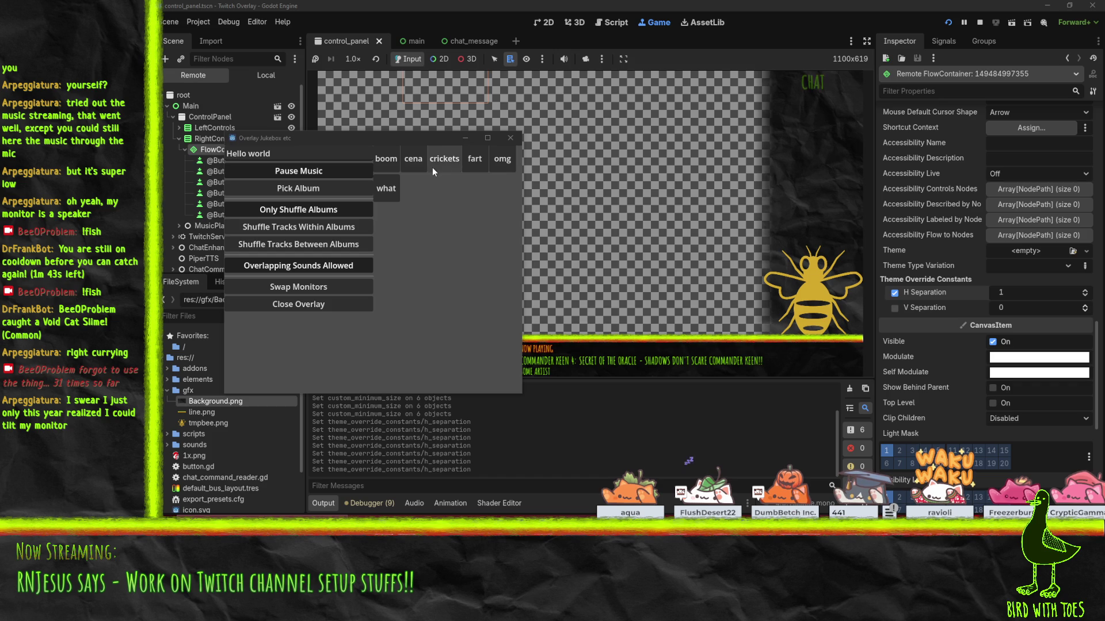
{"action": "left_click", "coordinate": [1084, 293]}
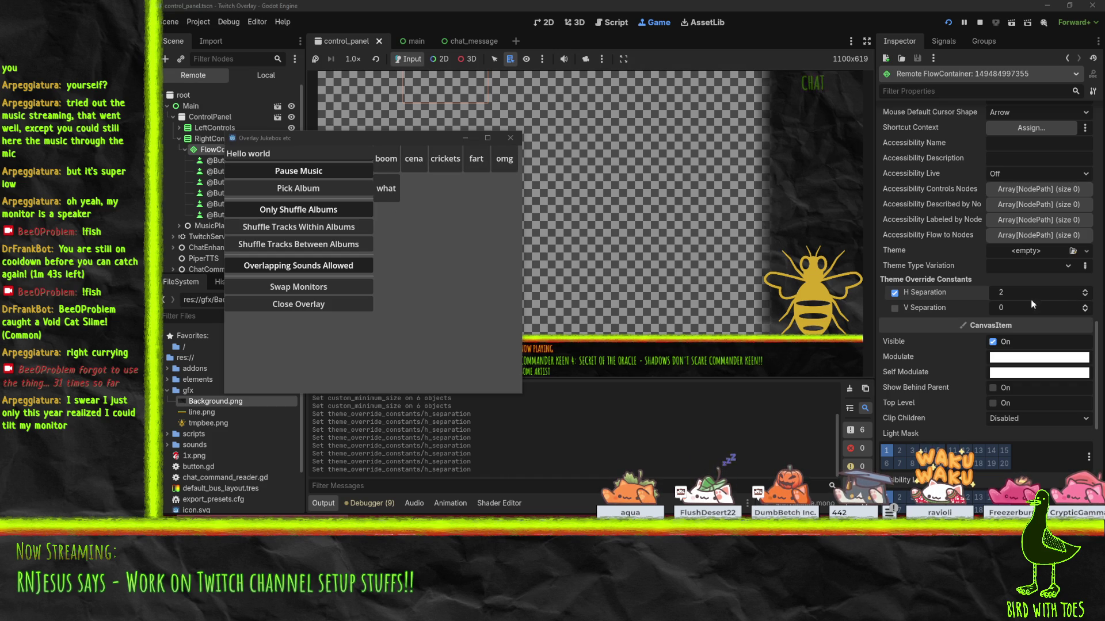
{"action": "left_click", "coordinate": [1085, 292]}
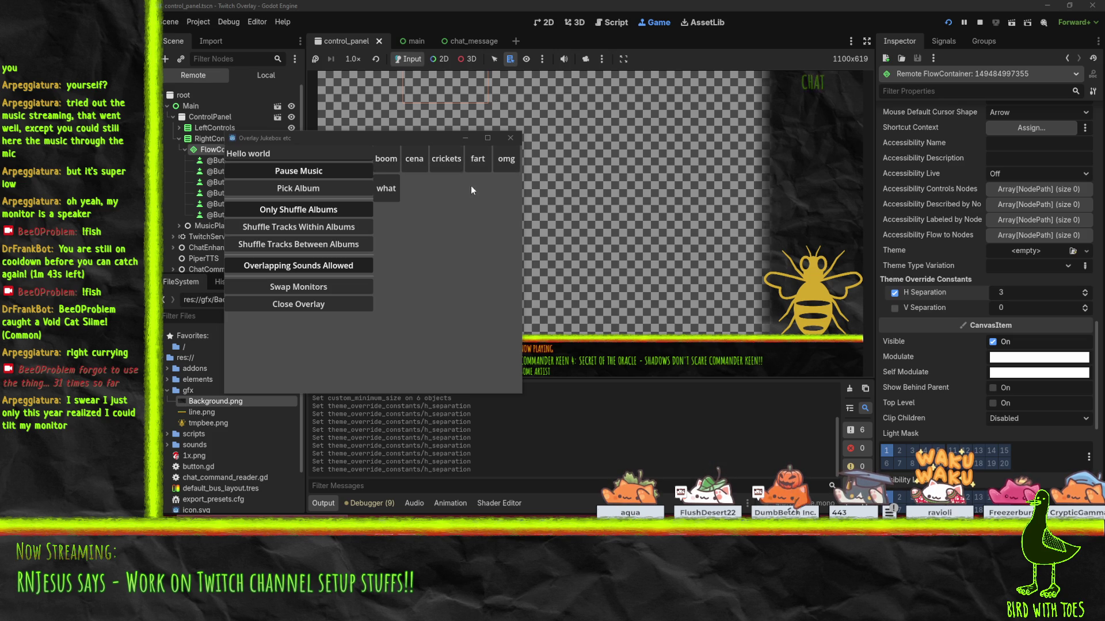
{"action": "left_click", "coordinate": [1085, 292]}
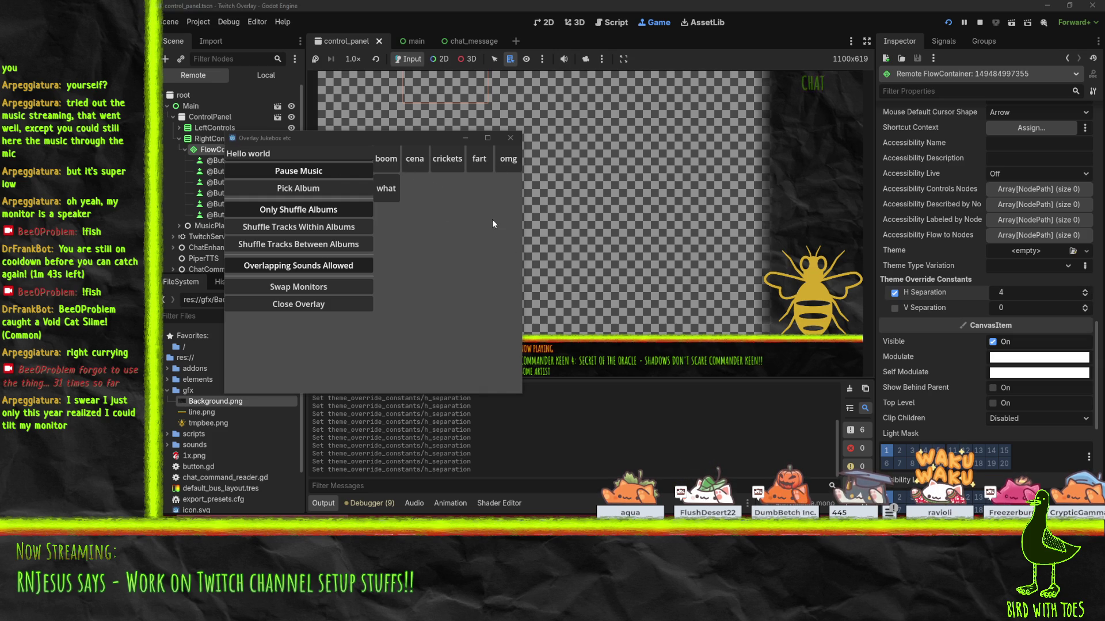
{"action": "left_click", "coordinate": [154, 536]}
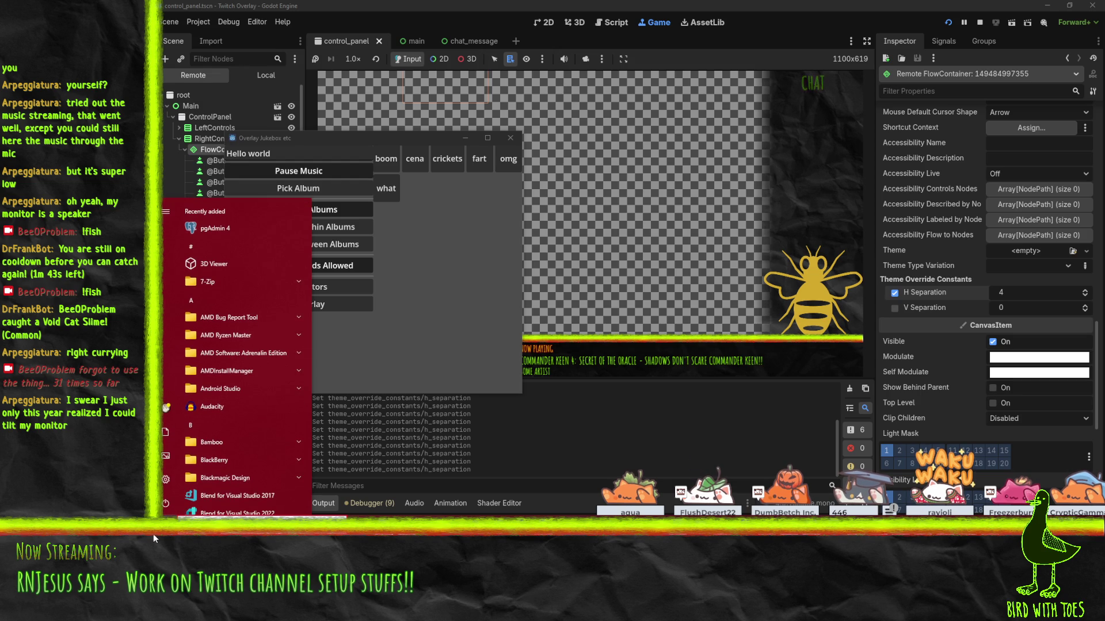
Launch Calculator via a 'calc' search and drag the jukebox overlay to the right
{"action": "type", "text": "calc"}
{"action": "key", "text": "Return"}
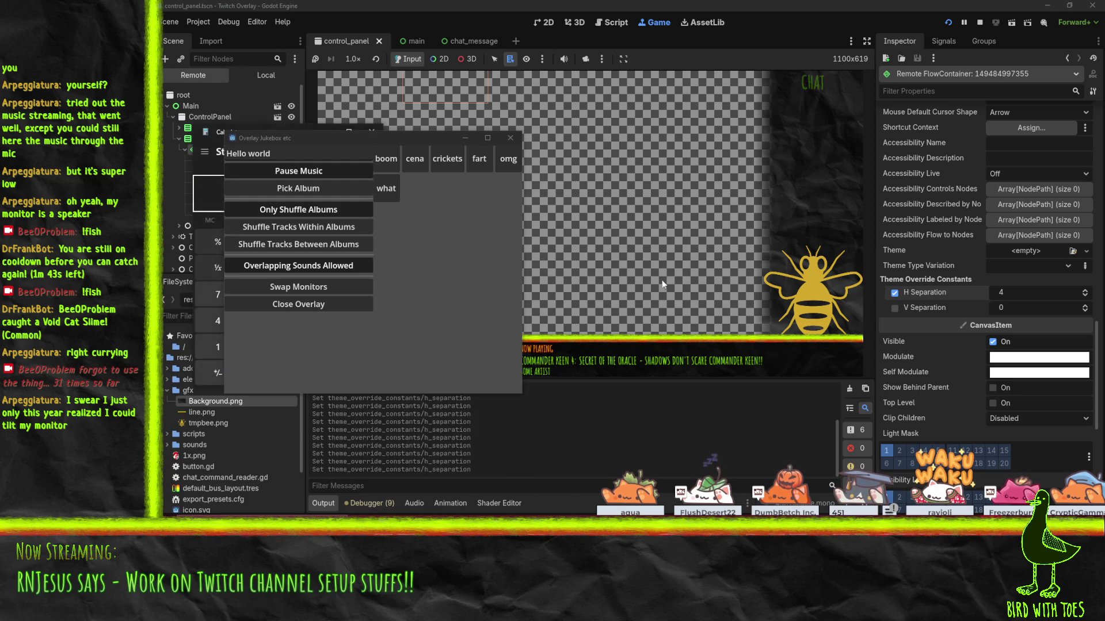
{"action": "left_click_drag", "start_coordinate": [315, 138], "coordinate": [575, 150]}
Enter 16 + in Calculator, then close Calculator
{"action": "left_click", "coordinate": [226, 340]}
{"action": "left_click", "coordinate": [302, 329]}
{"action": "left_click", "coordinate": [357, 347]}
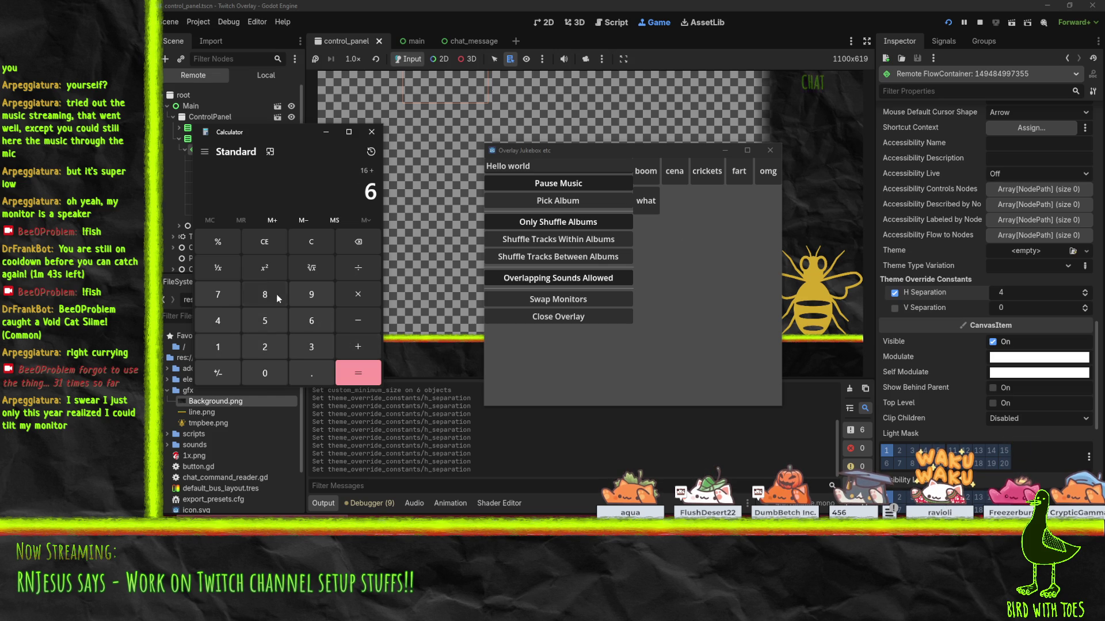
{"action": "left_click", "coordinate": [372, 132]}
{"action": "left_click", "coordinate": [217, 139]}
Review RightControls' 300 × 500 size in the Inspector, then stop the overlay game
{"action": "scroll", "coordinate": [996, 316], "scroll_direction": "down", "scroll_amount": 10}
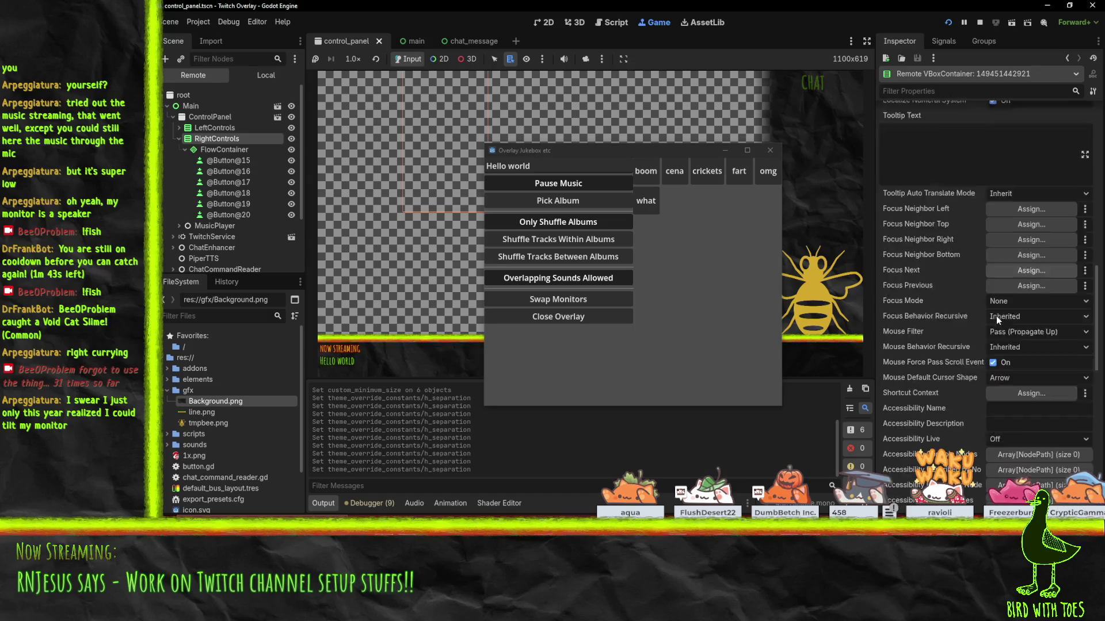
{"action": "scroll", "coordinate": [995, 315], "scroll_direction": "up", "scroll_amount": 10}
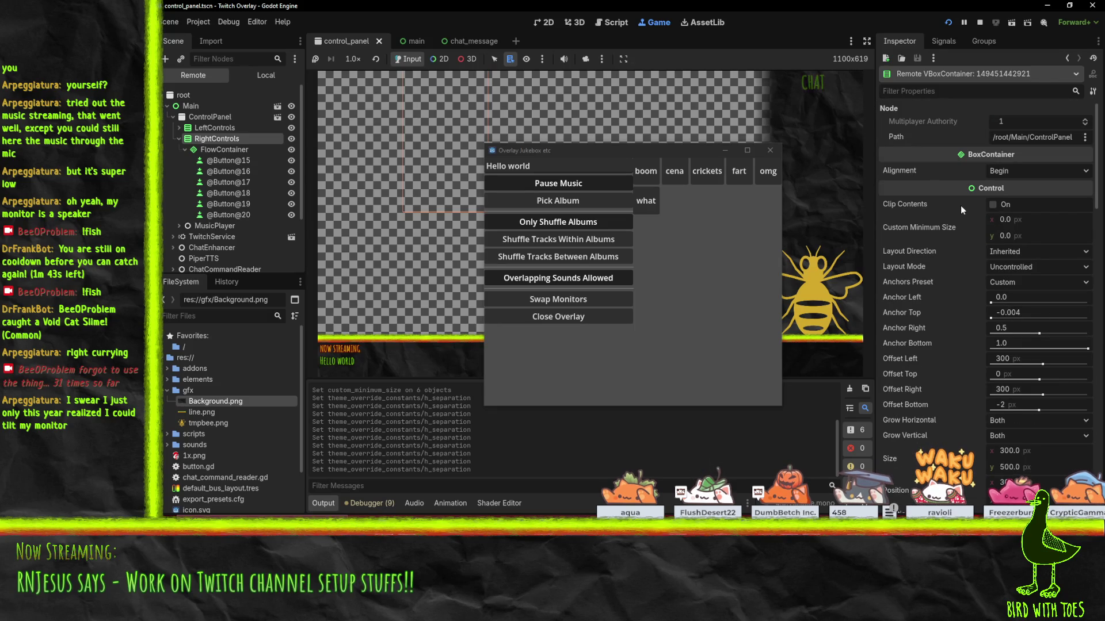
{"action": "scroll", "coordinate": [938, 161], "scroll_direction": "down", "scroll_amount": 5}
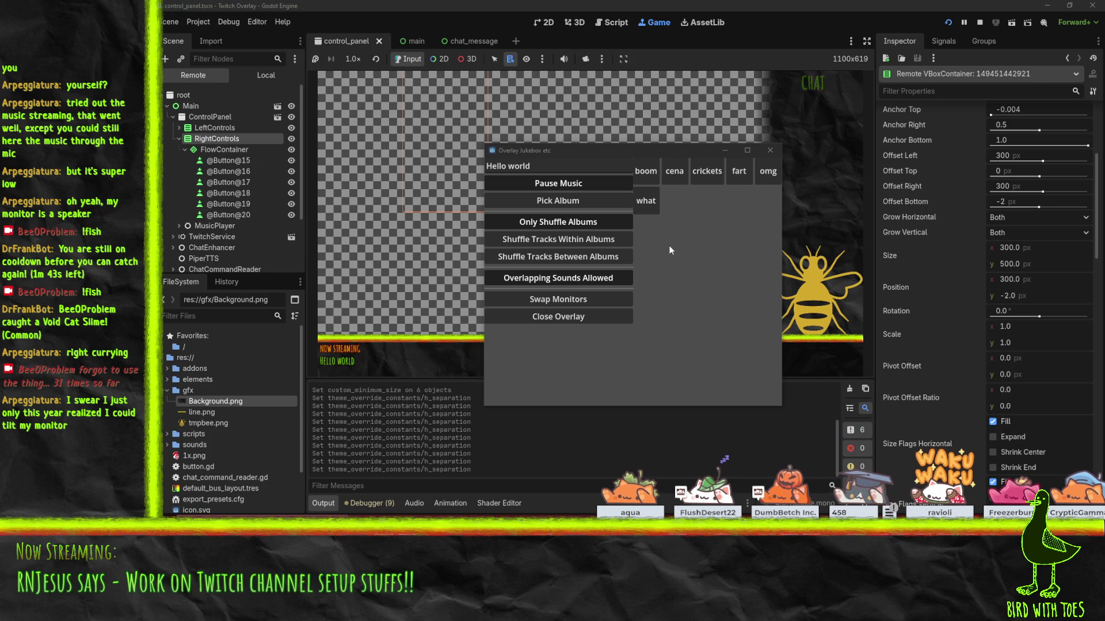
{"action": "left_click", "coordinate": [980, 22]}
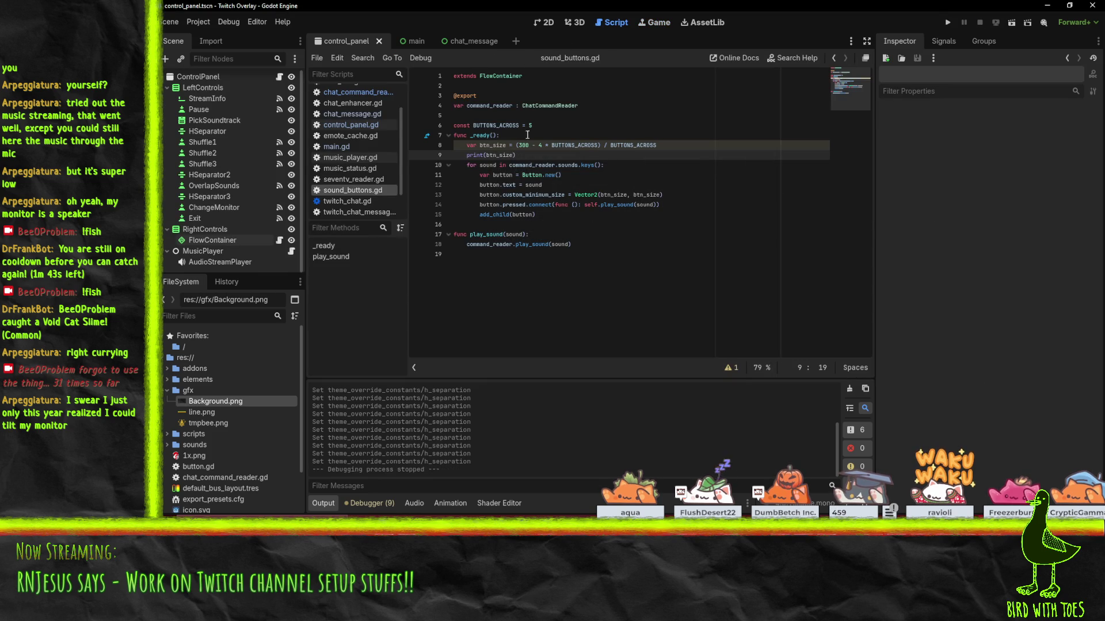
Rewrite line 8 as (size.x - 4 * (BUTTONS_ACROSS - 1)) / BUTTONS_ACROSS, then save and run with F5
{"action": "double_click", "coordinate": [523, 145]}
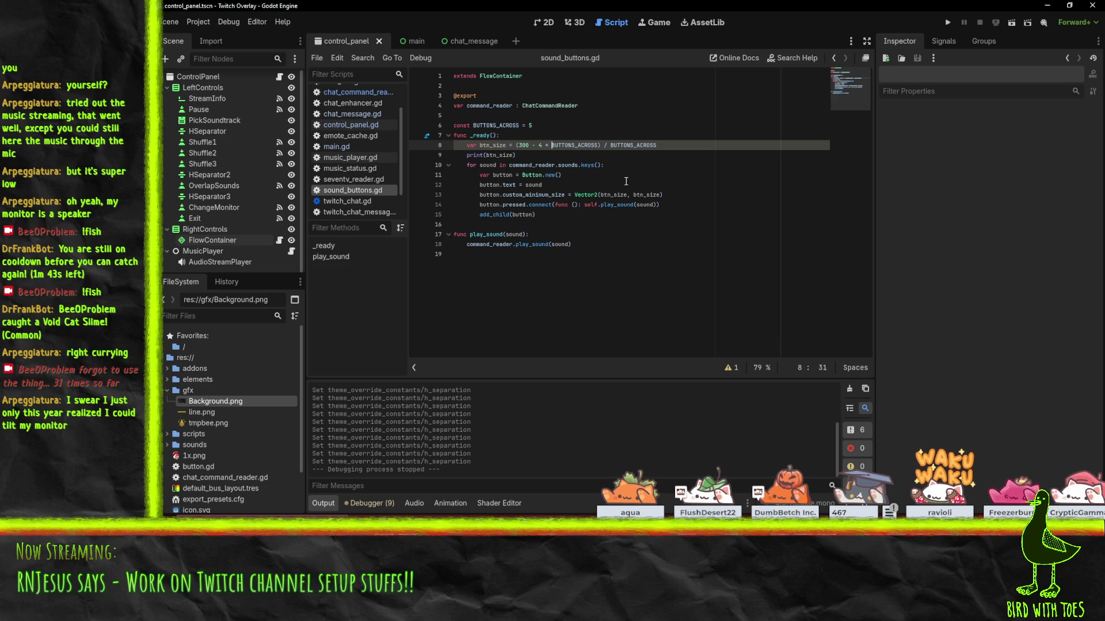
{"action": "type", "text": "("}
{"action": "key", "text": "Right"}
{"action": "key", "text": "Right"}
{"action": "key", "text": "Right"}
{"action": "key", "text": "Delete"}
{"action": "type", "text": "- 1"}
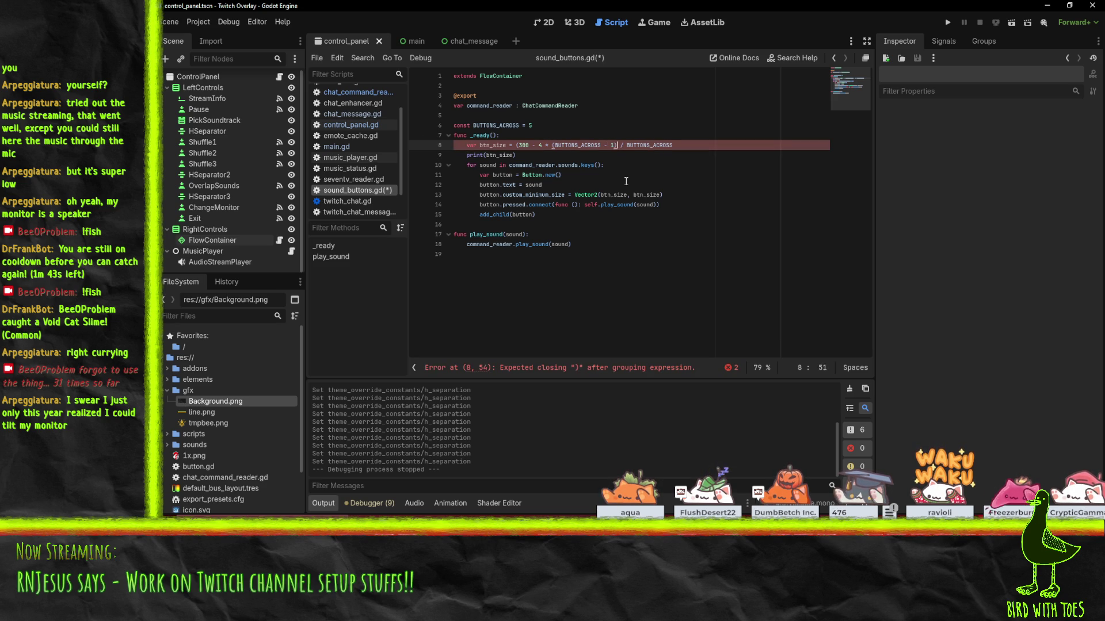
{"action": "type", "text": ")"}
{"action": "key", "text": "Up"}
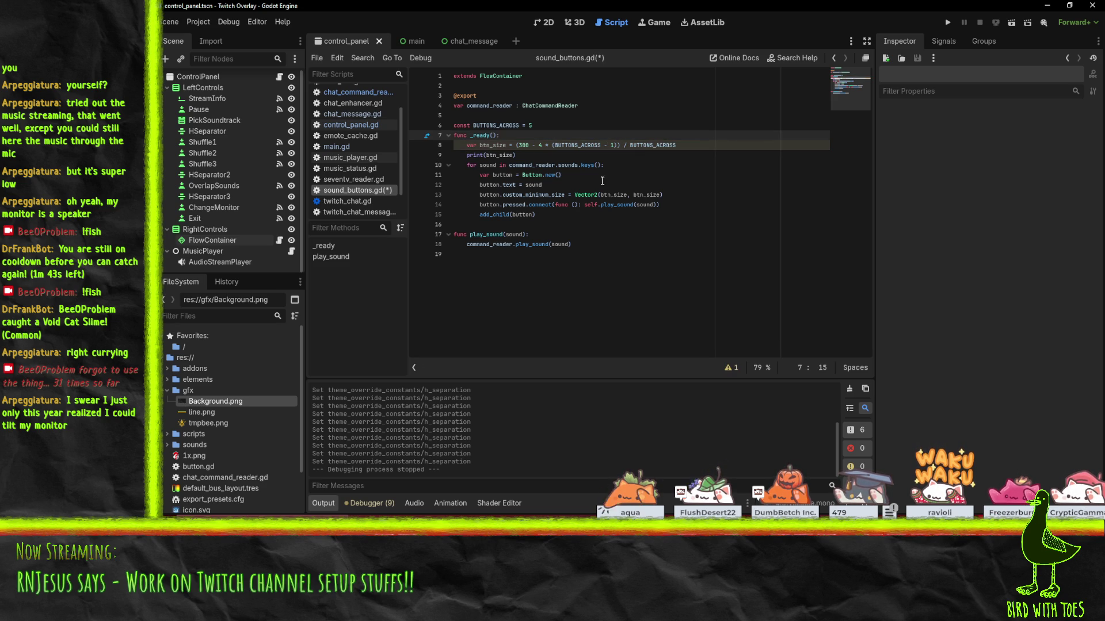
{"action": "left_click", "coordinate": [524, 145]}
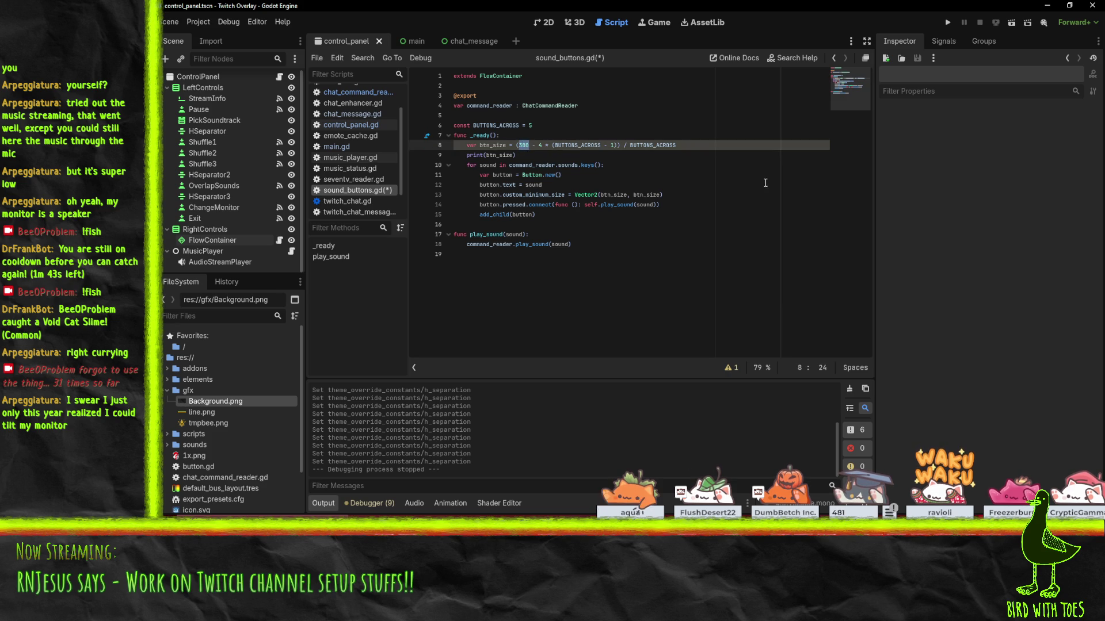
{"action": "type", "text": "size.x"}
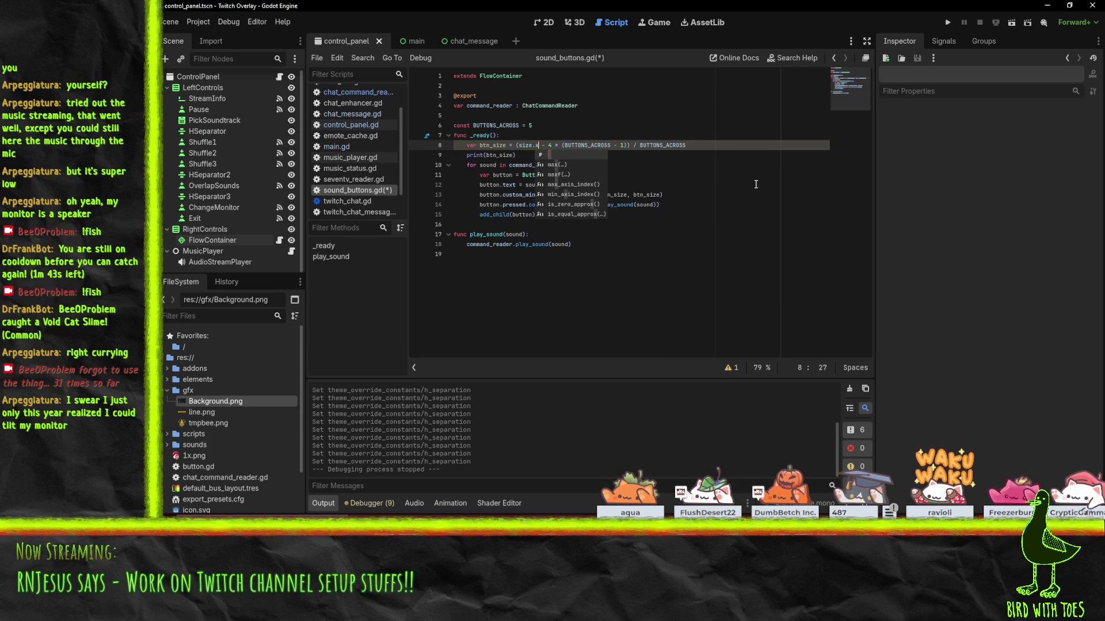
{"action": "key", "text": "Escape"}
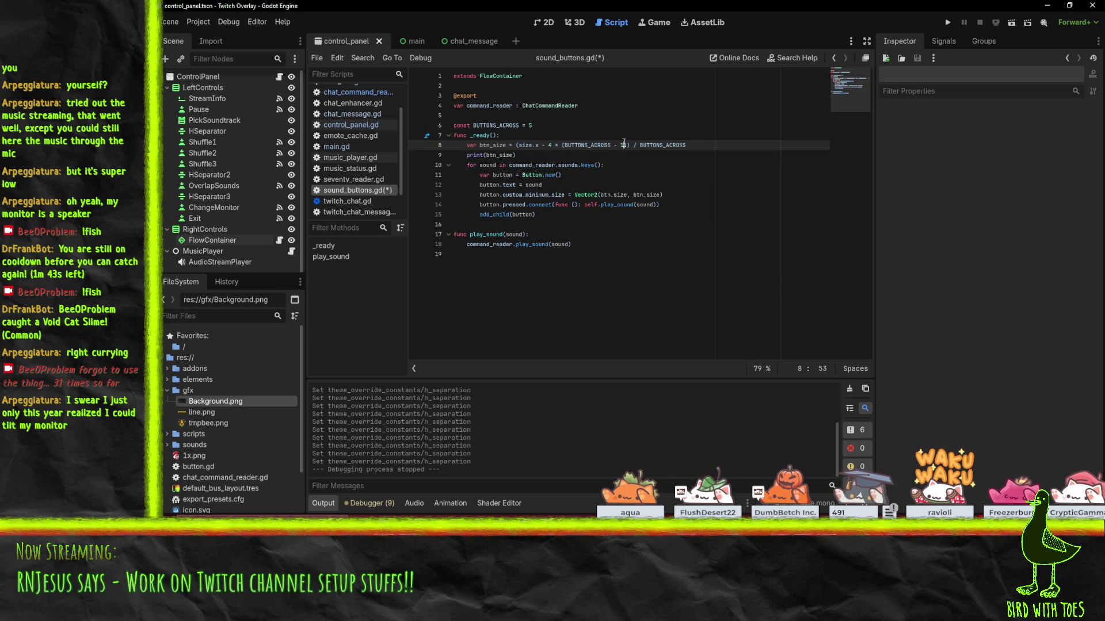
{"action": "key", "text": "F5"}
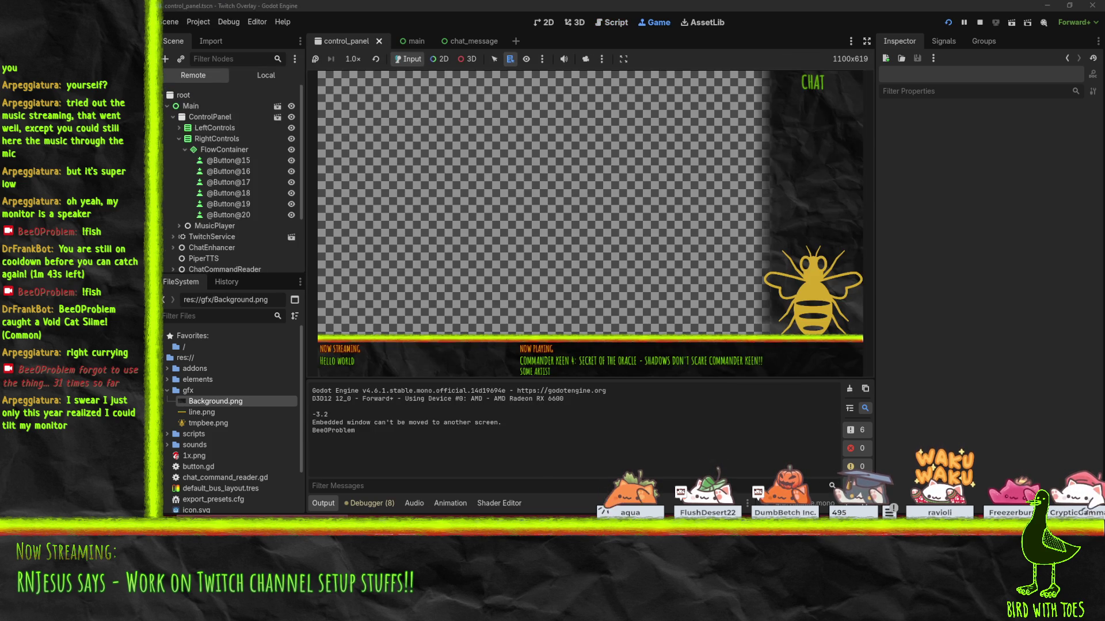
Stop the game, swap size.x back to 300 in the btn_size formula, and relaunch
{"action": "left_click", "coordinate": [980, 22]}
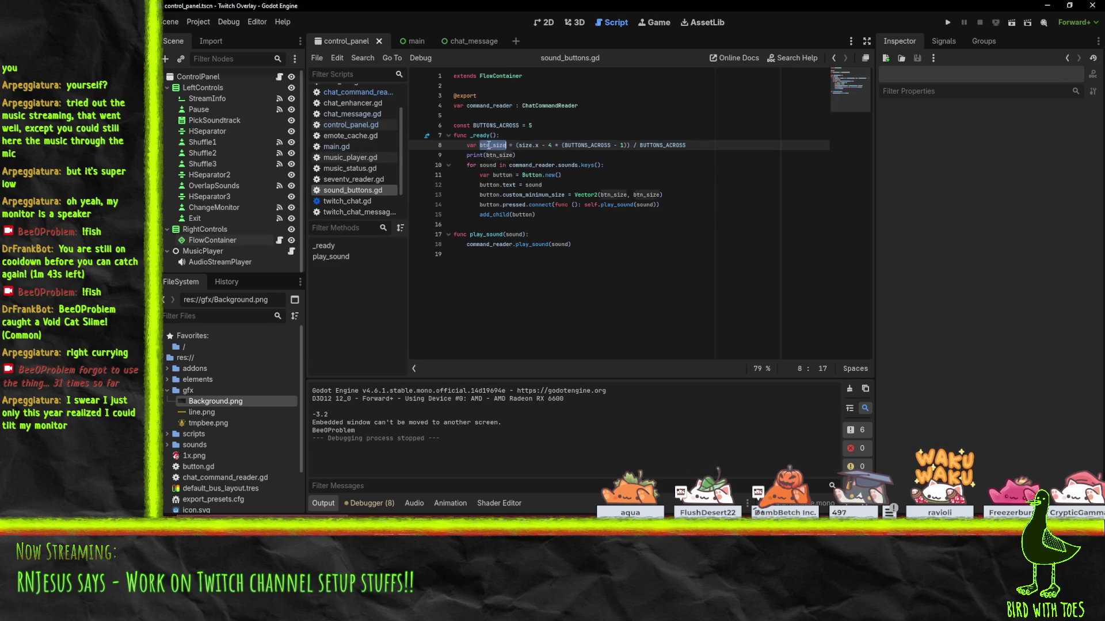
{"action": "left_click_drag", "start_coordinate": [566, 250], "coordinate": [515, 156]}
{"action": "left_click", "coordinate": [515, 155]}
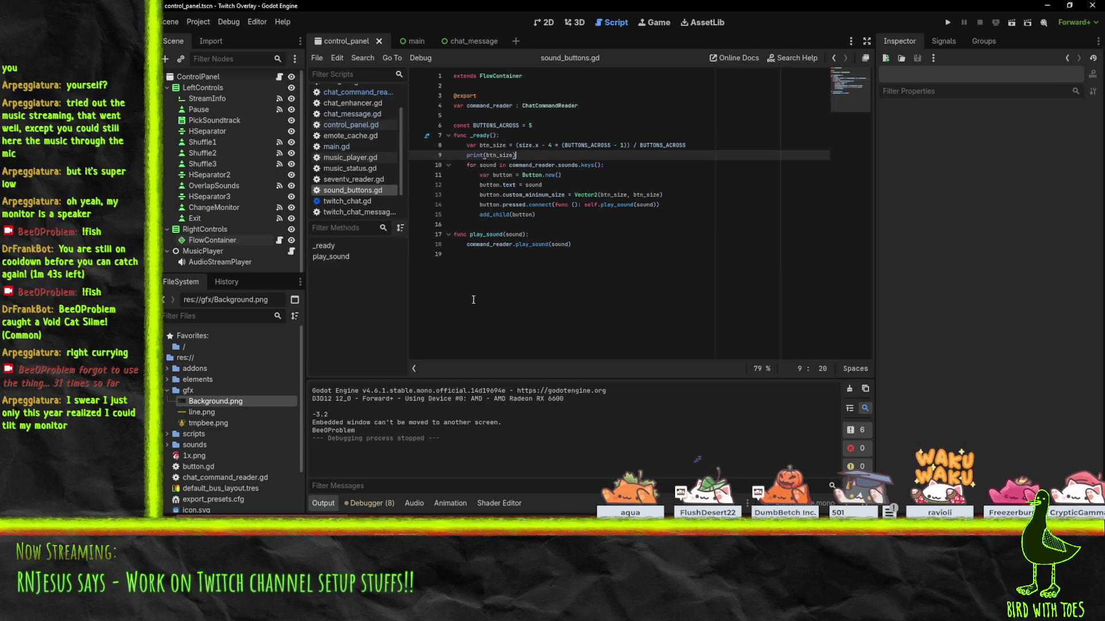
{"action": "double_click", "coordinate": [586, 145]}
{"action": "left_click_drag", "start_coordinate": [550, 146], "coordinate": [622, 150]}
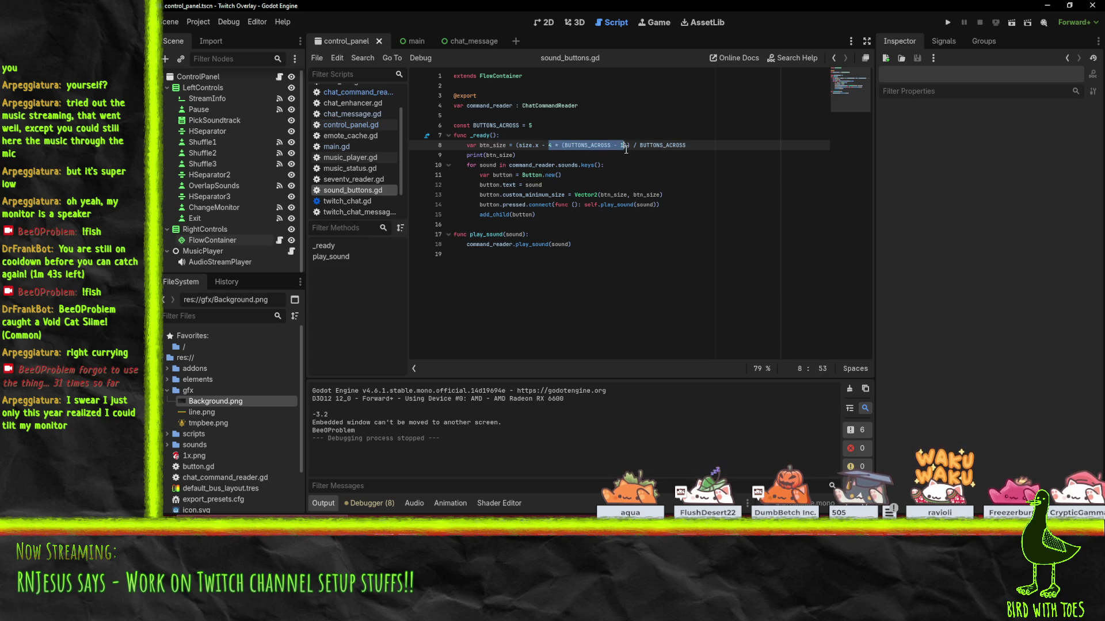
{"action": "left_click", "coordinate": [602, 157]}
{"action": "left_click", "coordinate": [549, 145]}
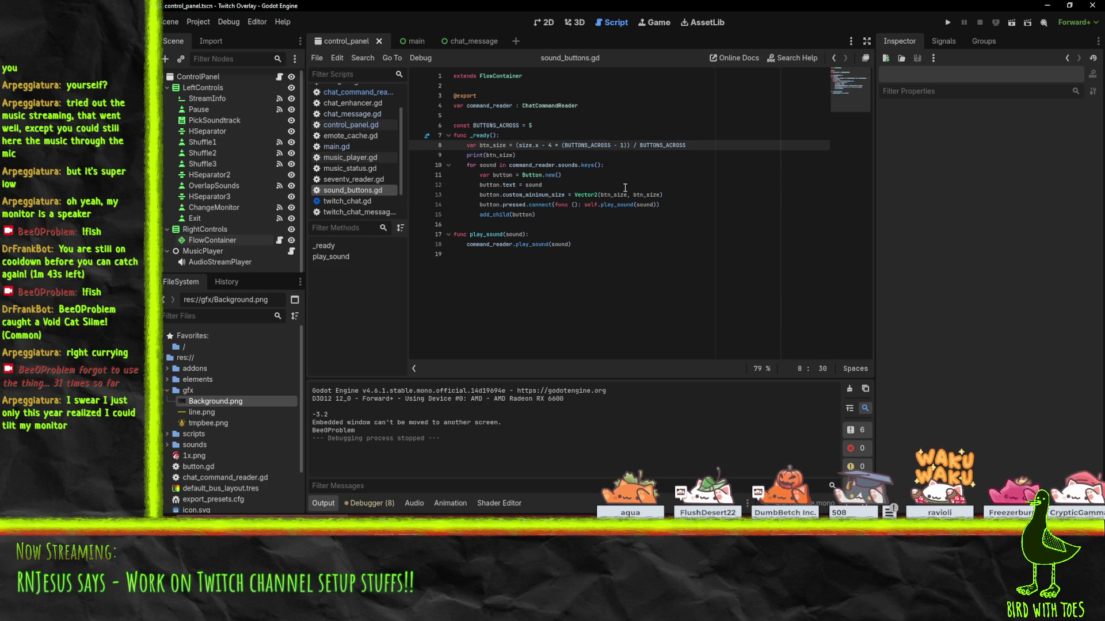
{"action": "key", "text": "Left"}
{"action": "key", "text": "Left"}
{"action": "key", "text": "Left"}
{"action": "key", "text": "shift+Left"}
{"action": "key", "text": "shift+Left"}
{"action": "key", "text": "shift+Left"}
{"action": "type", "text": "300"}
{"action": "left_click", "coordinate": [559, 165]}
{"action": "left_click", "coordinate": [945, 24]}
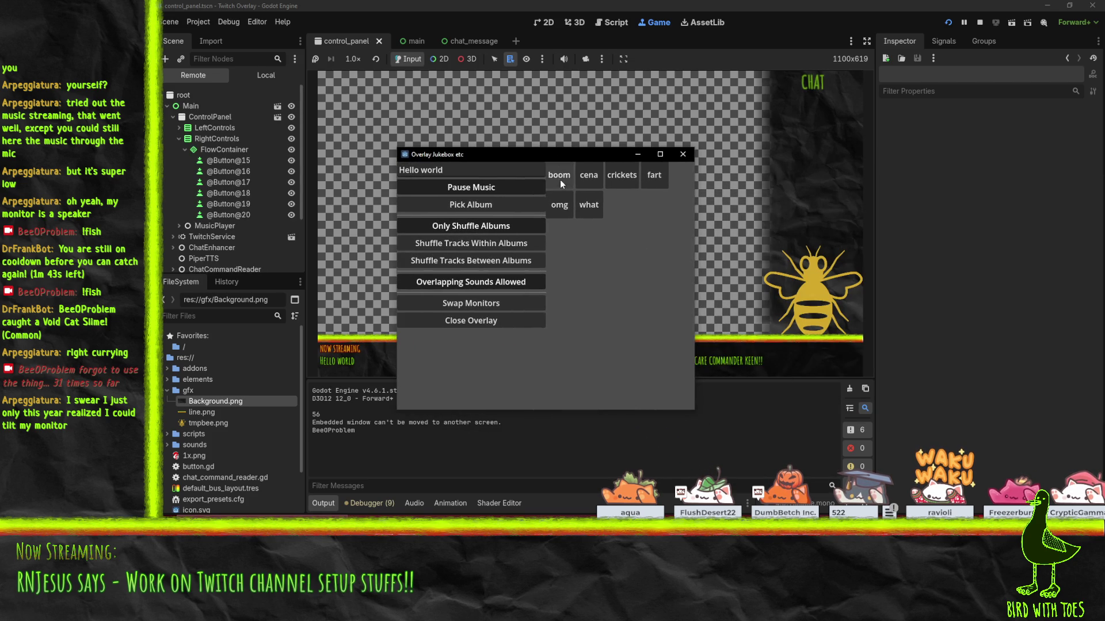
{"action": "left_click", "coordinate": [220, 161]}
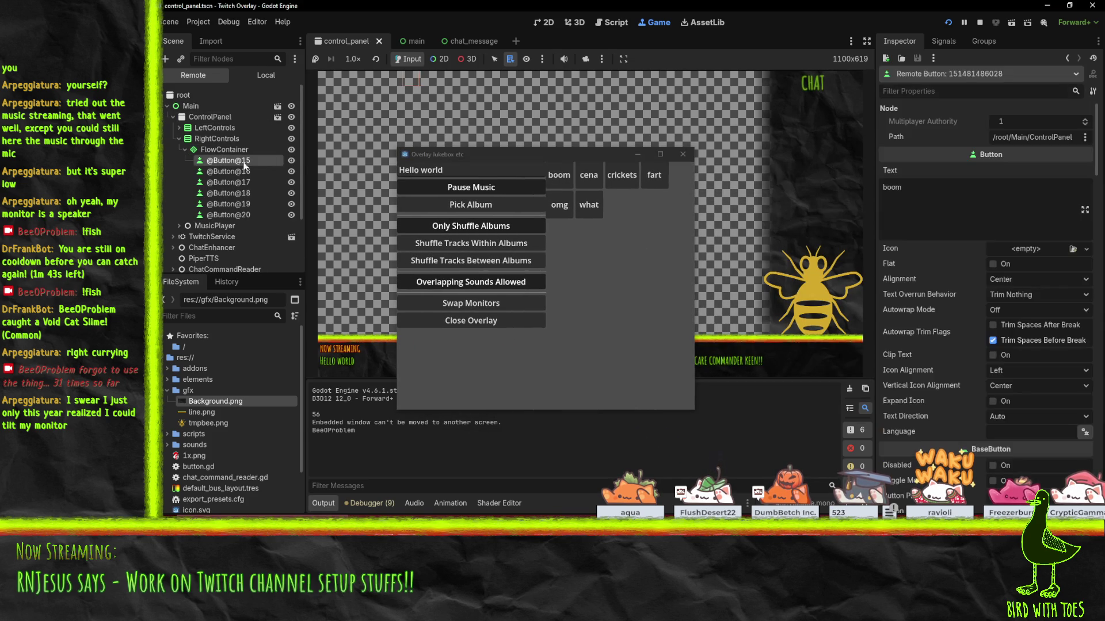
{"action": "scroll", "coordinate": [976, 267], "scroll_direction": "down", "scroll_amount": 3}
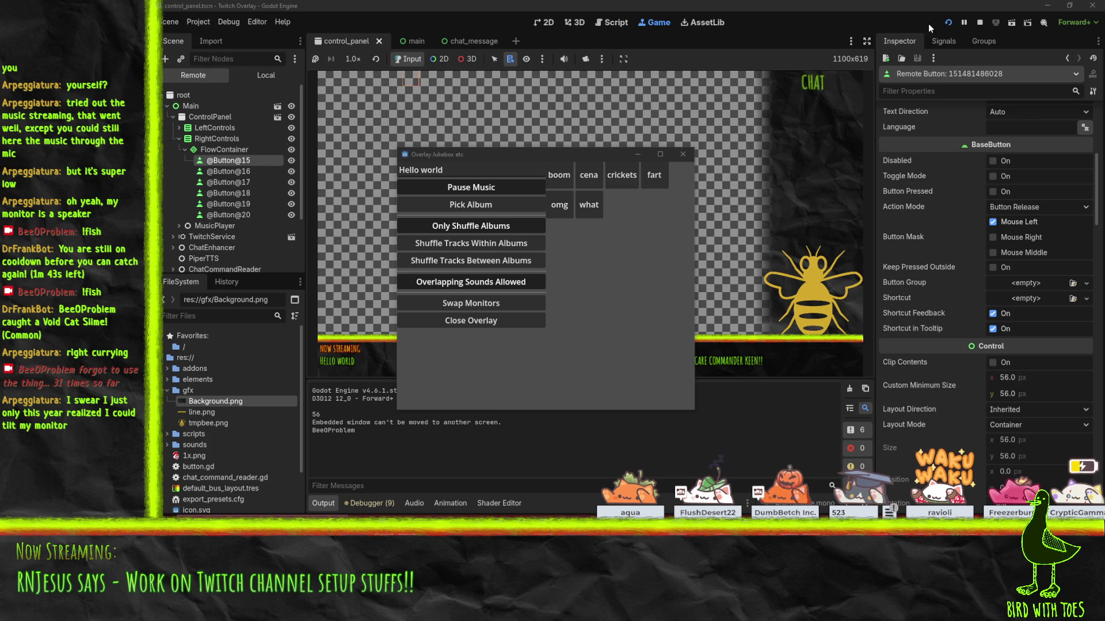
{"action": "left_click", "coordinate": [978, 22]}
{"action": "left_click", "coordinate": [555, 145]}
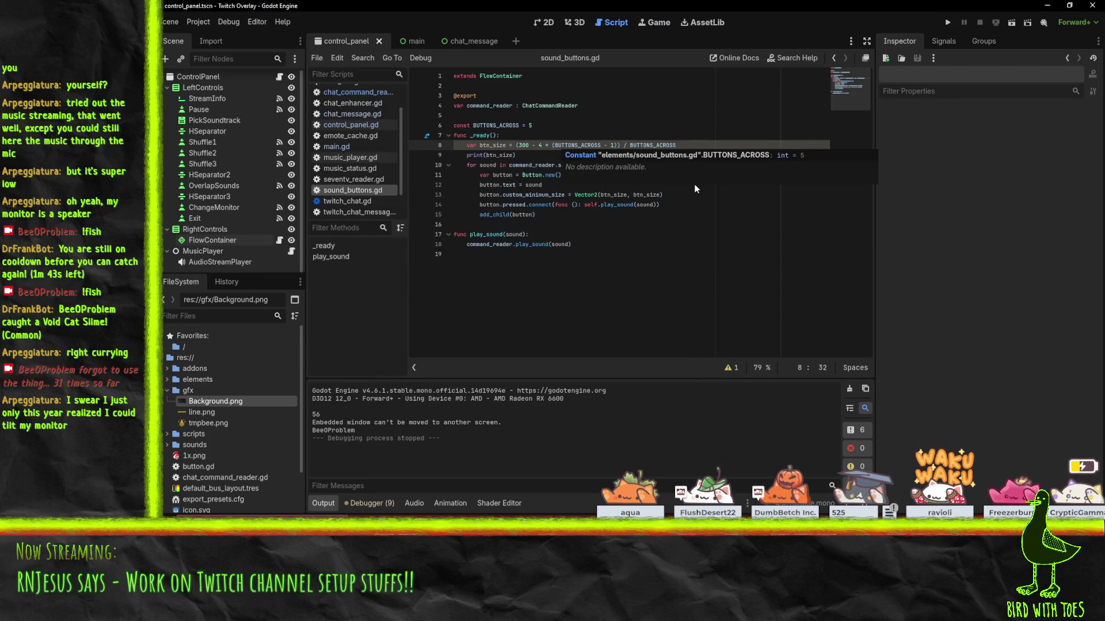
Adjust the gap multiplier in the btn_size formula and rerun the project
{"action": "left_click", "coordinate": [712, 203]}
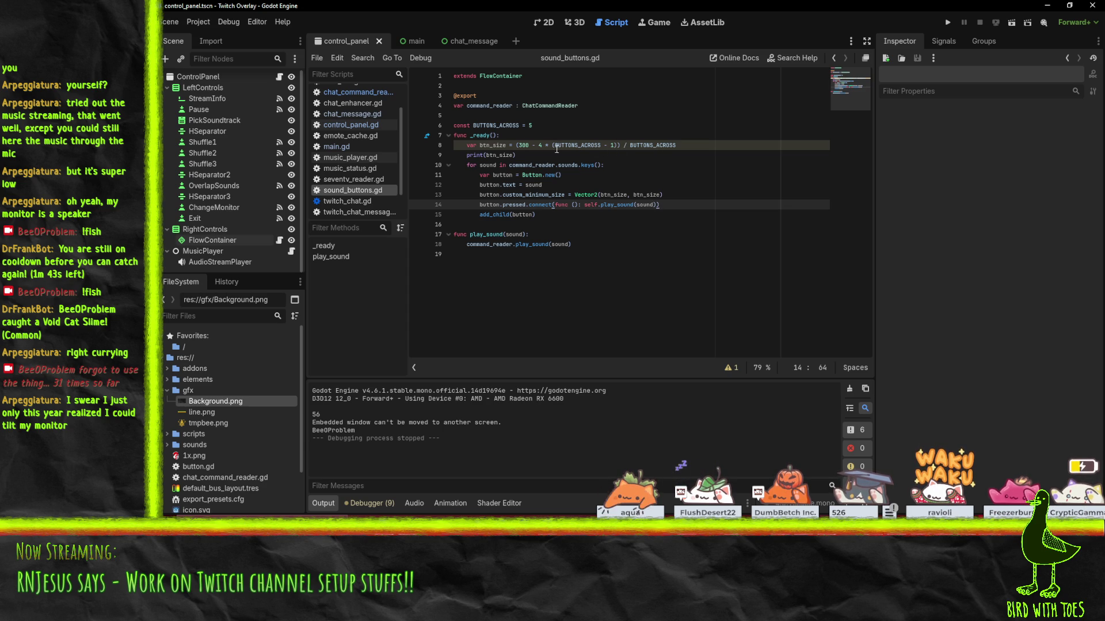
{"action": "left_click", "coordinate": [540, 145]}
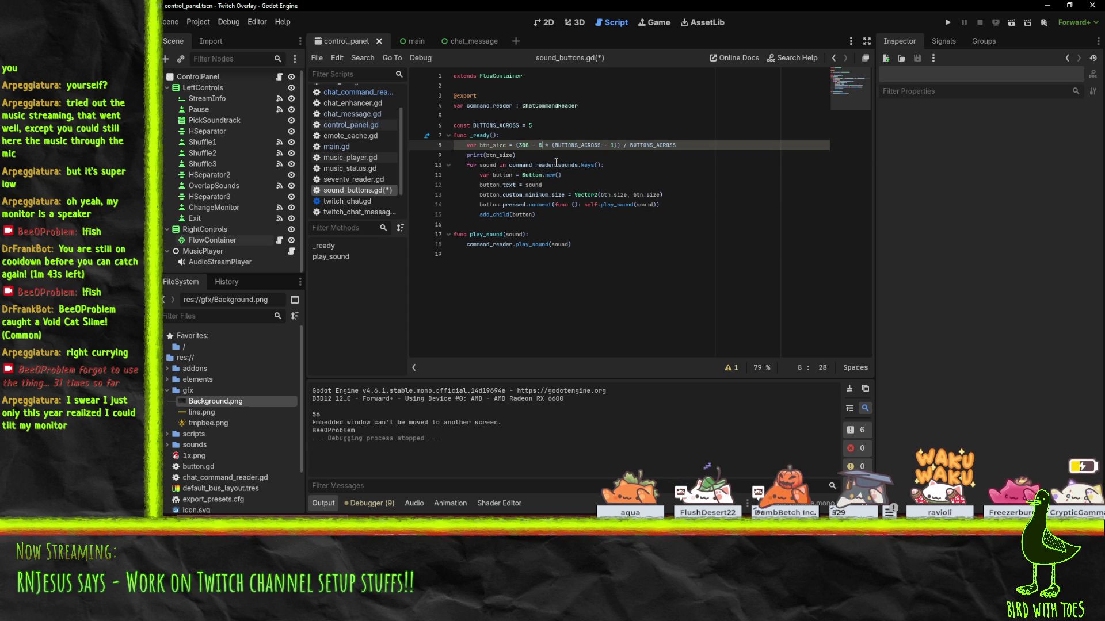
{"action": "left_click", "coordinate": [947, 23]}
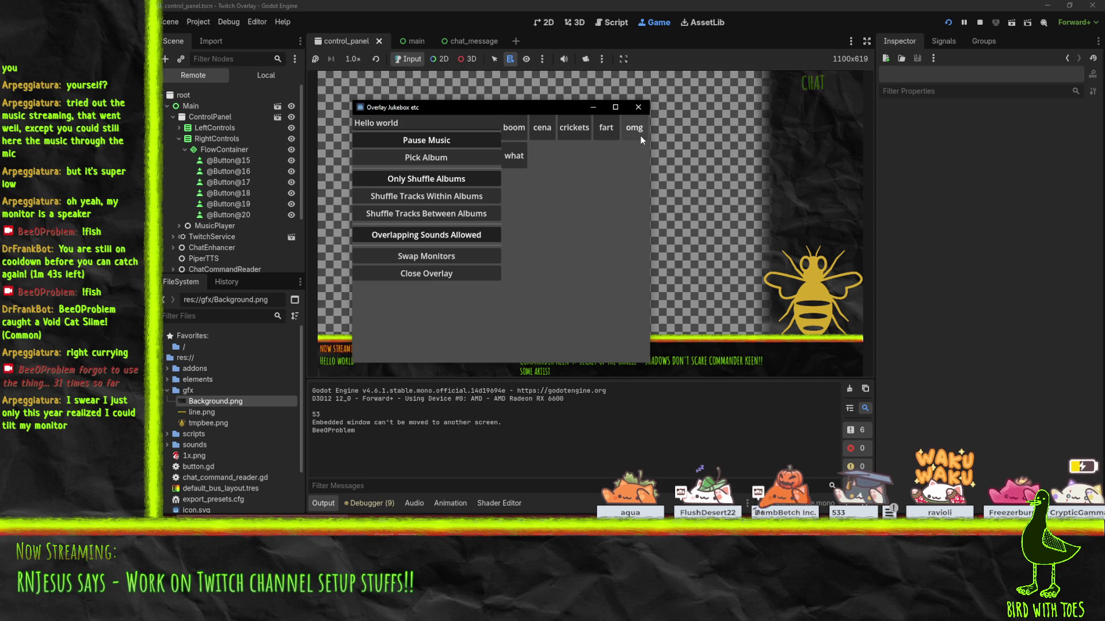
Restart the game once, then enable FlowContainer's H Separation override at 4 and run again
{"action": "left_click", "coordinate": [979, 22]}
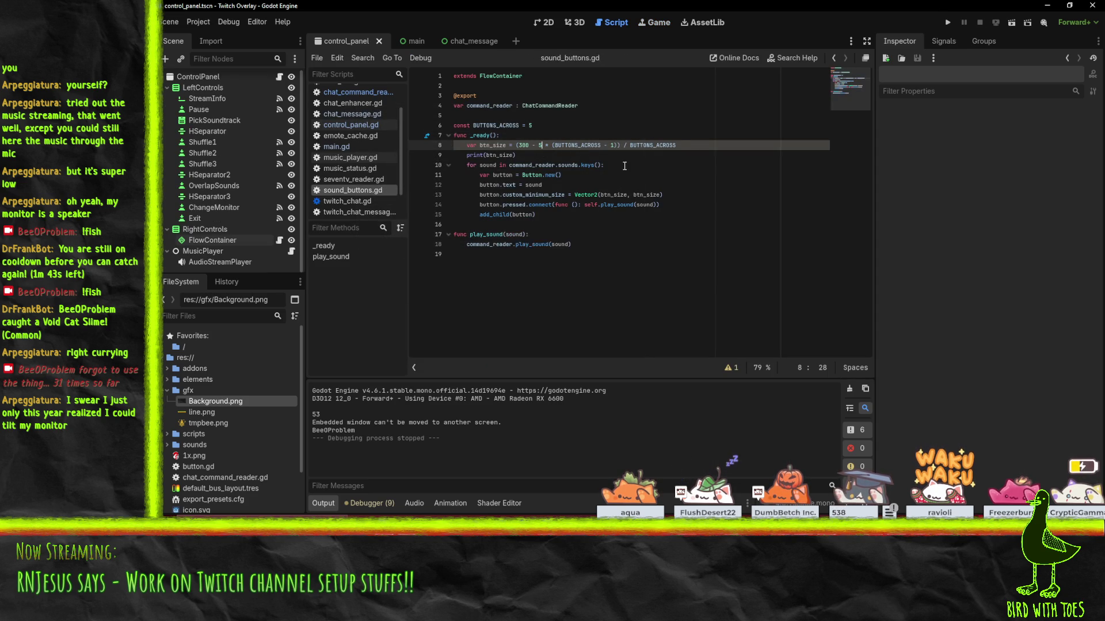
{"action": "left_click", "coordinate": [947, 23]}
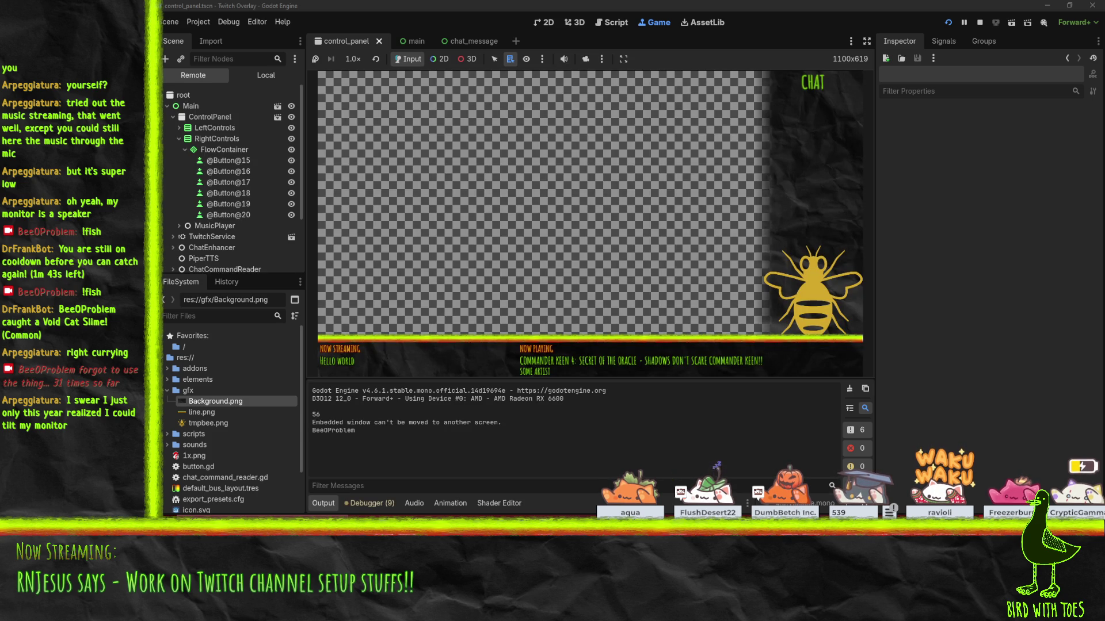
{"action": "left_click", "coordinate": [979, 23]}
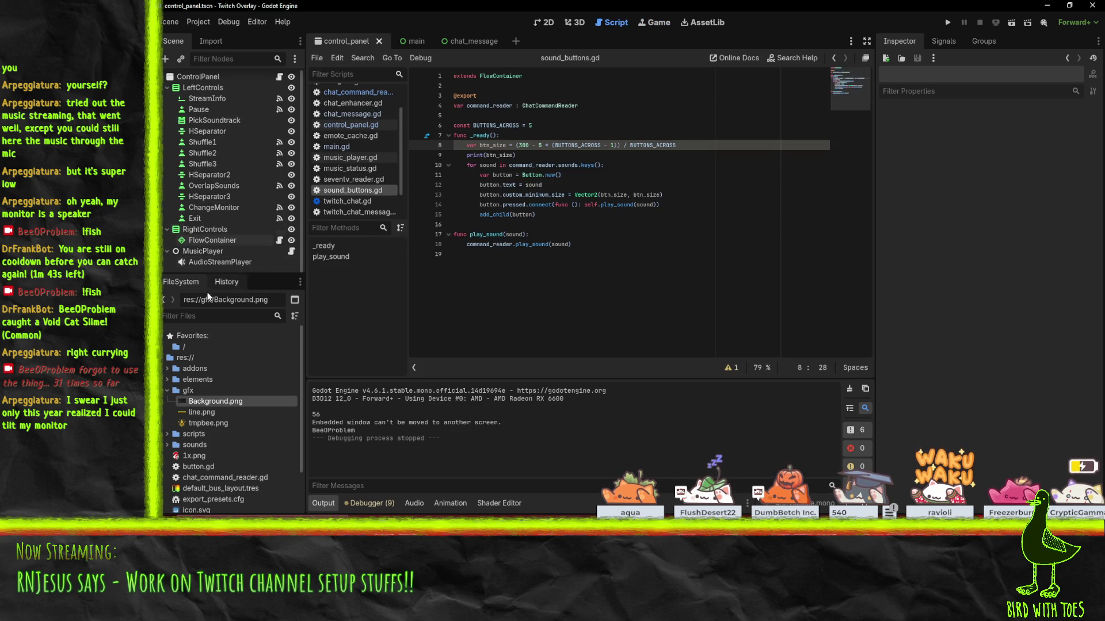
{"action": "left_click", "coordinate": [209, 239]}
{"action": "left_click", "coordinate": [900, 313]}
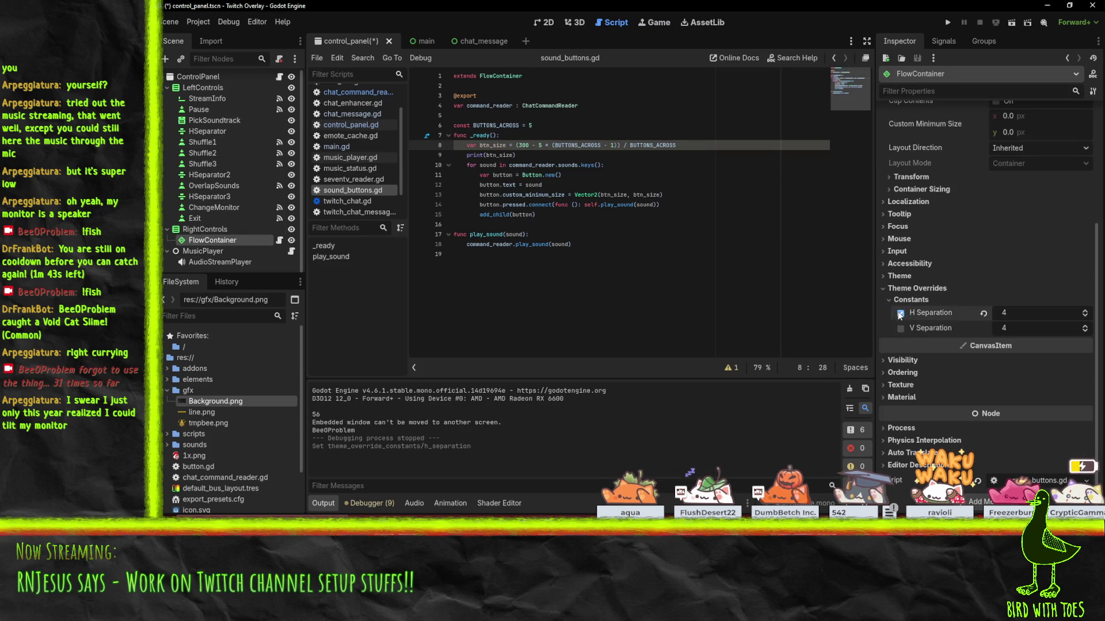
{"action": "left_click", "coordinate": [947, 23]}
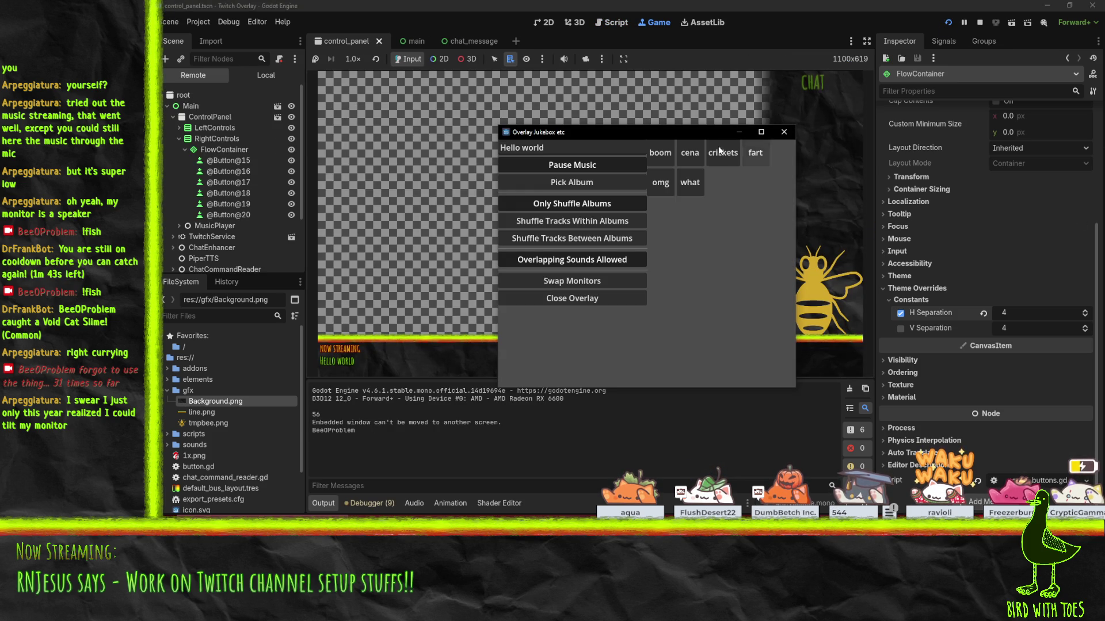
Hard-code btn_size to 54 on line 8, commenting out the old formula, and save
{"action": "left_click", "coordinate": [980, 23]}
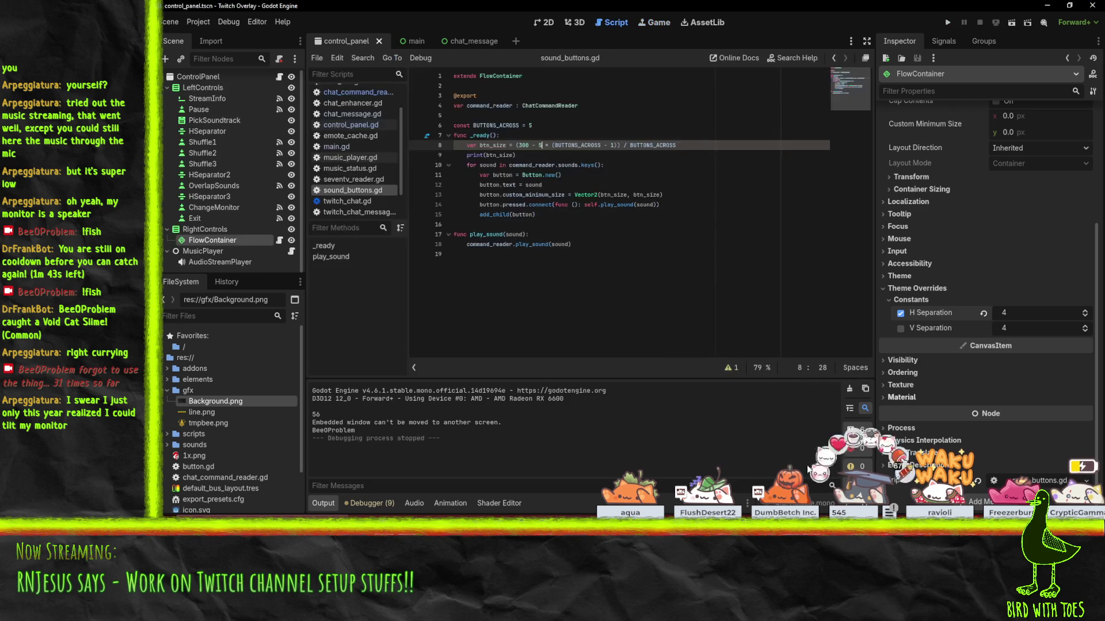
{"action": "key", "text": "Up"}
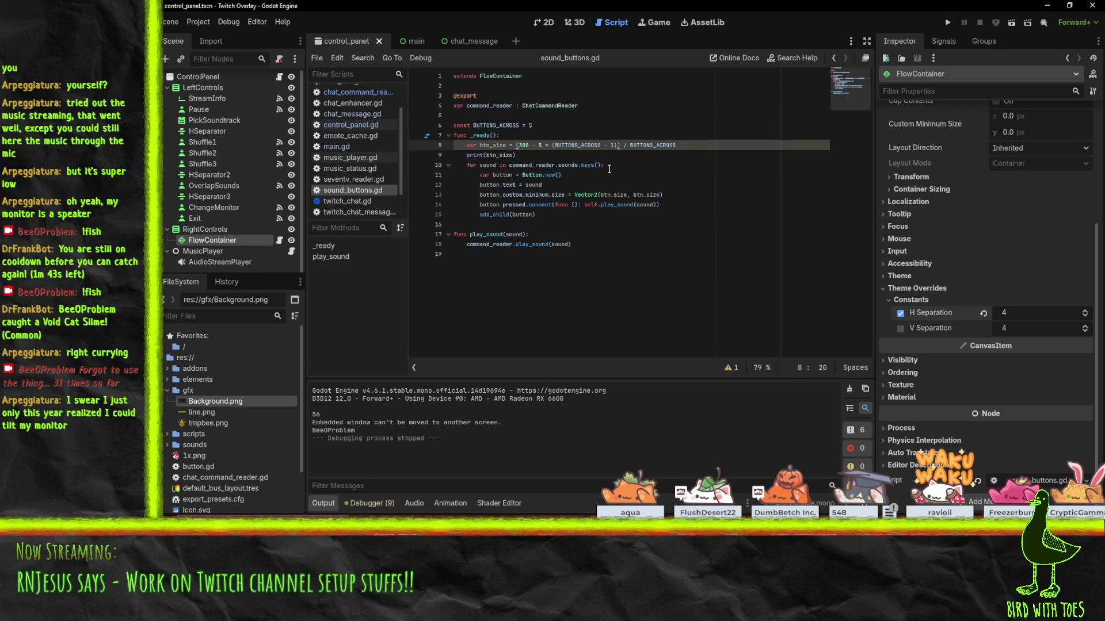
{"action": "type", "text": "#"}
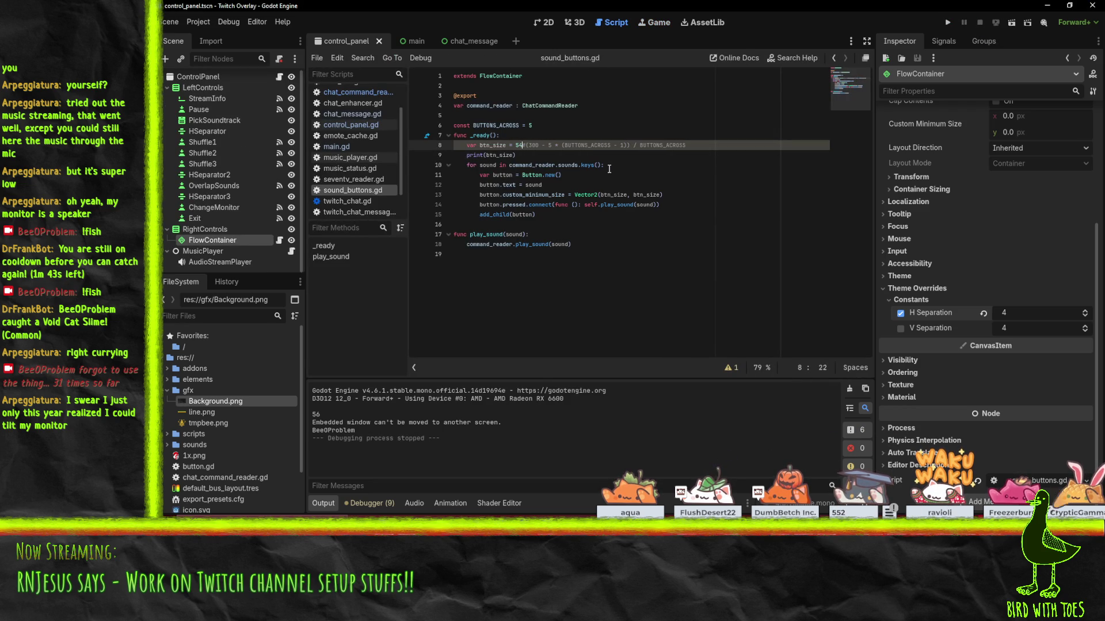
{"action": "key", "text": "Left"}
{"action": "type", "text": "54"}
{"action": "key", "text": "Up"}
{"action": "key", "text": "ctrl+s"}
{"action": "key", "text": "Down"}
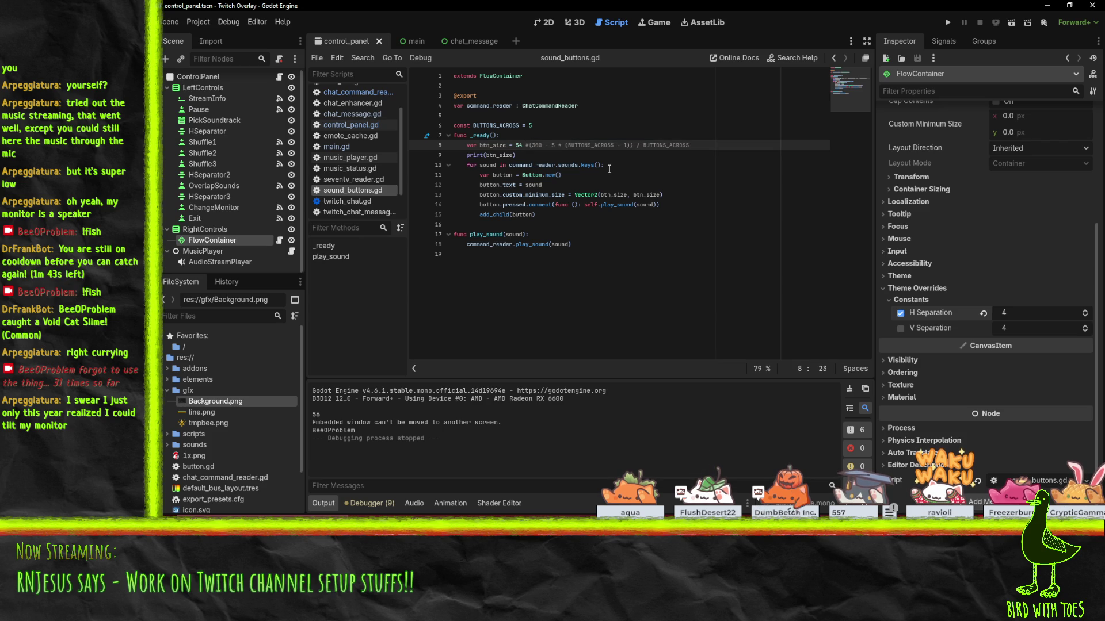
{"action": "key", "text": "Up"}
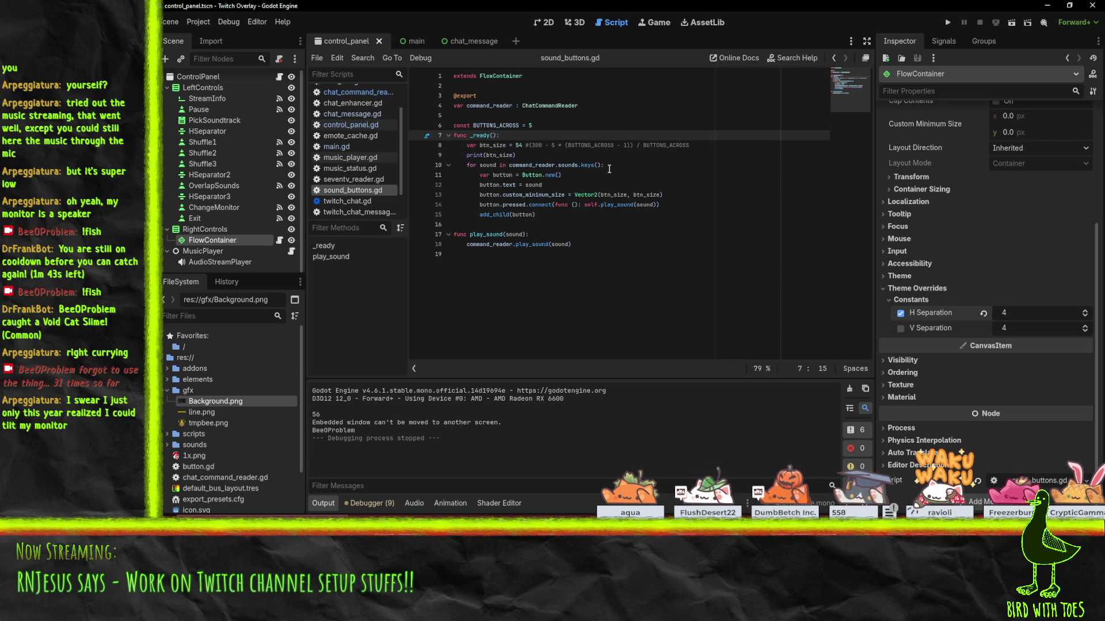
{"action": "left_click", "coordinate": [153, 534]}
Launch Calculator and compute 54 + 4 = 58
{"action": "type", "text": "calc"}
{"action": "key", "text": "Return"}
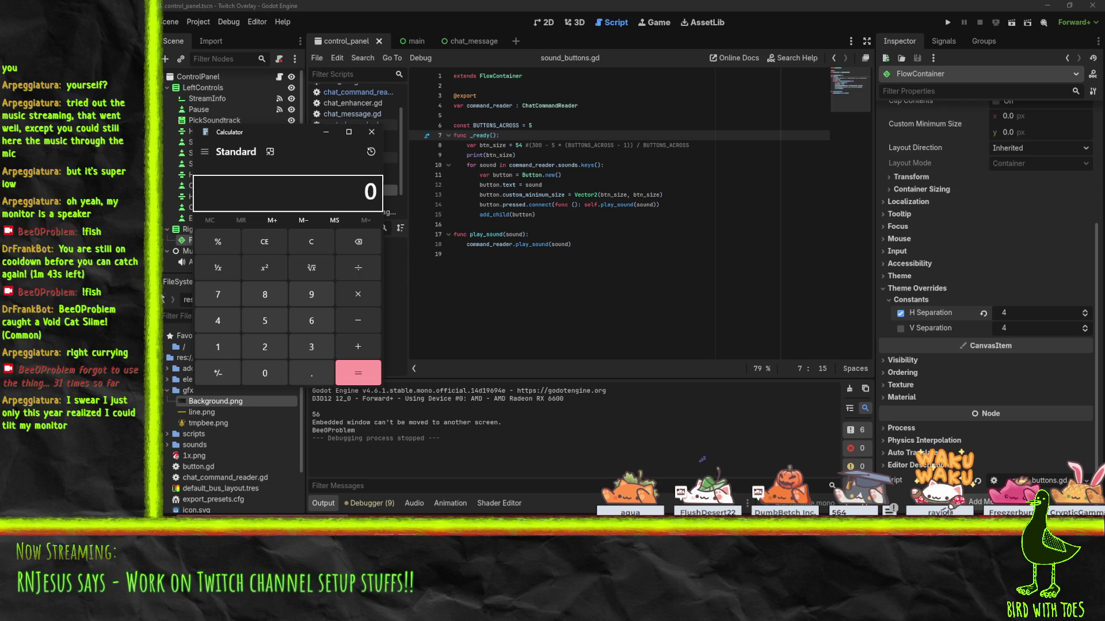
{"action": "left_click", "coordinate": [270, 320]}
{"action": "left_click", "coordinate": [358, 346]}
{"action": "left_click", "coordinate": [218, 320]}
{"action": "key", "text": "Return"}
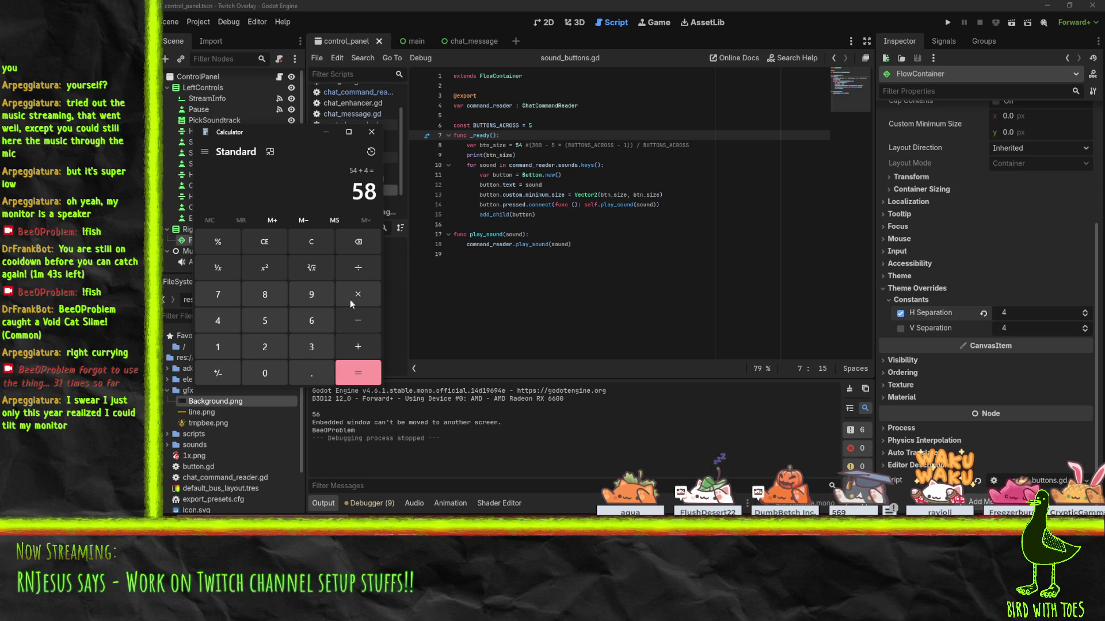
Multiply 58 by 5 to get 290, then return to the btn_size line in Godot
{"action": "left_click", "coordinate": [365, 299]}
{"action": "type", "text": "5"}
{"action": "left_click", "coordinate": [371, 383]}
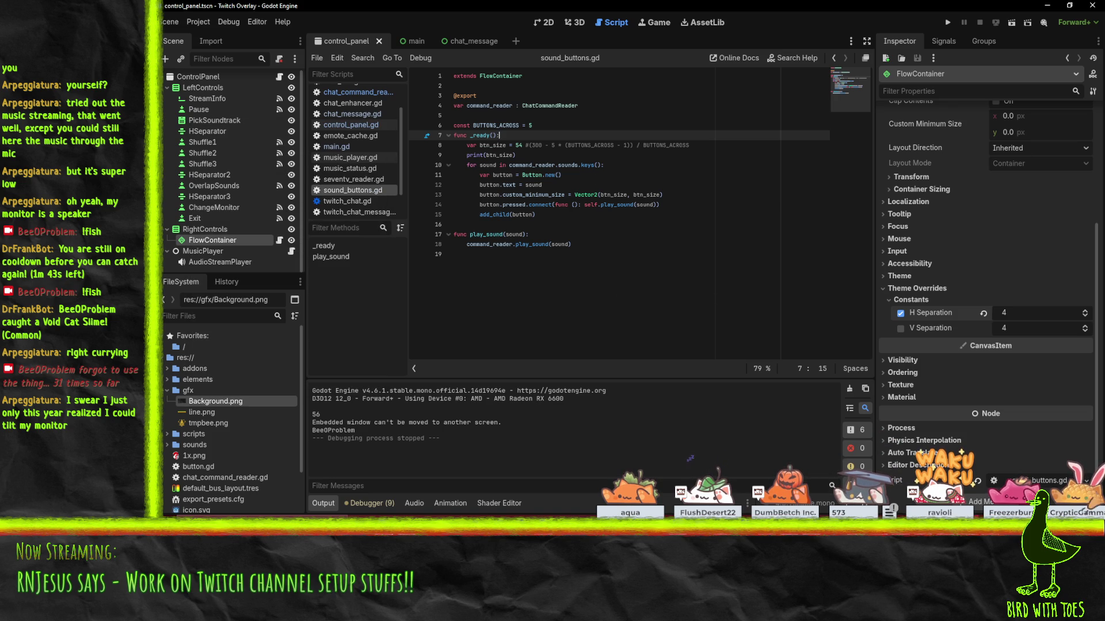
{"action": "mouse_move", "coordinate": [923, 610]}
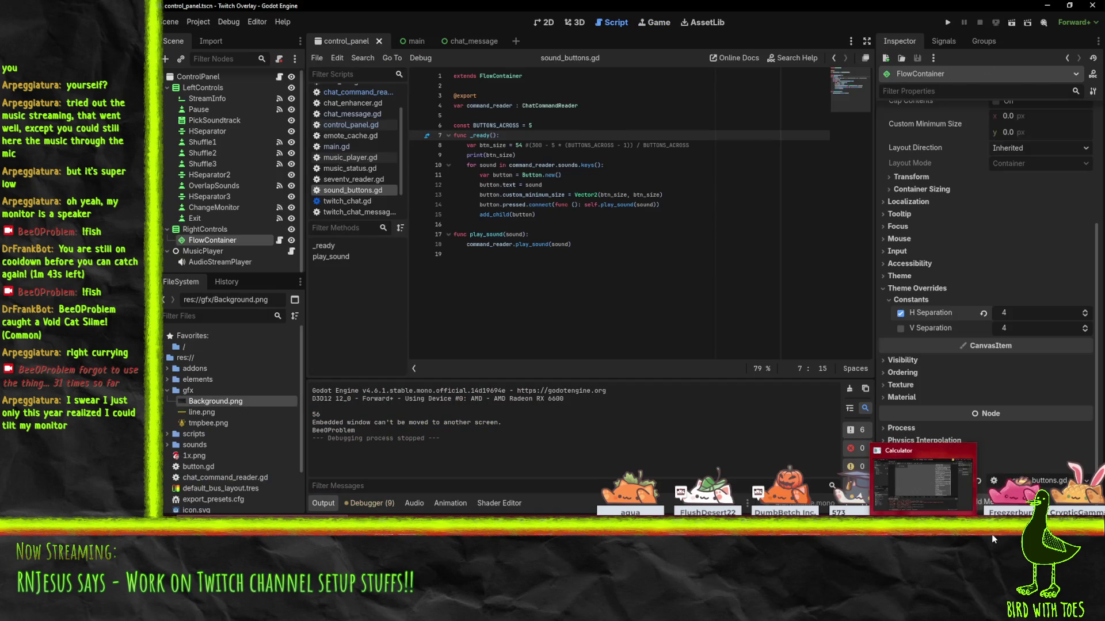
{"action": "mouse_move", "coordinate": [991, 610]}
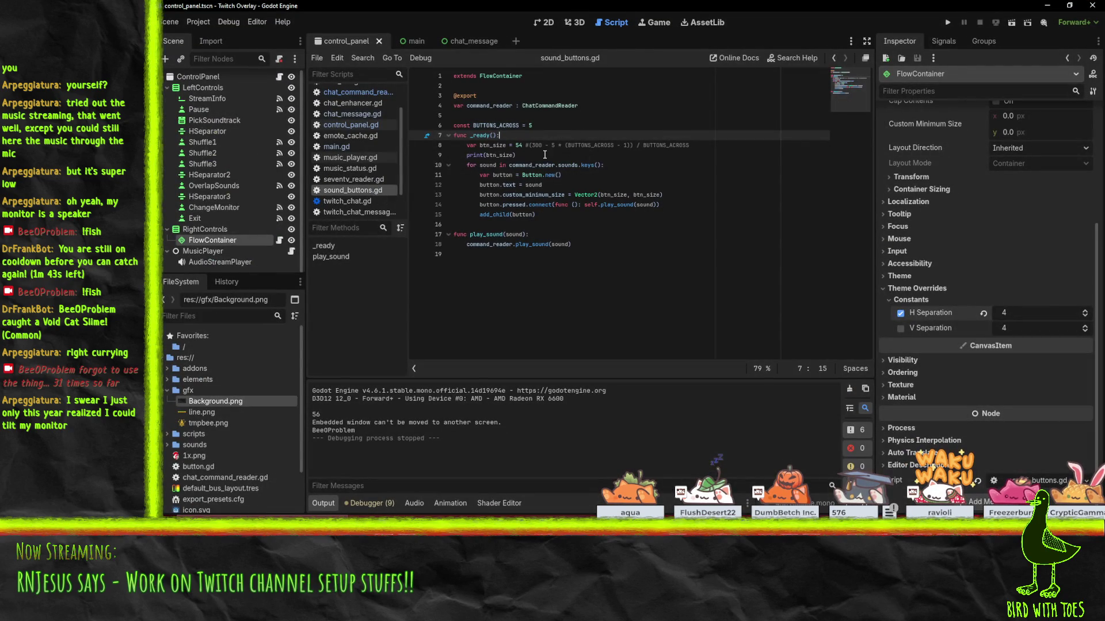
{"action": "left_click", "coordinate": [529, 144]}
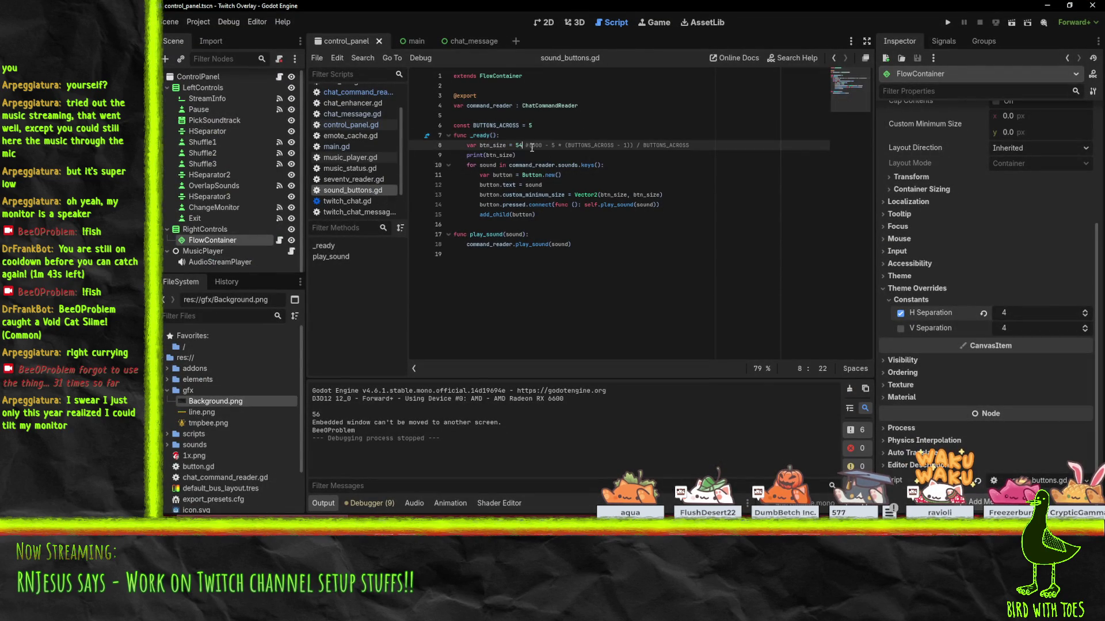
On line 8, remove the leftover '54 #' and change '- 1' to '+ 1' in the btn_size formula
{"action": "key", "text": "BackSpace"}
{"action": "key", "text": "BackSpace"}
{"action": "key", "text": "BackSpace"}
{"action": "key", "text": "Right"}
{"action": "key", "text": "Right"}
{"action": "key", "text": "Right"}
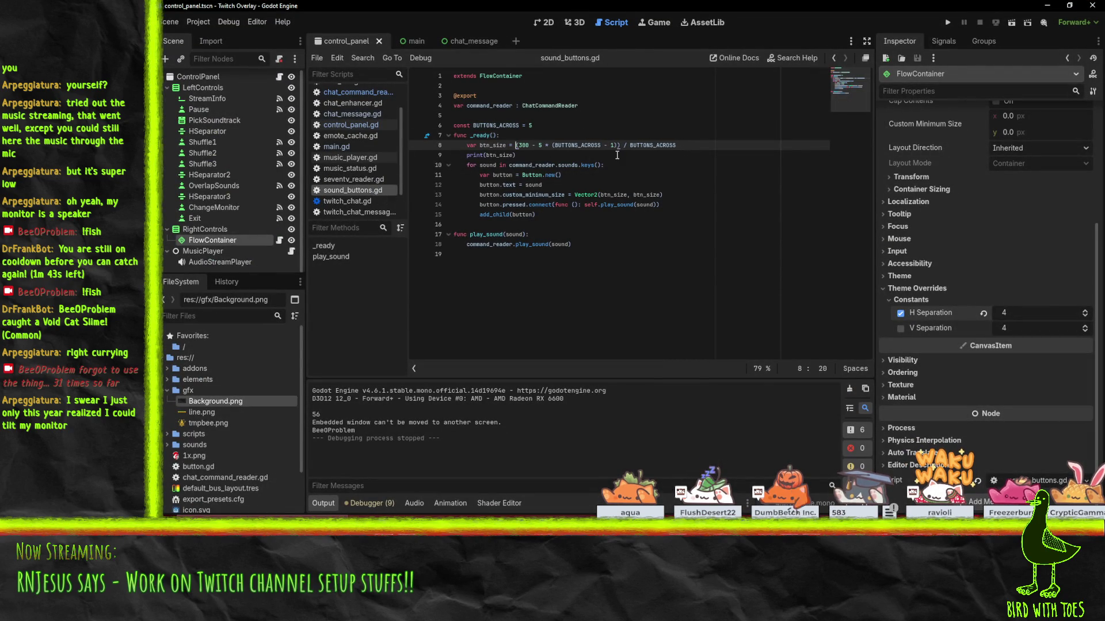
{"action": "key", "text": "Right"}
{"action": "key", "text": "Right"}
{"action": "key", "text": "Right"}
{"action": "key", "text": "BackSpace"}
{"action": "type", "text": "+"}
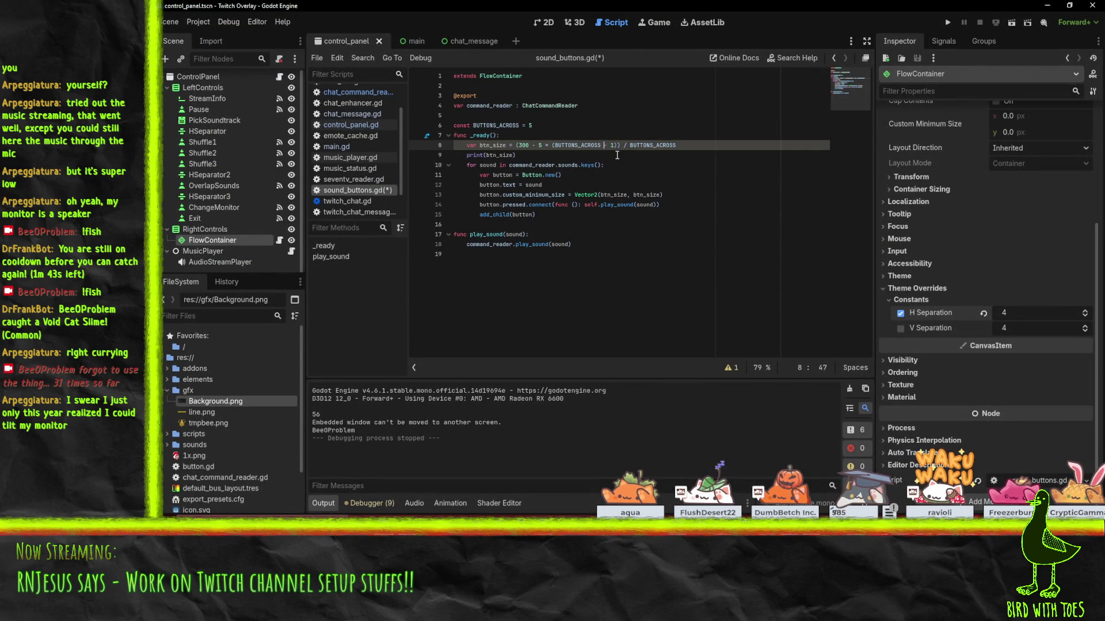
{"action": "key", "text": "Left"}
{"action": "key", "text": "Left"}
{"action": "key", "text": "Left"}
Run the overlay, stop it, then save and relaunch it to show five sound buttons at btn_size 54
{"action": "key", "text": "F5"}
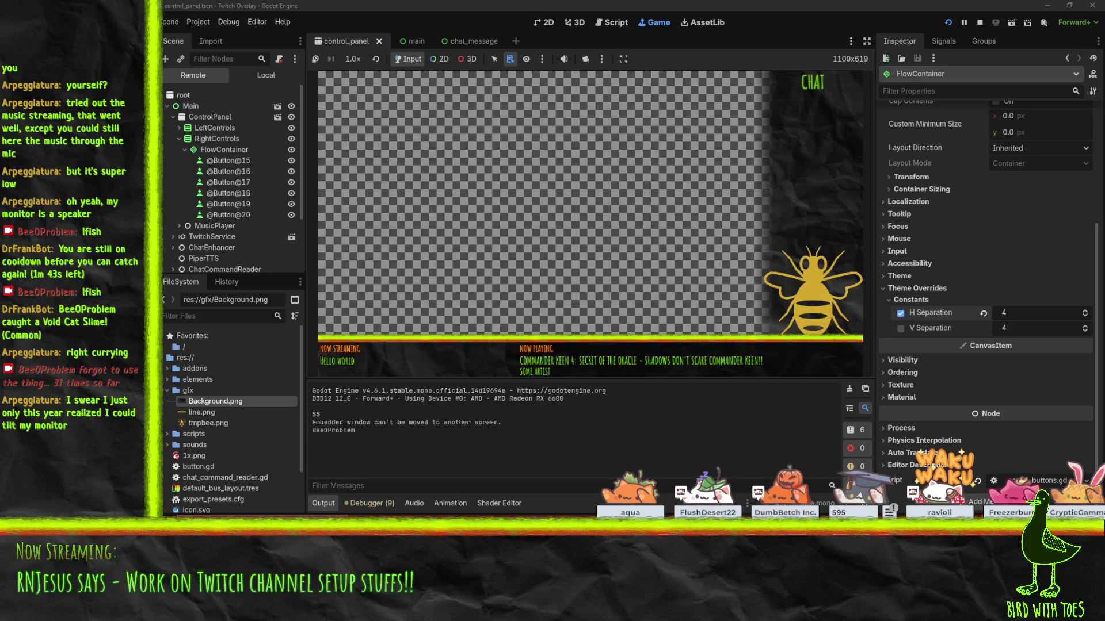
{"action": "left_click", "coordinate": [980, 23]}
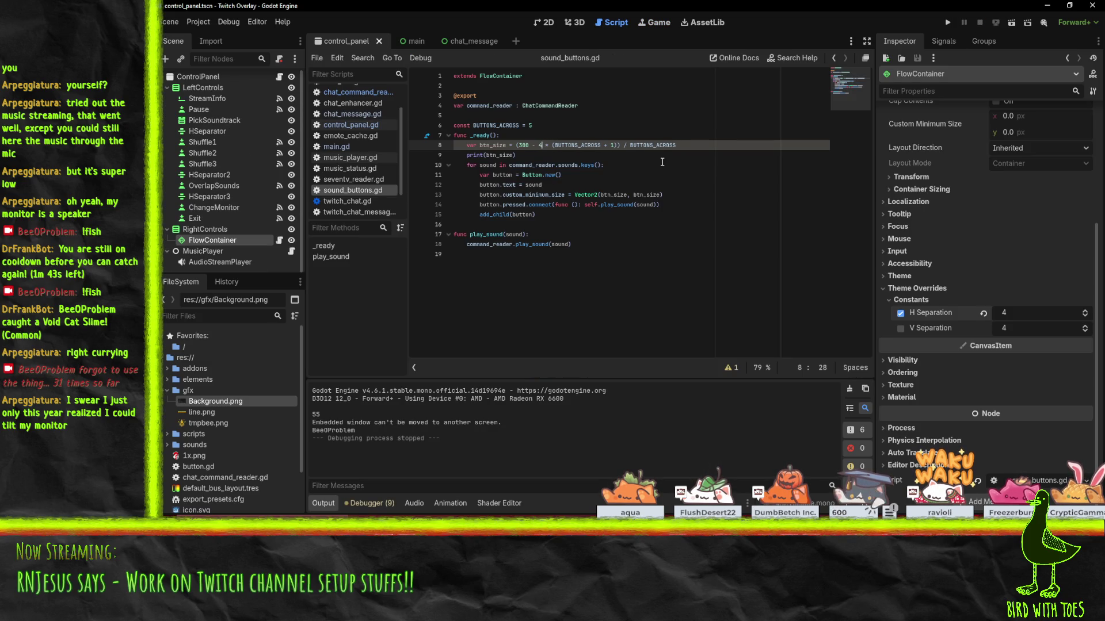
{"action": "key", "text": "F5"}
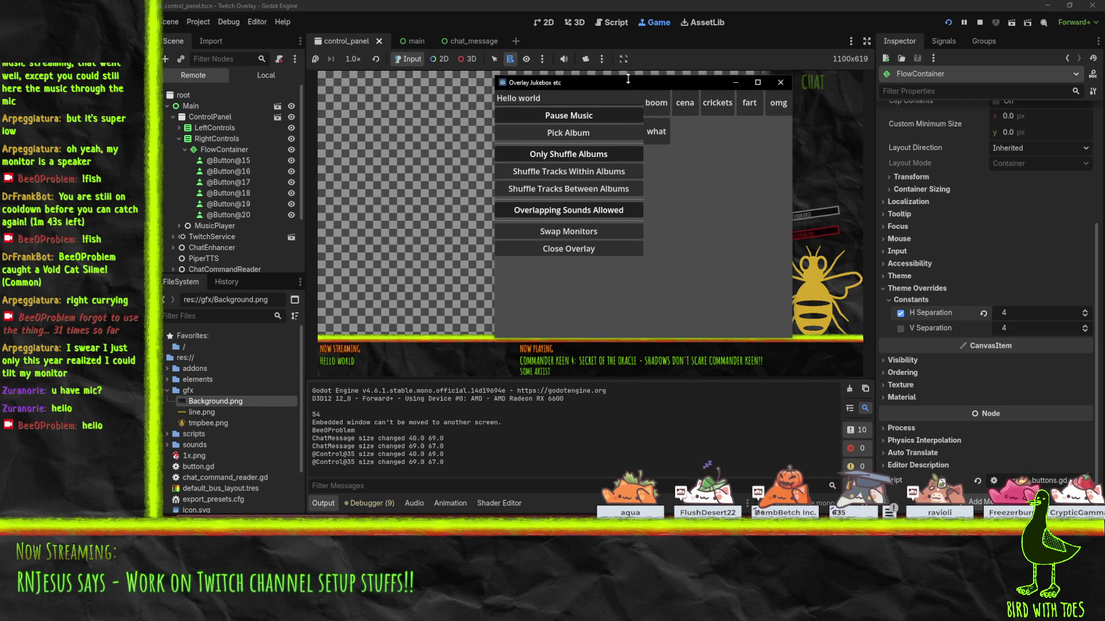
Move the Overlay Jukebox window up-left, stretch it taller, then stop the running project
{"action": "mouse_move", "coordinate": [618, 86]}
{"action": "left_mouse_down"}
{"action": "mouse_move", "coordinate": [379, 70]}
{"action": "mouse_move", "coordinate": [320, 115]}
{"action": "mouse_move", "coordinate": [350, 89]}
{"action": "mouse_move", "coordinate": [480, 96]}
{"action": "left_mouse_up"}
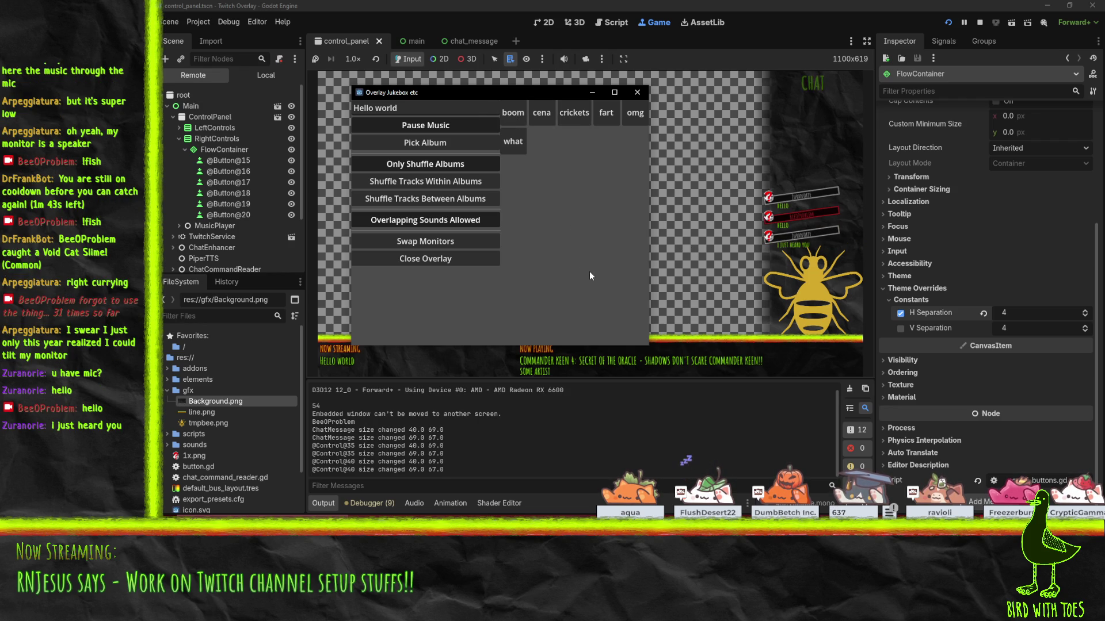
{"action": "mouse_move", "coordinate": [544, 345]}
{"action": "left_mouse_down"}
{"action": "mouse_move", "coordinate": [547, 430]}
{"action": "mouse_move", "coordinate": [545, 386]}
{"action": "left_mouse_up"}
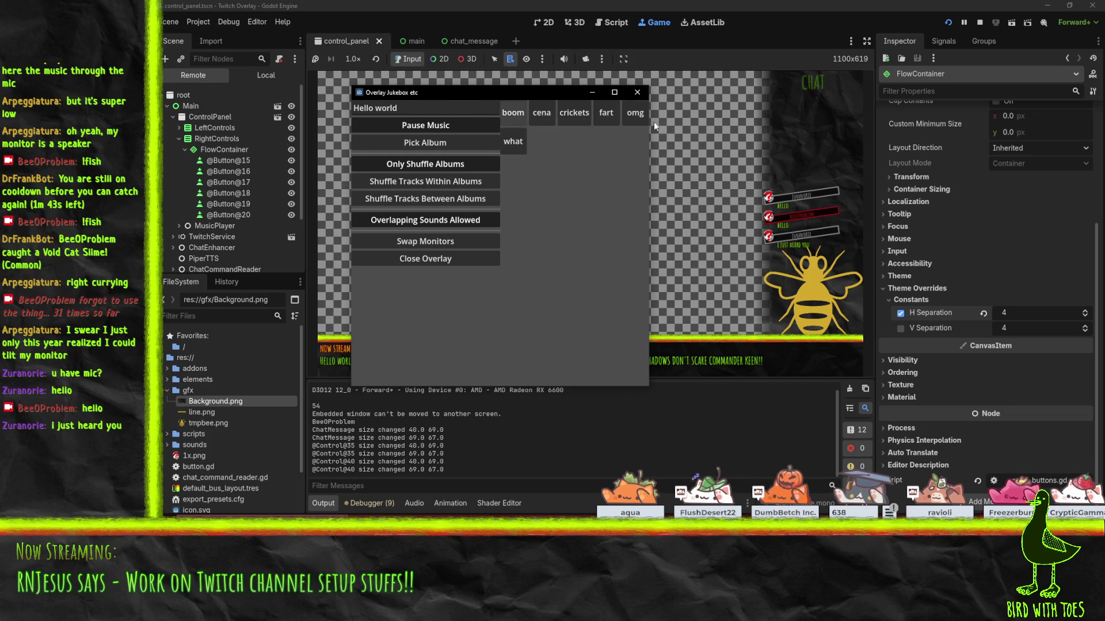
{"action": "left_click", "coordinate": [981, 23]}
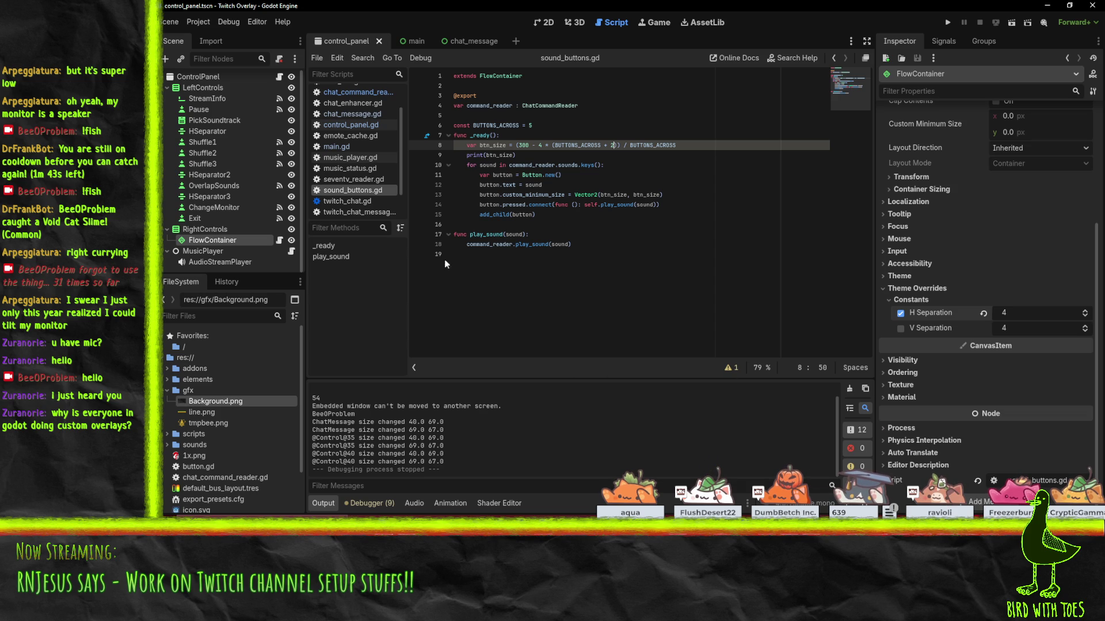
Bring the browser forward and switch to the Picker Wheel page showing 'Twitch Channel Stuffs'
{"action": "mouse_move", "coordinate": [722, 527]}
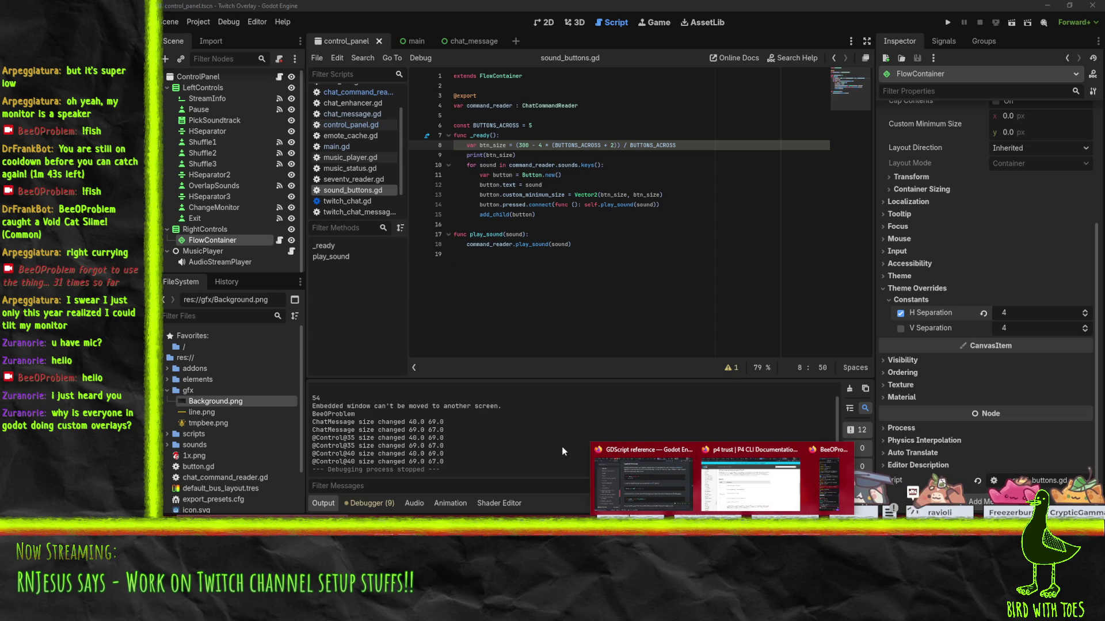
{"action": "left_click", "coordinate": [639, 486]}
{"action": "key", "text": "ctrl+shift+Tab"}
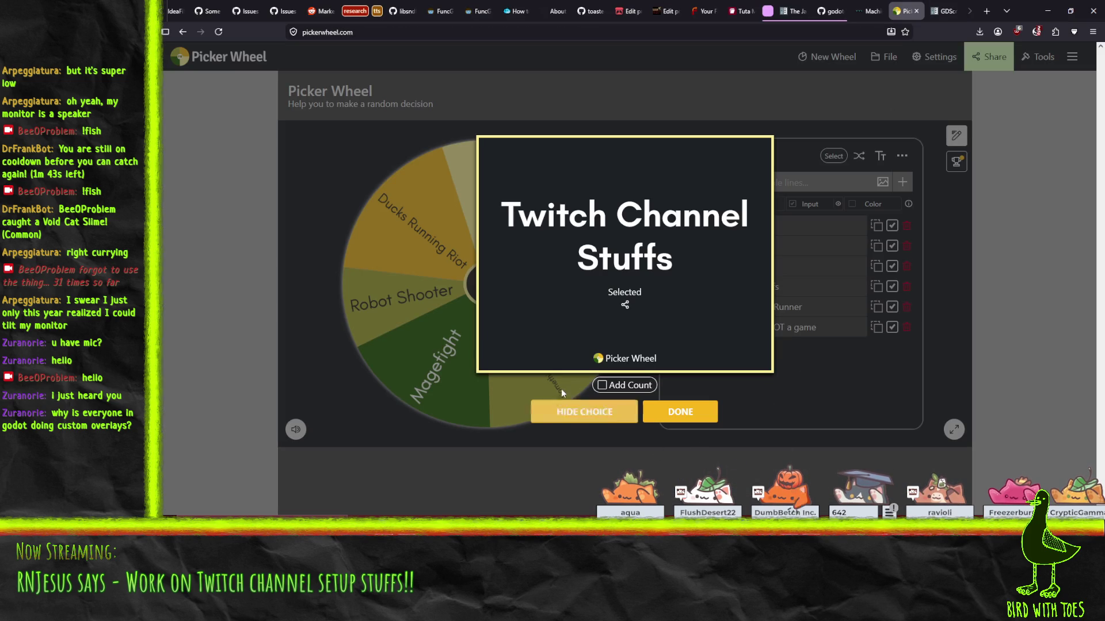
Close the 'Twitch Channel Stuffs' result popup and return to the Godot editor
{"action": "left_click", "coordinate": [679, 412]}
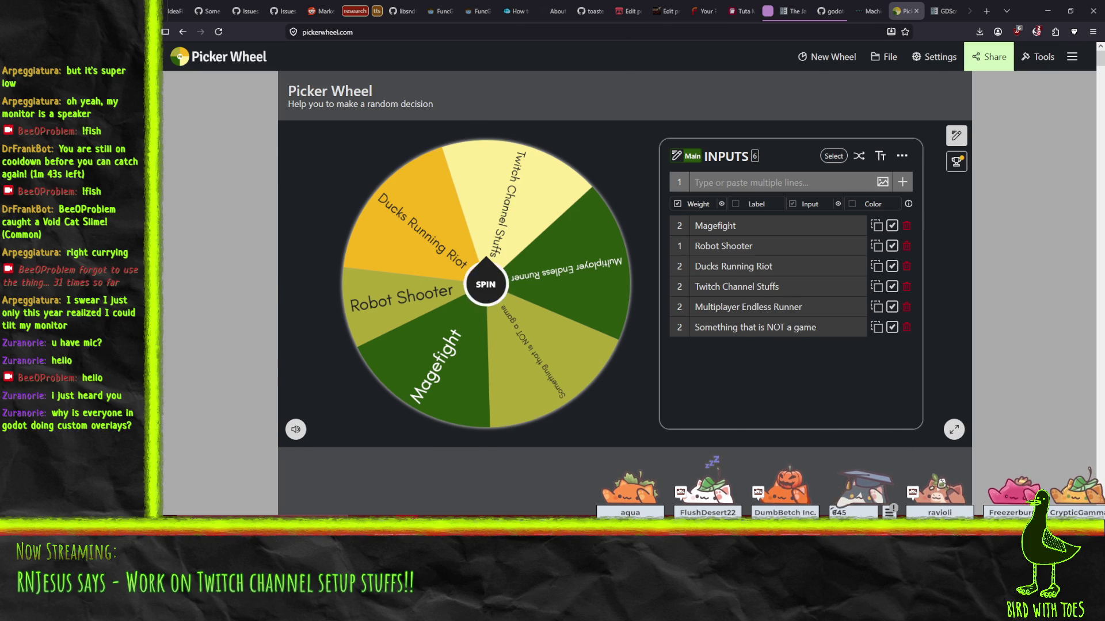
{"action": "key", "text": "alt+Tab"}
{"action": "key", "text": "alt+Tab"}
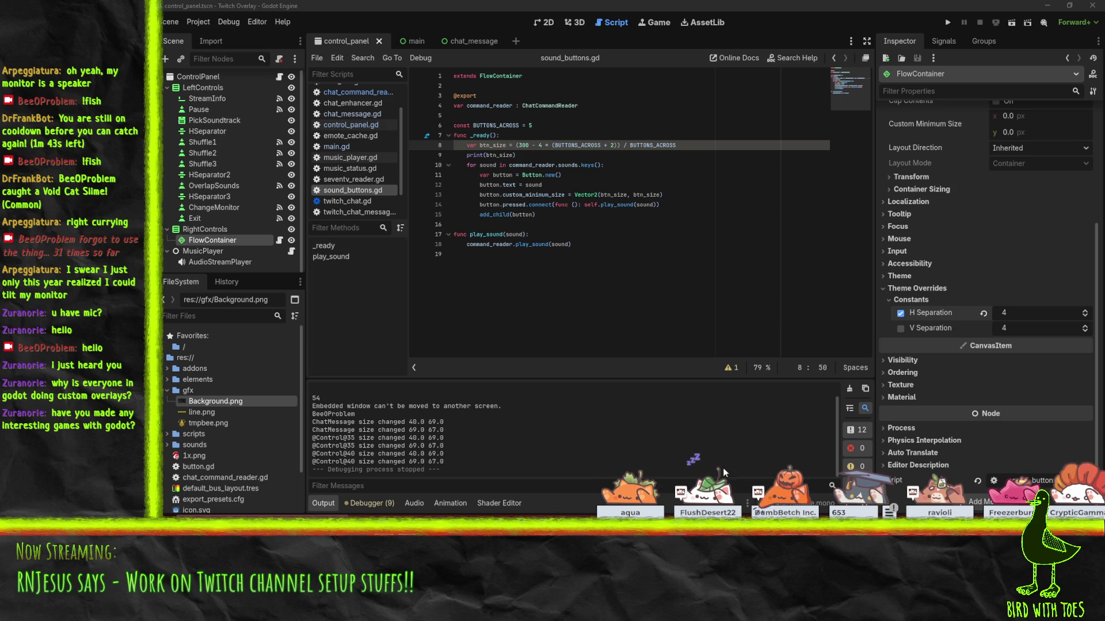
{"action": "mouse_move", "coordinate": [726, 535]}
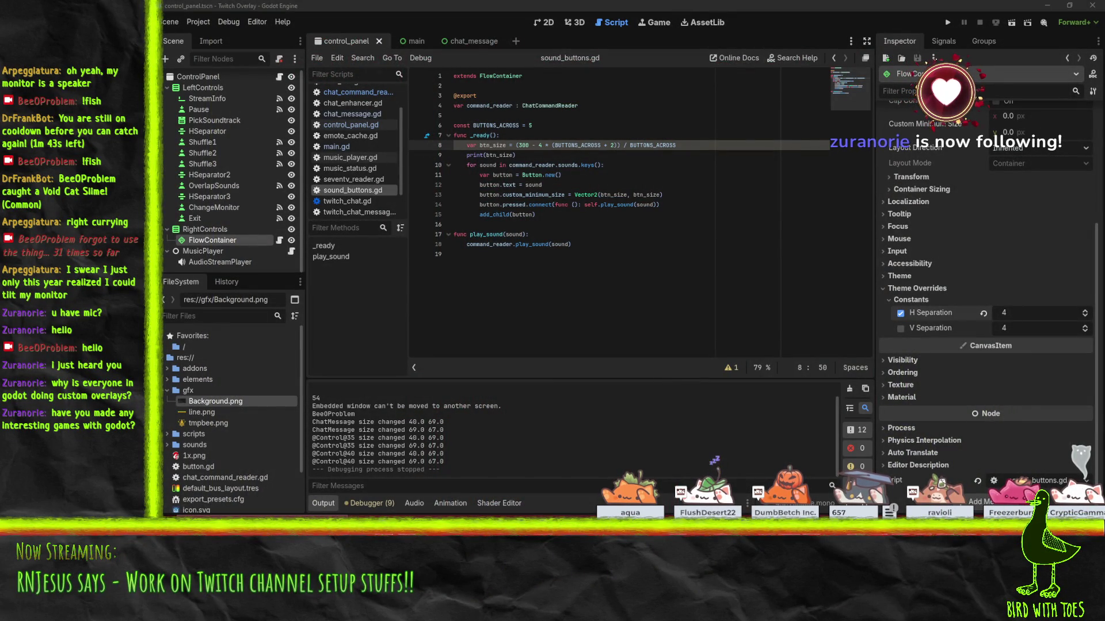
{"action": "left_click", "coordinate": [696, 290]}
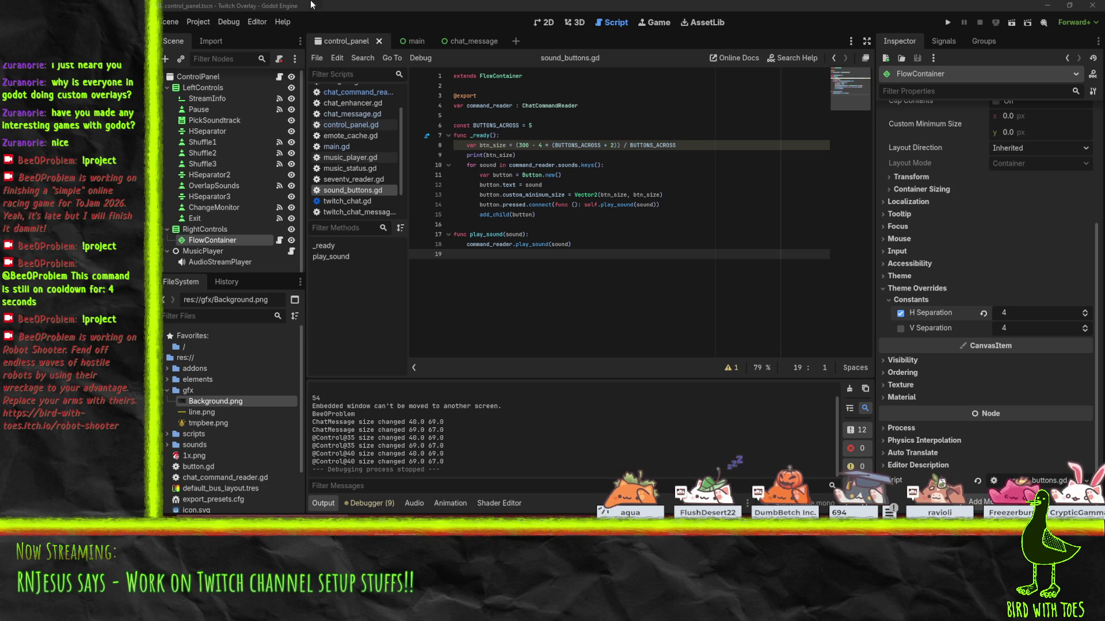
{"action": "key", "text": "alt+Tab"}
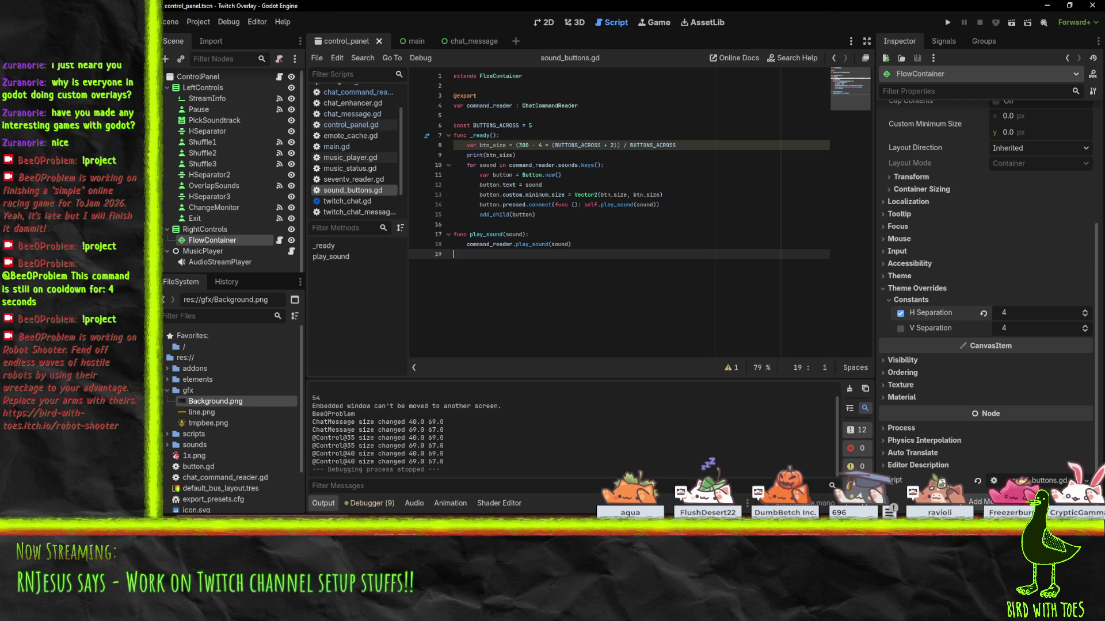
{"action": "key", "text": "alt+Tab"}
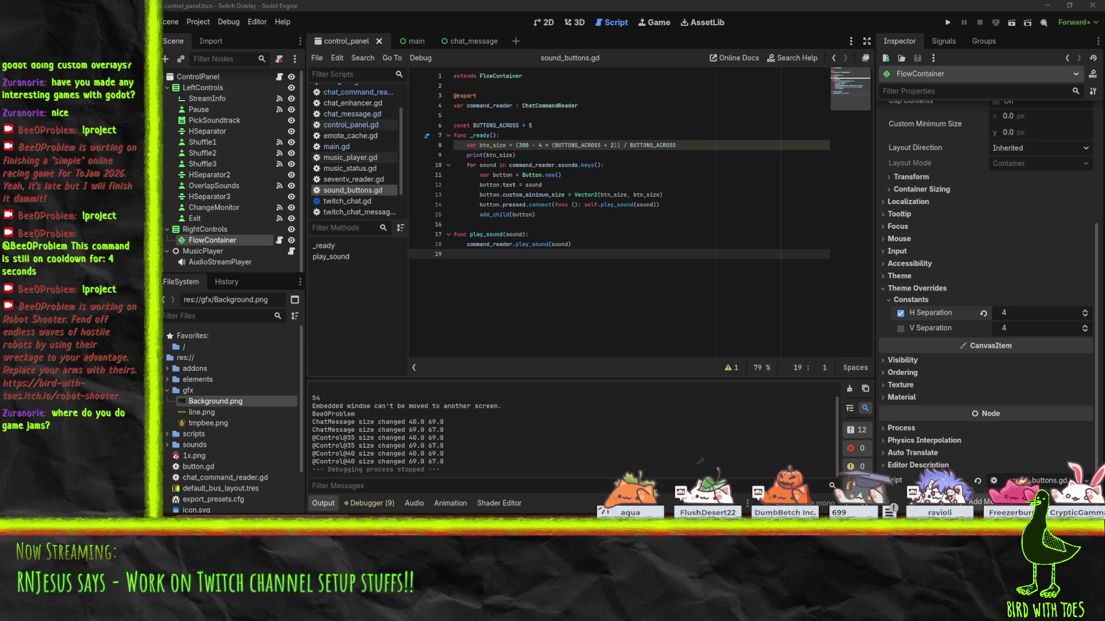
{"action": "left_click", "coordinate": [481, 8]}
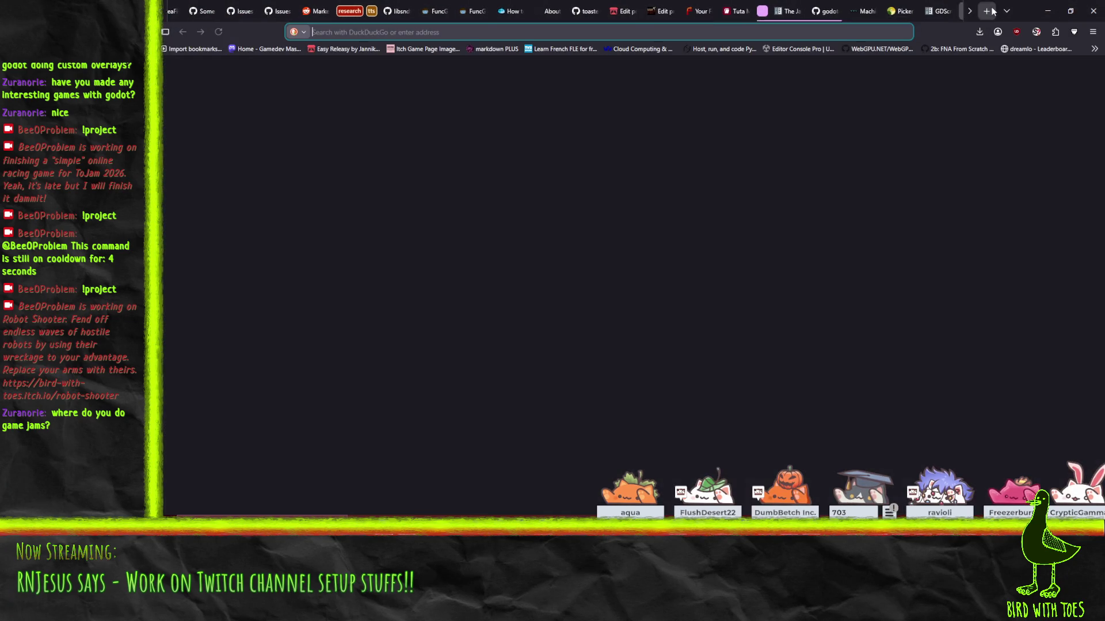
Open a new empty browser tab beside the Picker Wheel tab
{"action": "left_click", "coordinate": [986, 11]}
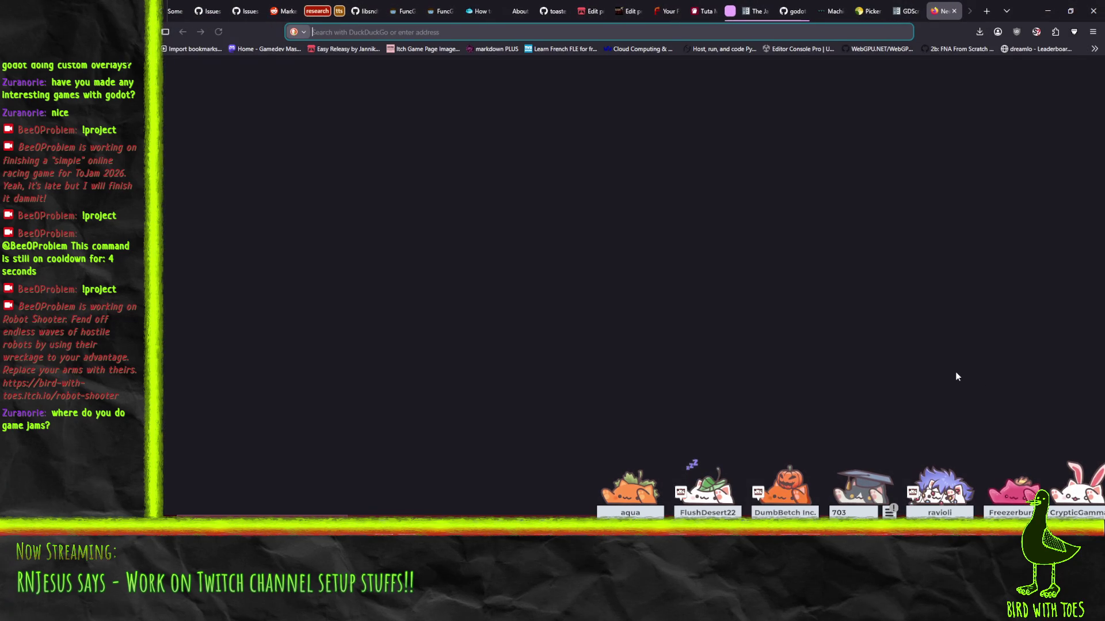
Load tojam.ca, read the TOJam 2026 May 8–10th announcement, then close that tab
{"action": "type", "text": "tojam.ca"}
{"action": "key", "text": "Return"}
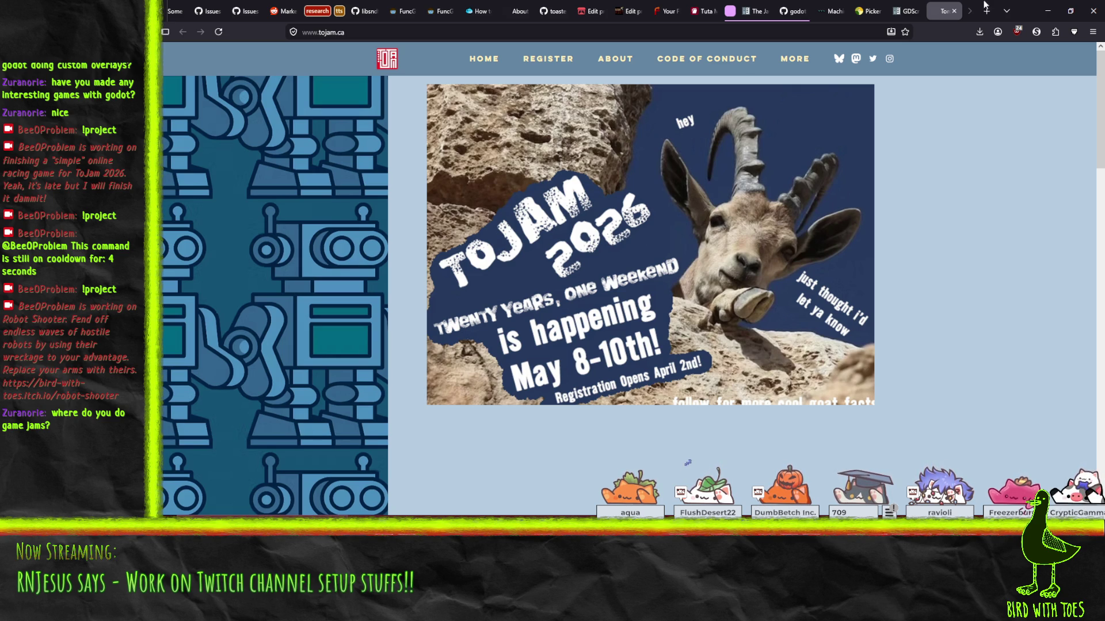
{"action": "left_click", "coordinate": [954, 11]}
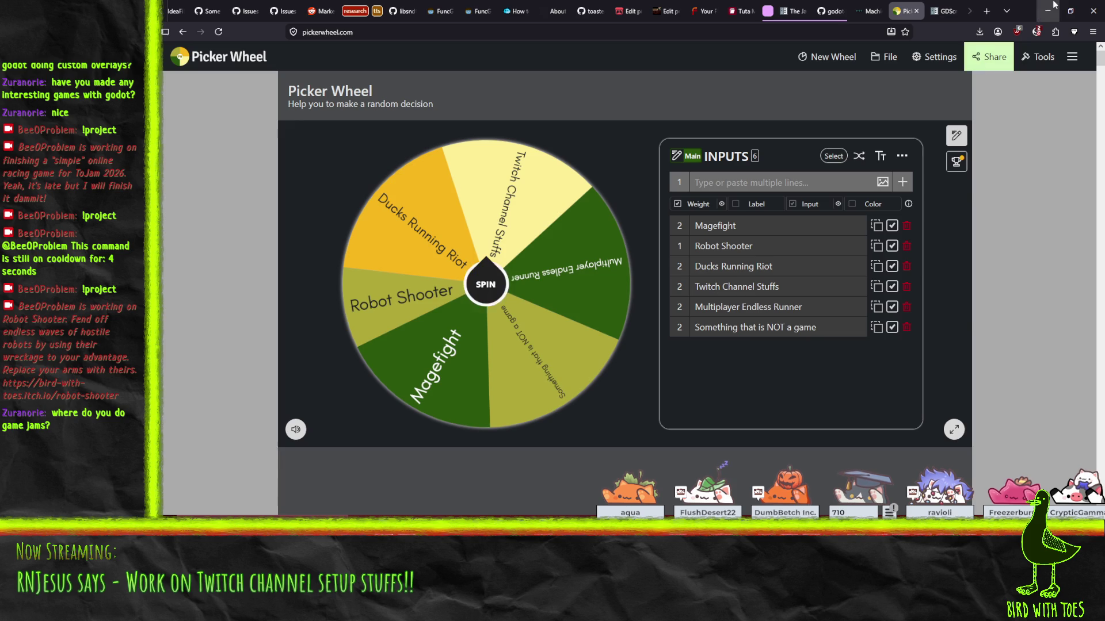
Minimise the browser to bring the Godot editor back into view
{"action": "left_click", "coordinate": [1047, 11]}
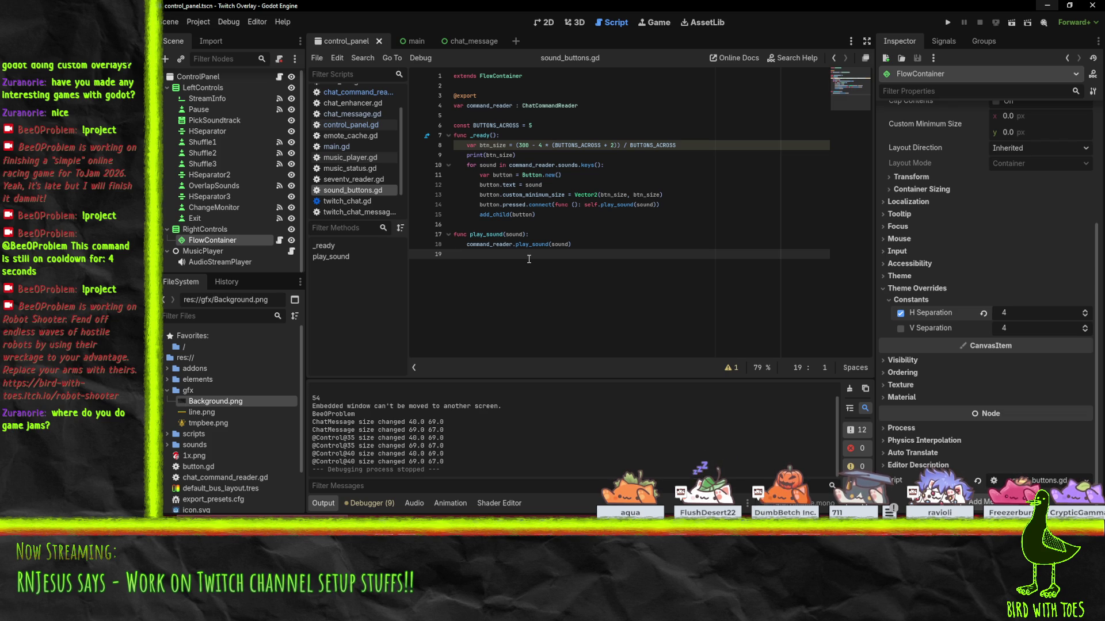
Uncheck the control_panel FlowContainer's H Separation constant override in the Inspector
{"action": "left_click", "coordinate": [983, 313]}
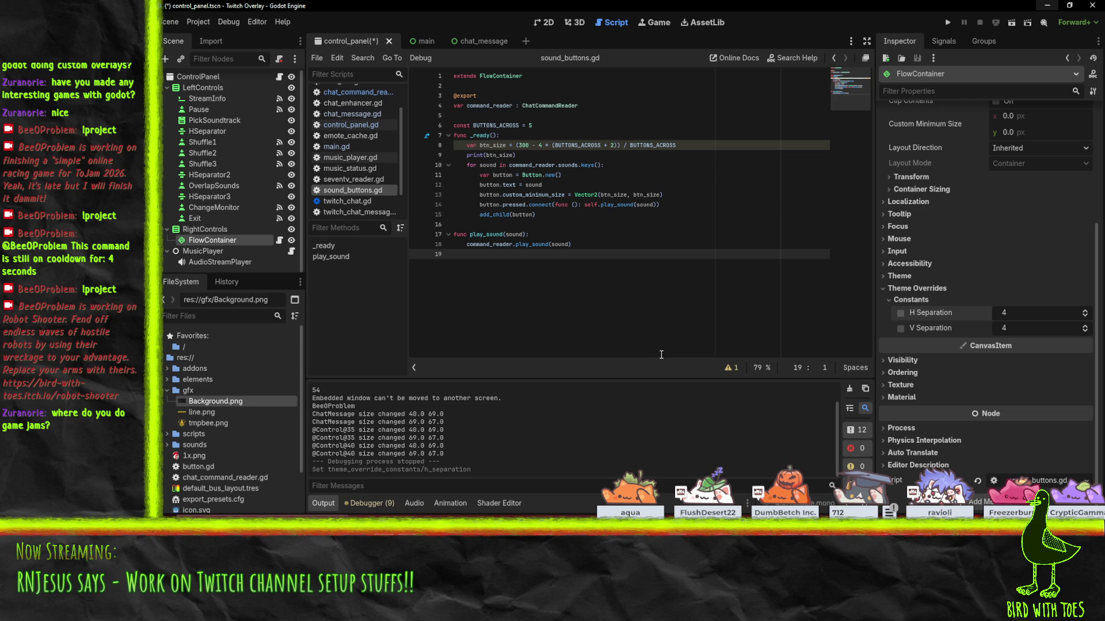
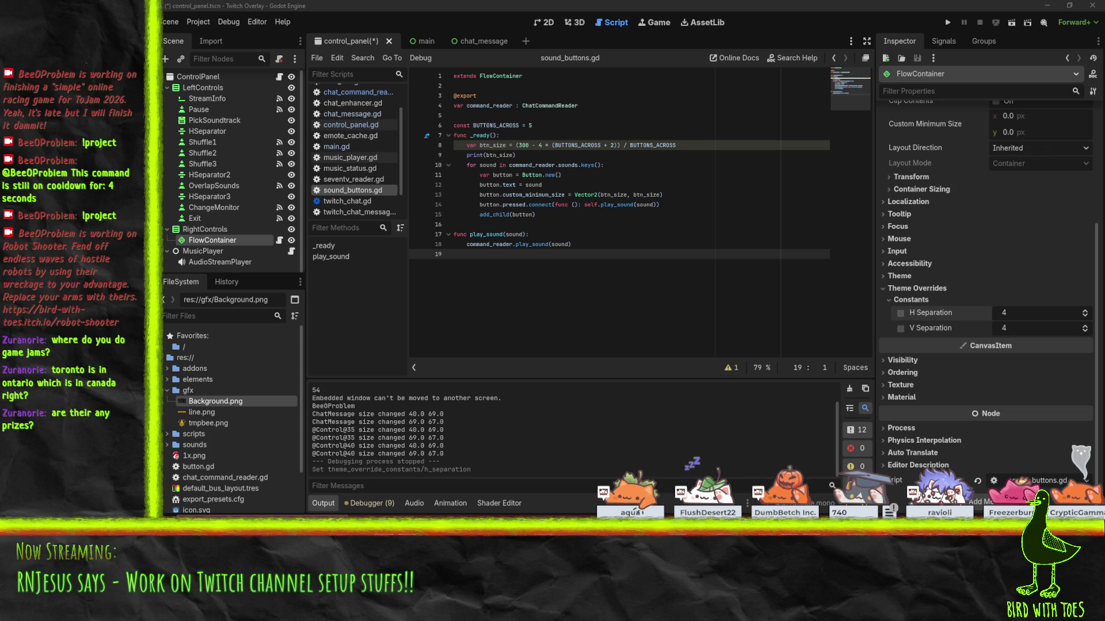
Switch to the maximized Firefox window showing the Highway 401 traffic photo
{"action": "key", "text": "alt+Tab"}
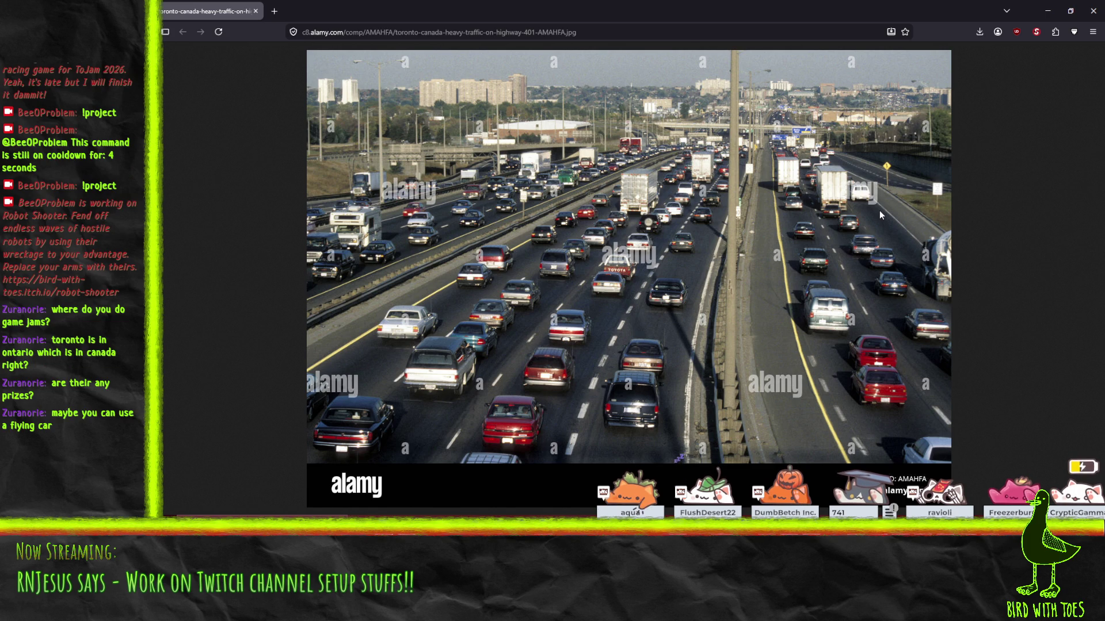
Restore the photo window to a smaller size, then switch to the DuckDuckGo Gardiner Expressway image results
{"action": "left_click_drag", "start_coordinate": [518, 5], "coordinate": [552, 44]}
{"action": "key", "text": "alt+Tab"}
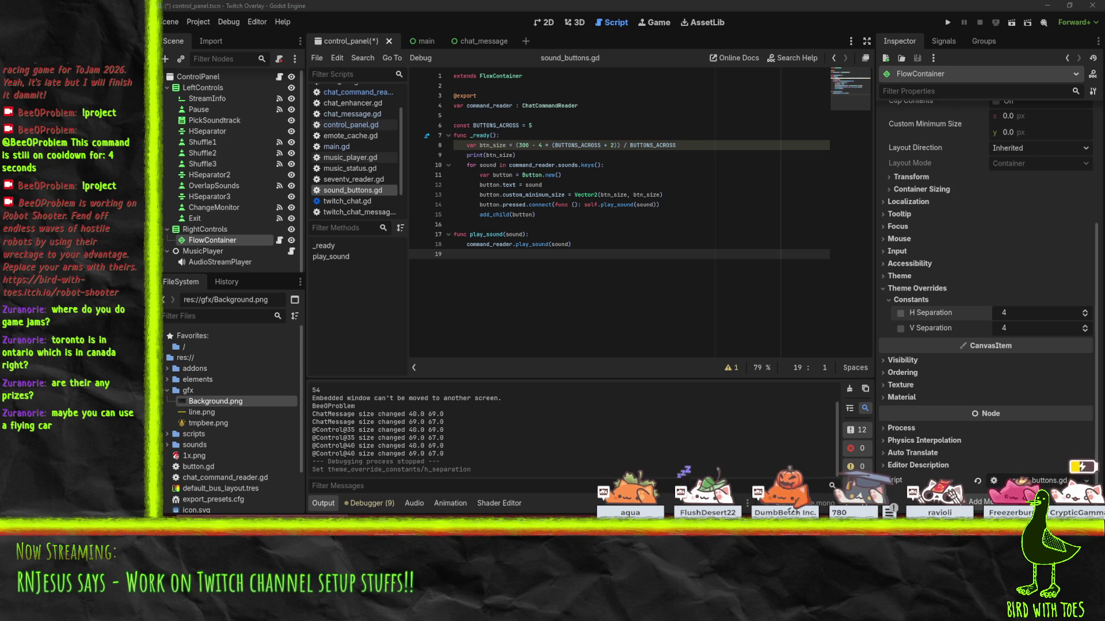
{"action": "key", "text": "alt+Tab"}
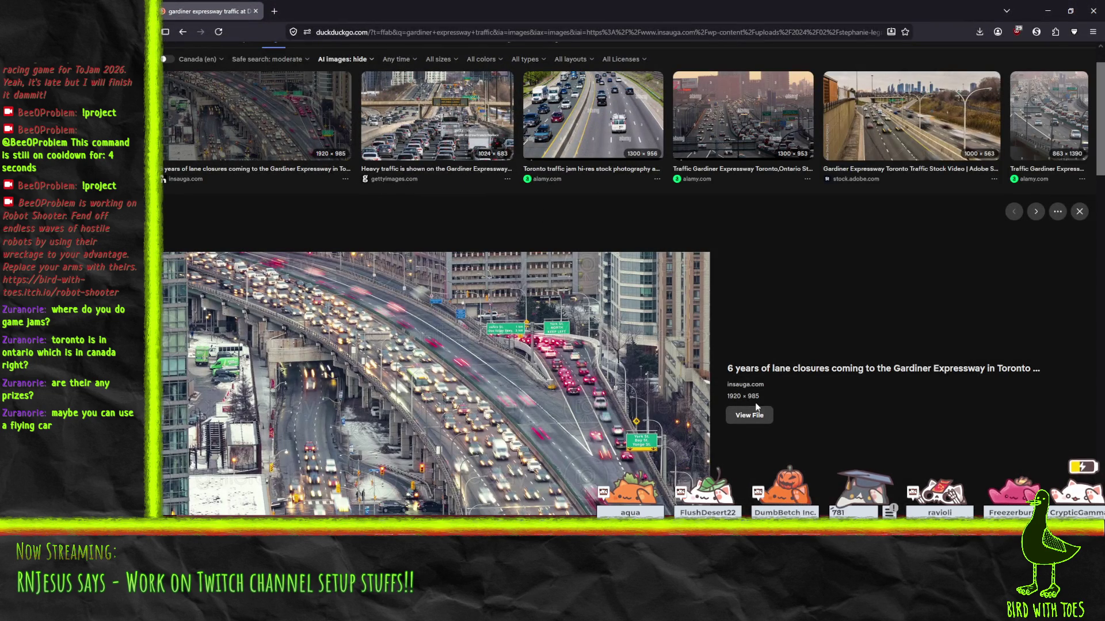
Open the insauga.com Gardiner Expressway traffic image full-size in a new tab via View File
{"action": "left_click", "coordinate": [760, 415]}
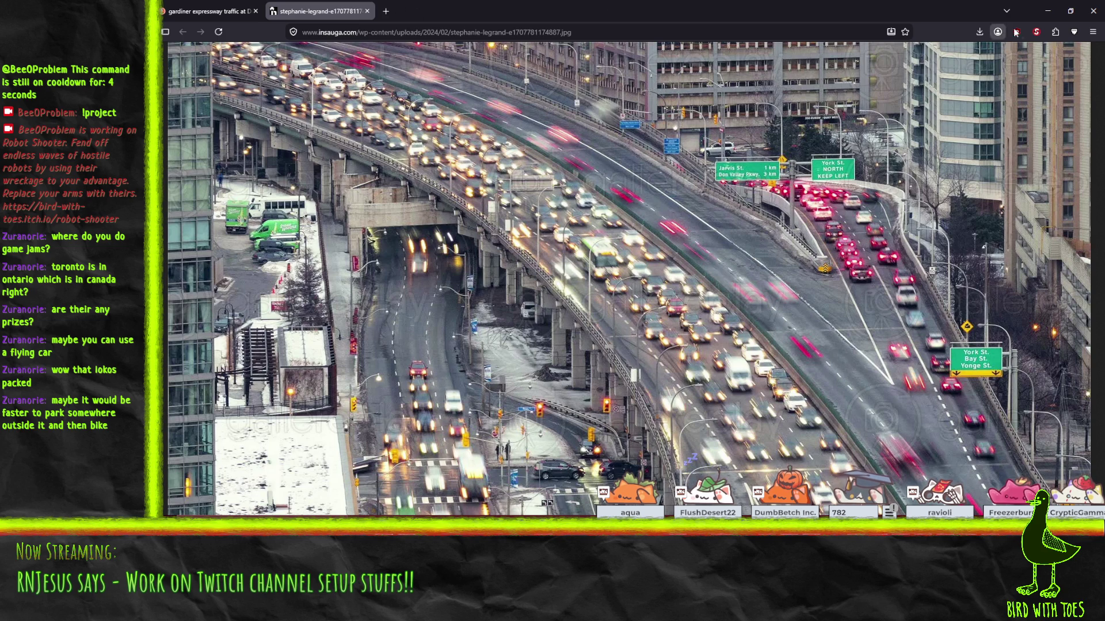
Close Firefox to return to the Godot editor showing sound_buttons.gd
{"action": "left_click", "coordinate": [1094, 16]}
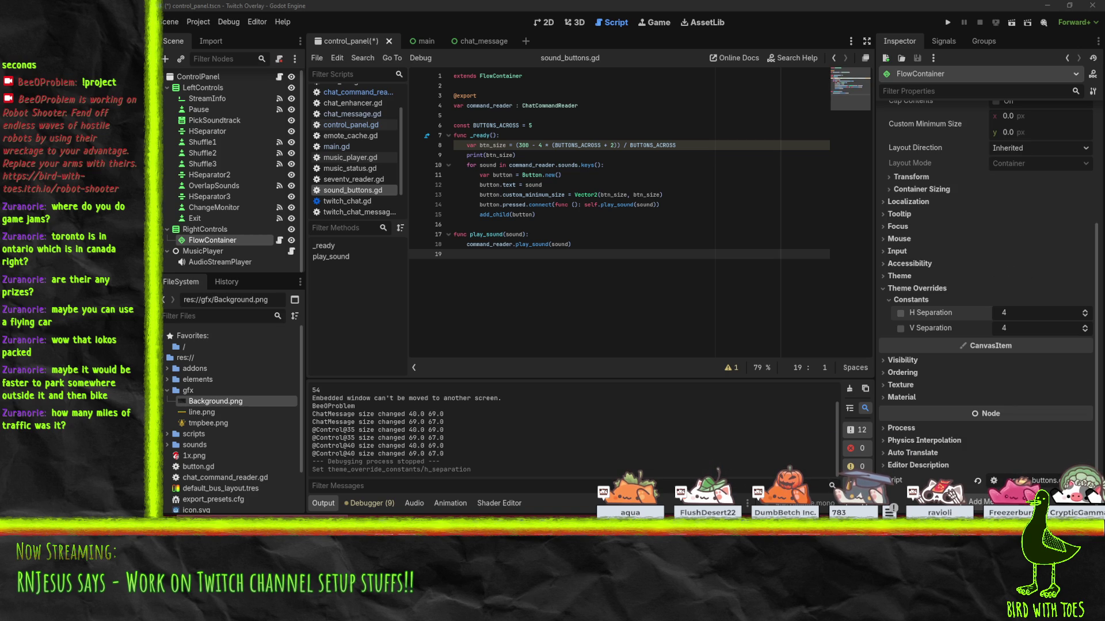
{"action": "mouse_move", "coordinate": [722, 607]}
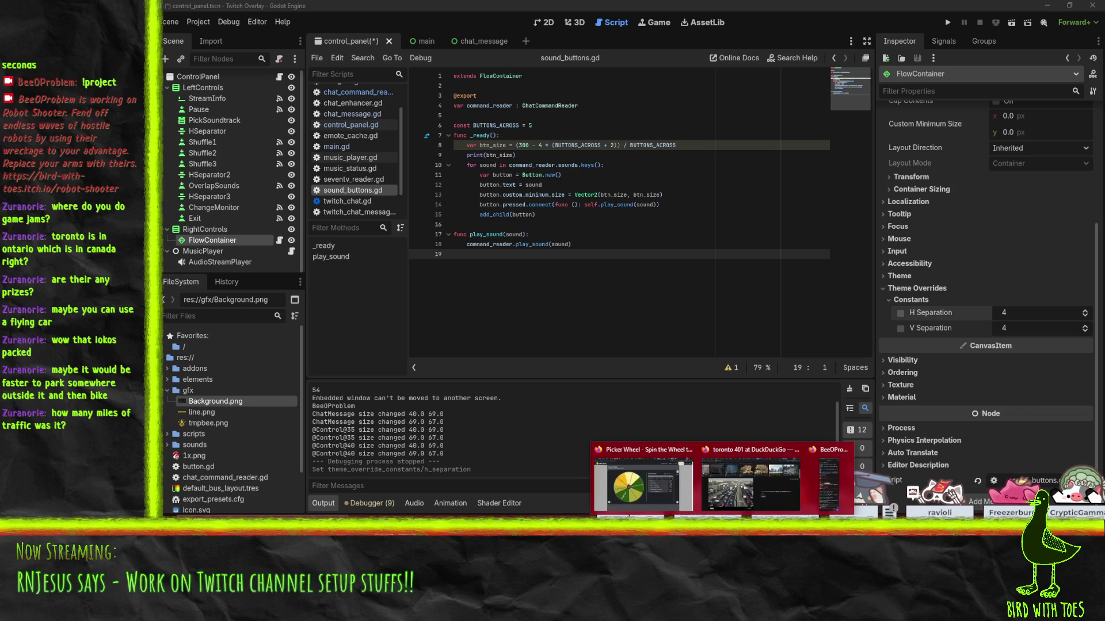
{"action": "mouse_move", "coordinate": [746, 487]}
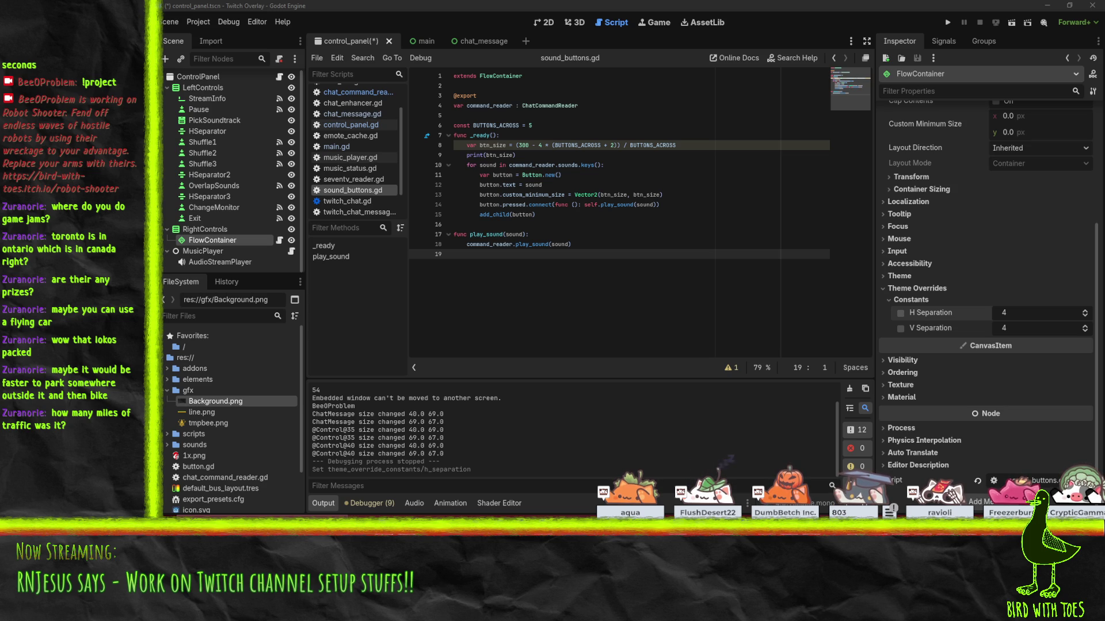
{"action": "key", "text": "alt+Tab"}
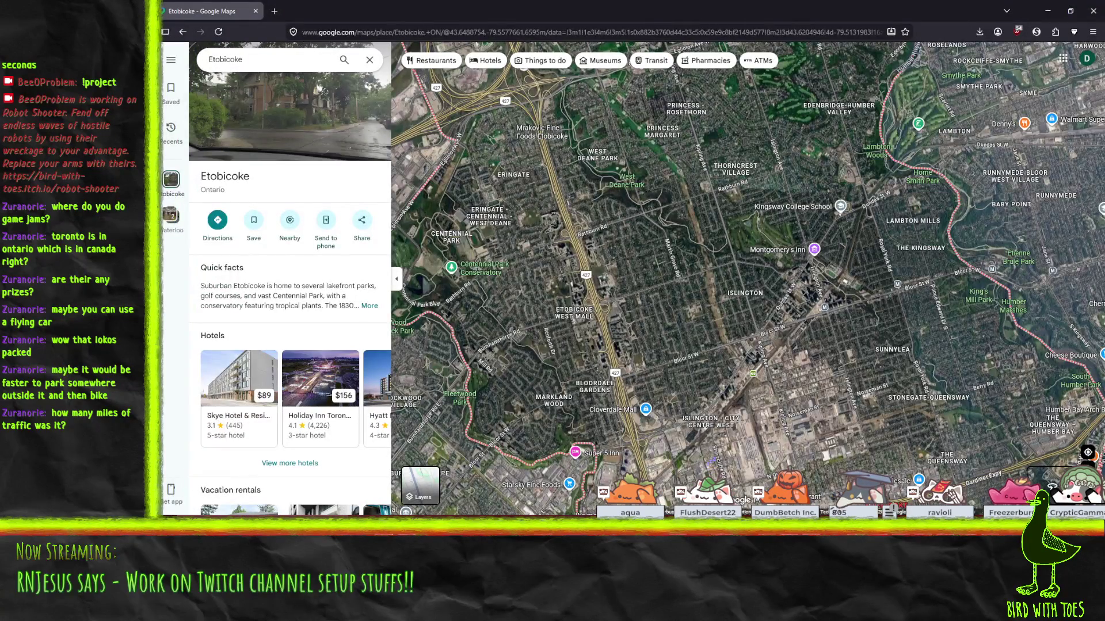
Pan the satellite map past Pearson Airport and Islington to bring the Gardiner Expressway into view
{"action": "left_click_drag", "start_coordinate": [635, 315], "coordinate": [833, 292]}
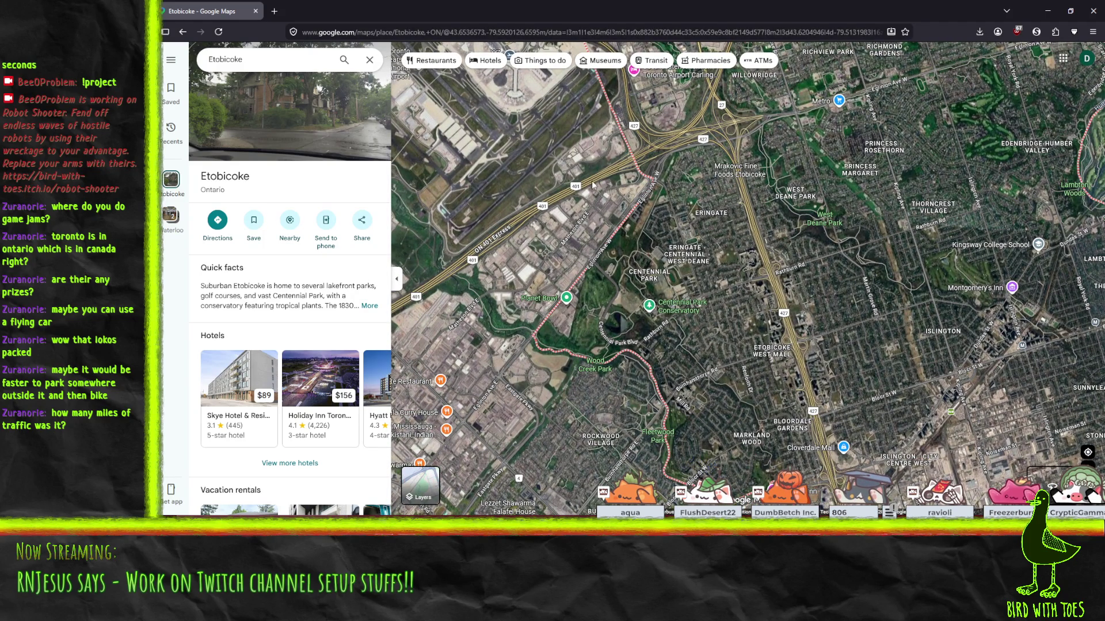
{"action": "mouse_move", "coordinate": [735, 170]}
{"action": "left_mouse_down"}
{"action": "mouse_move", "coordinate": [535, 109]}
{"action": "mouse_move", "coordinate": [543, 118]}
{"action": "left_mouse_up"}
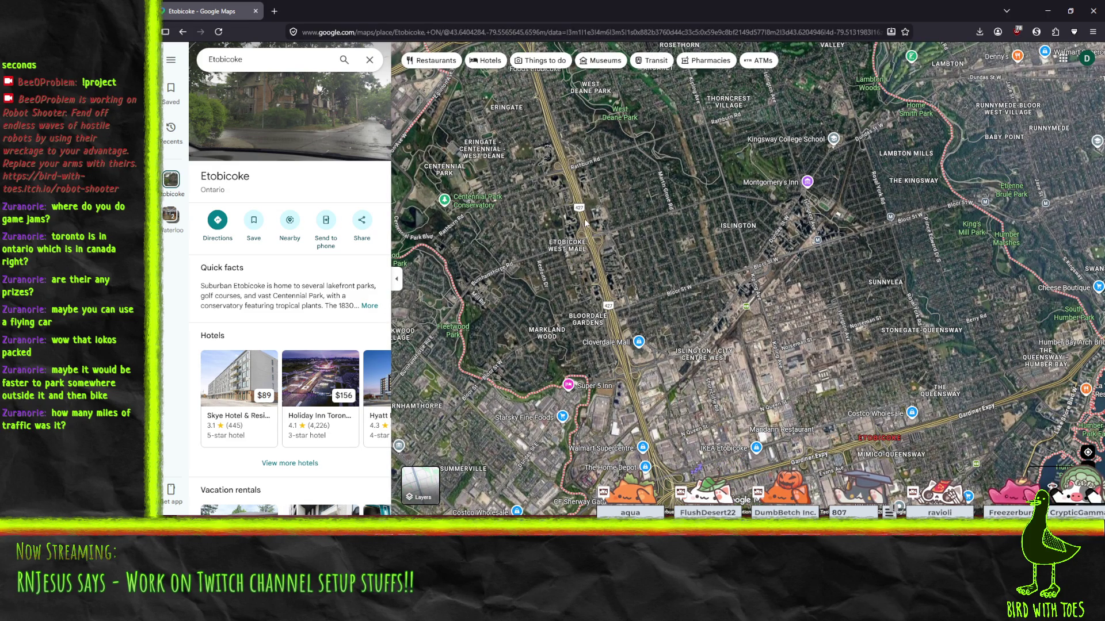
{"action": "left_click_drag", "start_coordinate": [602, 316], "coordinate": [486, 147]}
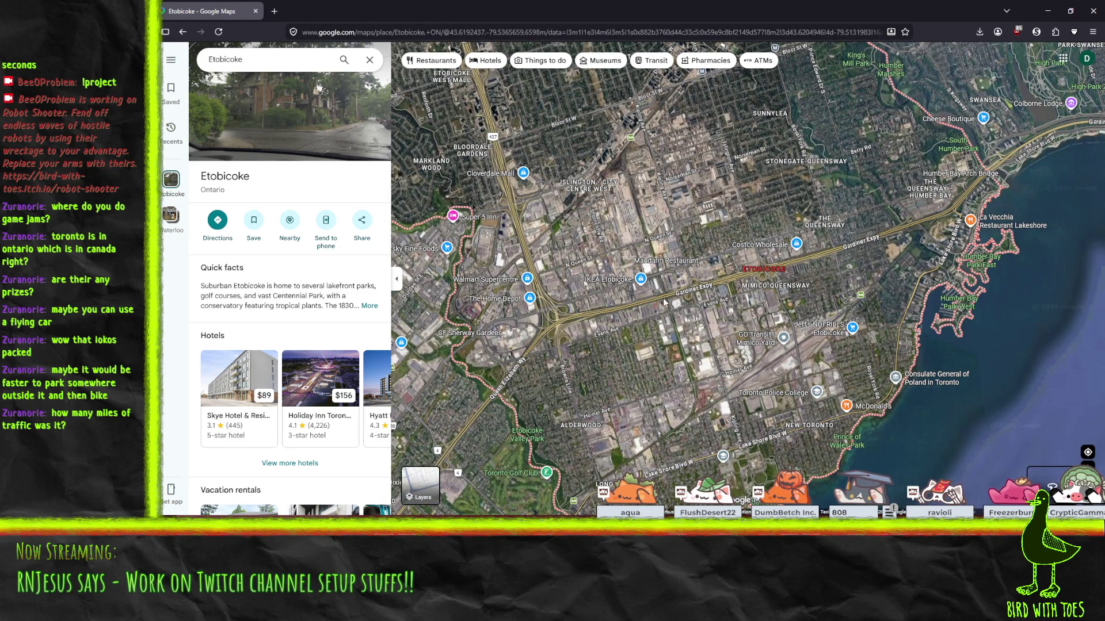
{"action": "scroll", "coordinate": [640, 303], "scroll_direction": "up", "scroll_amount": 5}
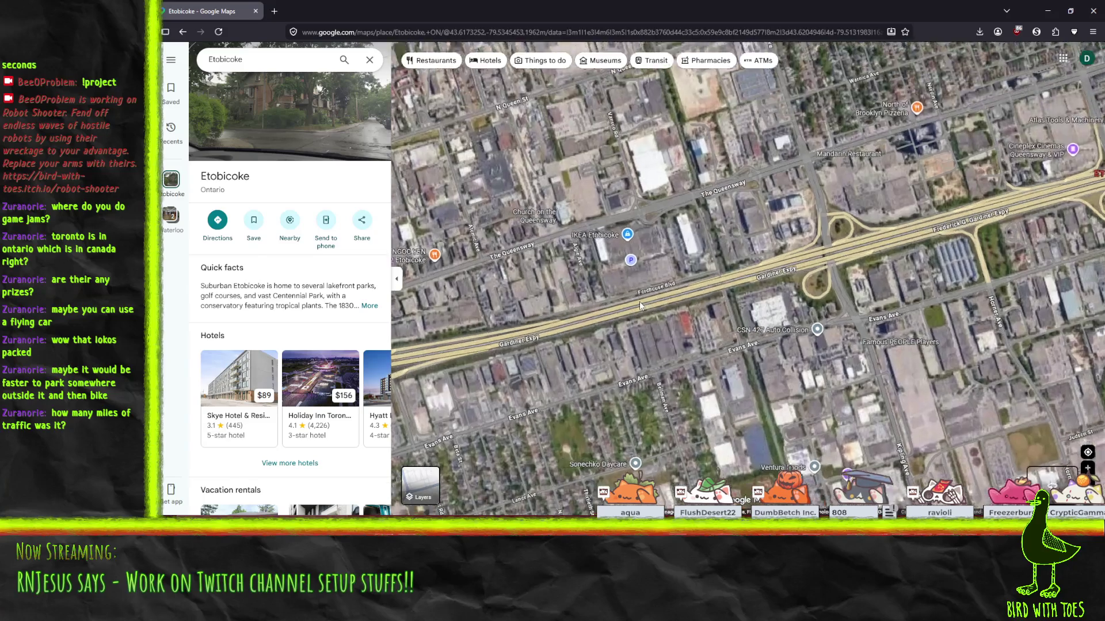
{"action": "scroll", "coordinate": [640, 301], "scroll_direction": "up", "scroll_amount": 3}
{"action": "scroll", "coordinate": [650, 310], "scroll_direction": "down", "scroll_amount": 1}
Follow the Gardiner east past IKEA, Humber Bay and Parkdale to Liberty Village and Fort York
{"action": "mouse_move", "coordinate": [651, 310]}
{"action": "left_mouse_down"}
{"action": "mouse_move", "coordinate": [483, 209]}
{"action": "mouse_move", "coordinate": [134, 328]}
{"action": "left_mouse_up"}
{"action": "scroll", "coordinate": [165, 331], "scroll_direction": "down", "scroll_amount": 3}
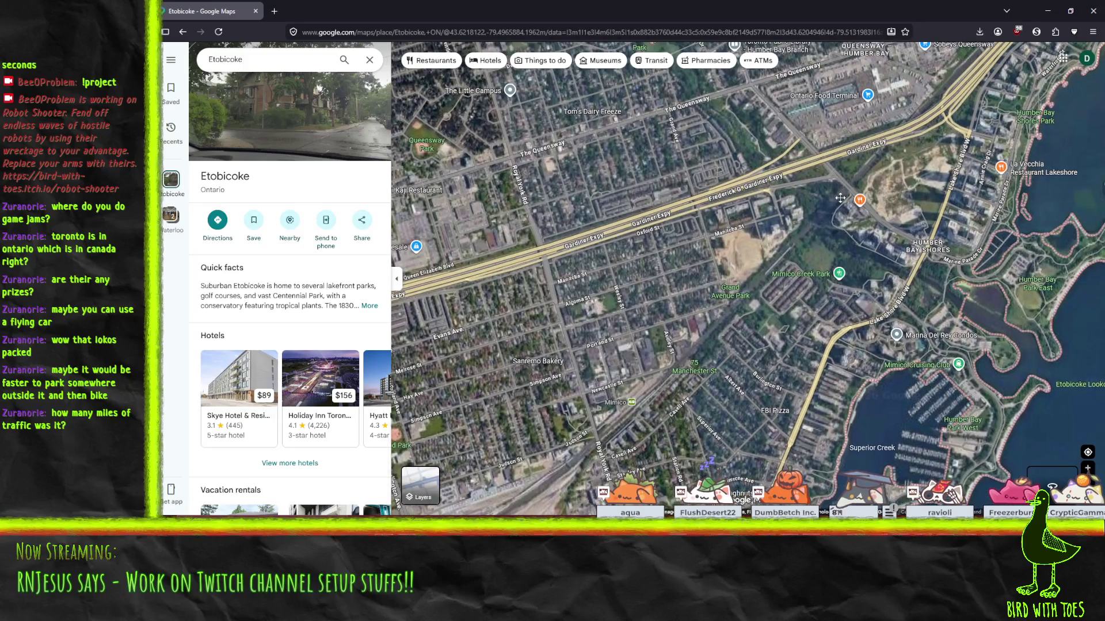
{"action": "left_click_drag", "start_coordinate": [840, 198], "coordinate": [510, 420]}
{"action": "mouse_move", "coordinate": [909, 154]}
{"action": "left_mouse_down"}
{"action": "mouse_move", "coordinate": [708, 258]}
{"action": "mouse_move", "coordinate": [525, 317]}
{"action": "left_mouse_up"}
{"action": "key", "text": "Right"}
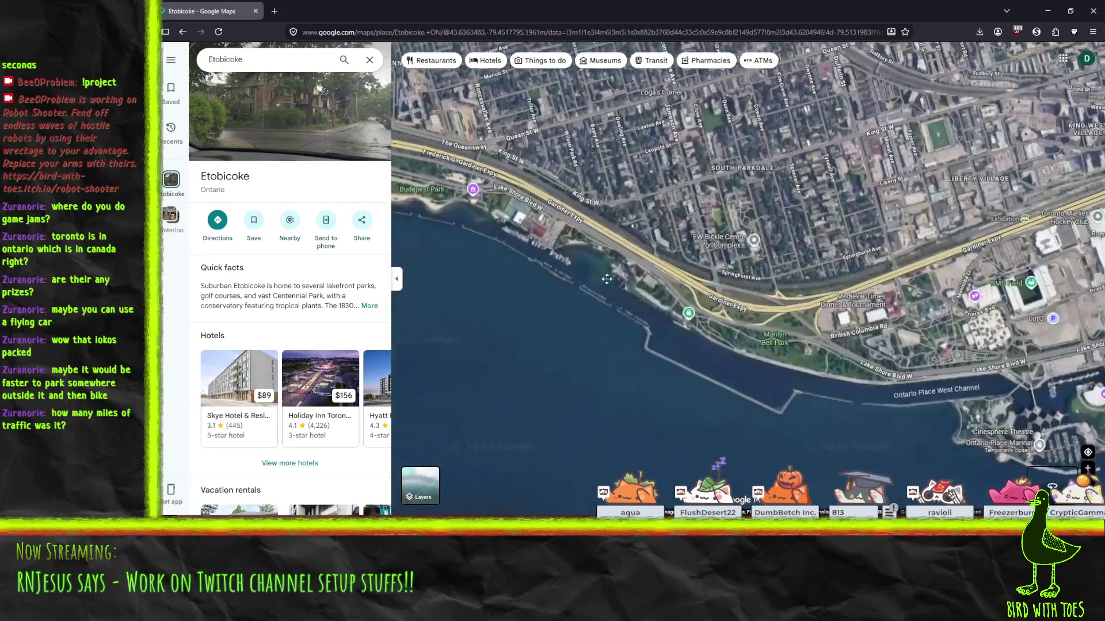
{"action": "key", "text": "Right"}
{"action": "key", "text": "Up"}
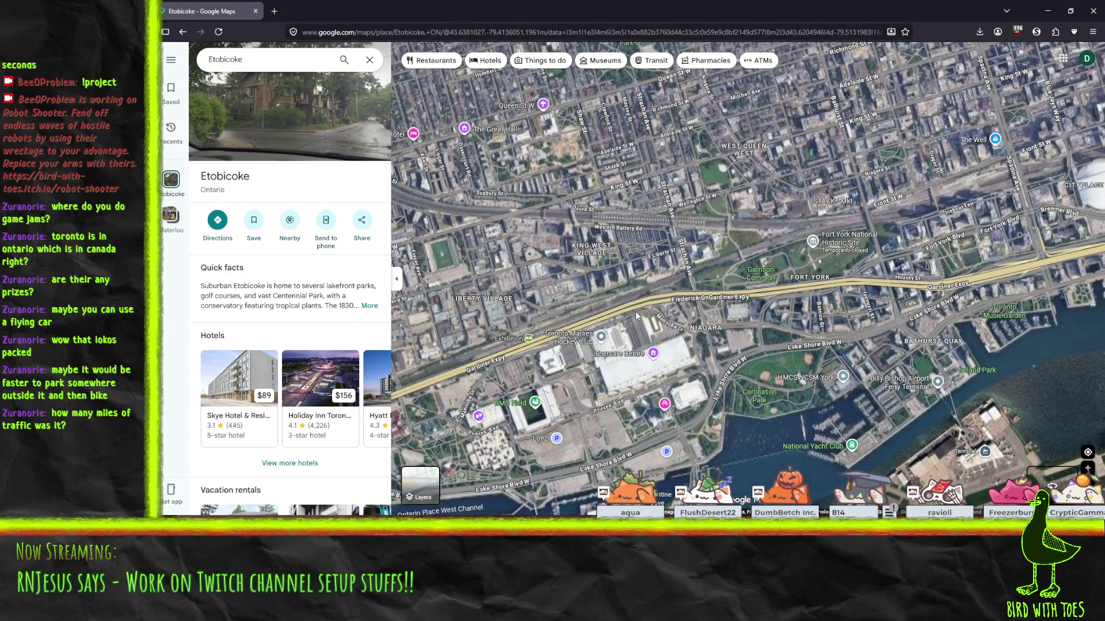
{"action": "scroll", "coordinate": [635, 315], "scroll_direction": "down", "scroll_amount": 5}
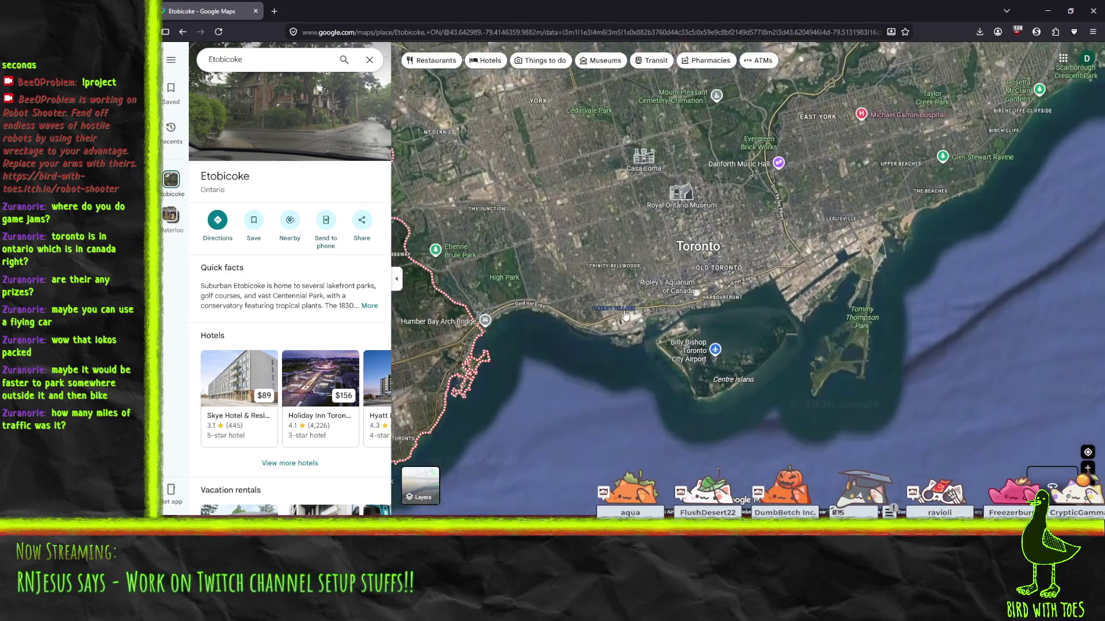
Pan along the Gardiner between Etobicoke, the Rogers Centre, Liberty Village and Humber Bay
{"action": "left_click_drag", "start_coordinate": [625, 315], "coordinate": [931, 235]}
{"action": "scroll", "coordinate": [930, 235], "scroll_direction": "up", "scroll_amount": 1}
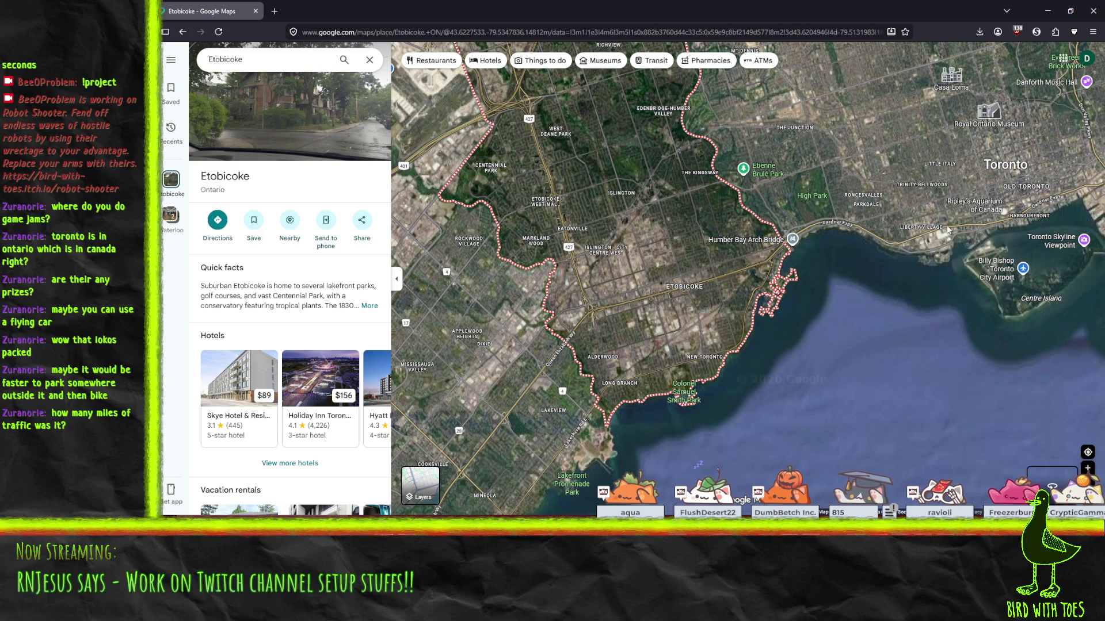
{"action": "scroll", "coordinate": [948, 231], "scroll_direction": "up", "scroll_amount": 3}
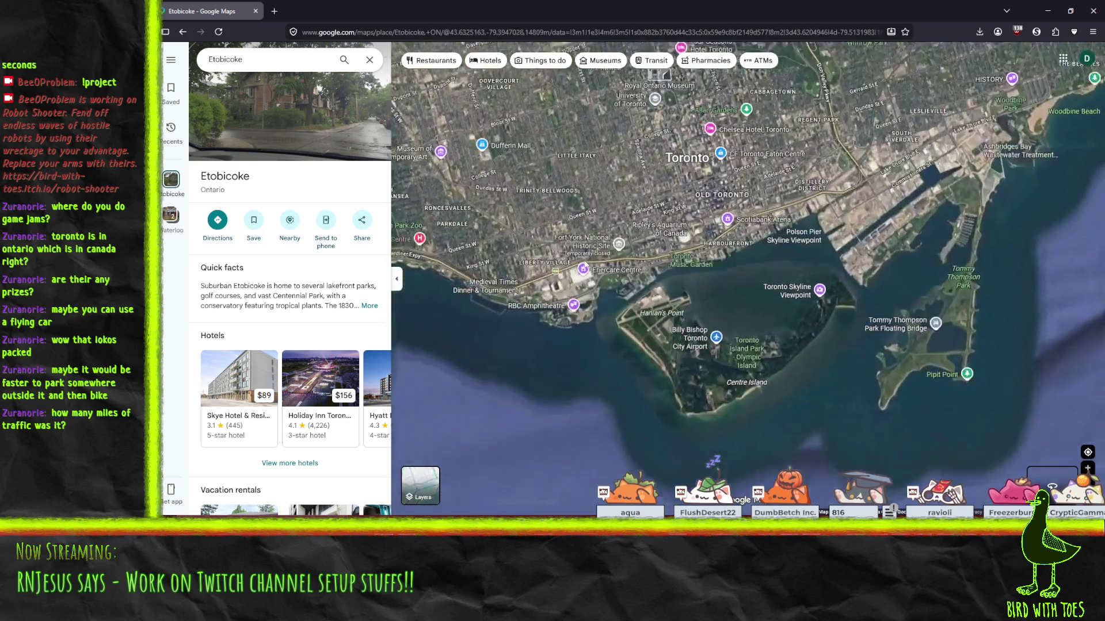
{"action": "scroll", "coordinate": [585, 260], "scroll_direction": "up", "scroll_amount": 5}
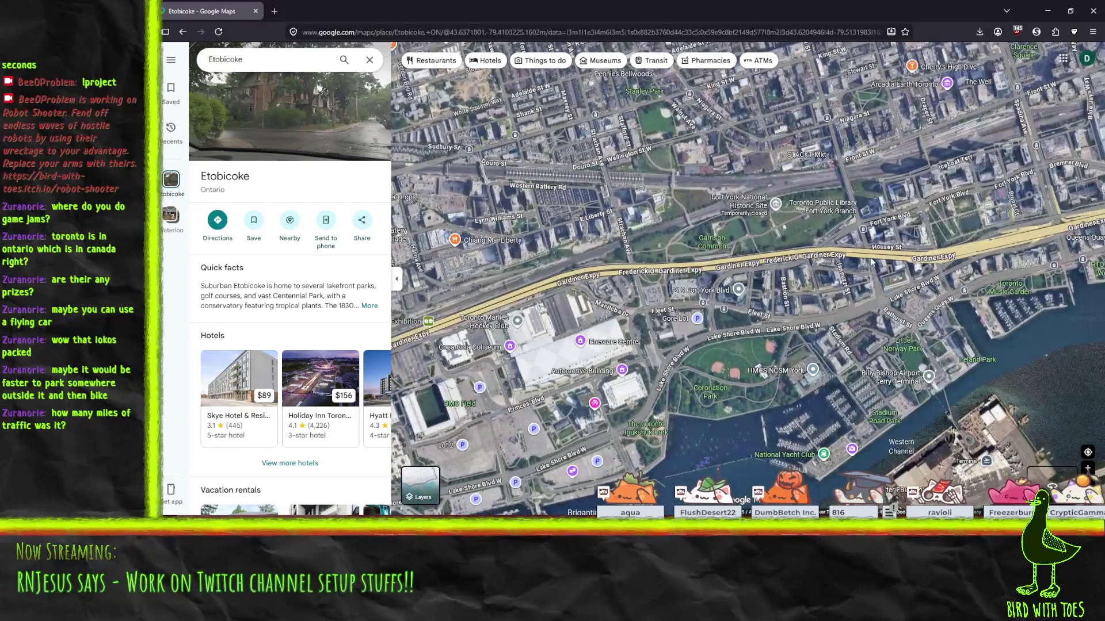
{"action": "mouse_move", "coordinate": [871, 262]}
{"action": "left_mouse_down"}
{"action": "mouse_move", "coordinate": [461, 253]}
{"action": "mouse_move", "coordinate": [503, 278]}
{"action": "mouse_move", "coordinate": [504, 303]}
{"action": "left_mouse_up"}
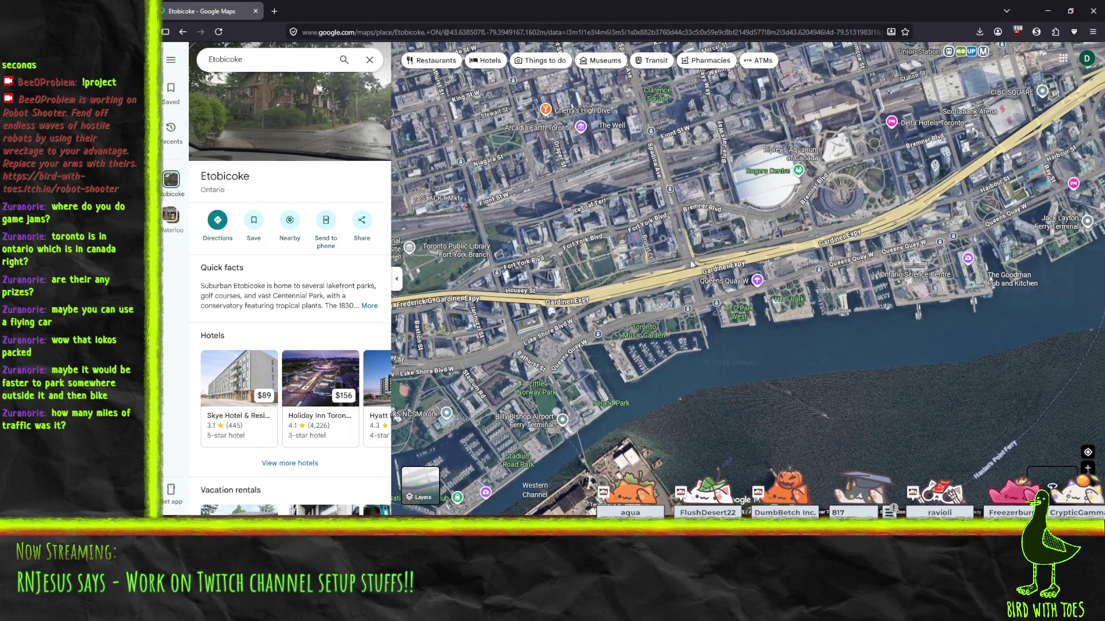
{"action": "key", "text": "Left"}
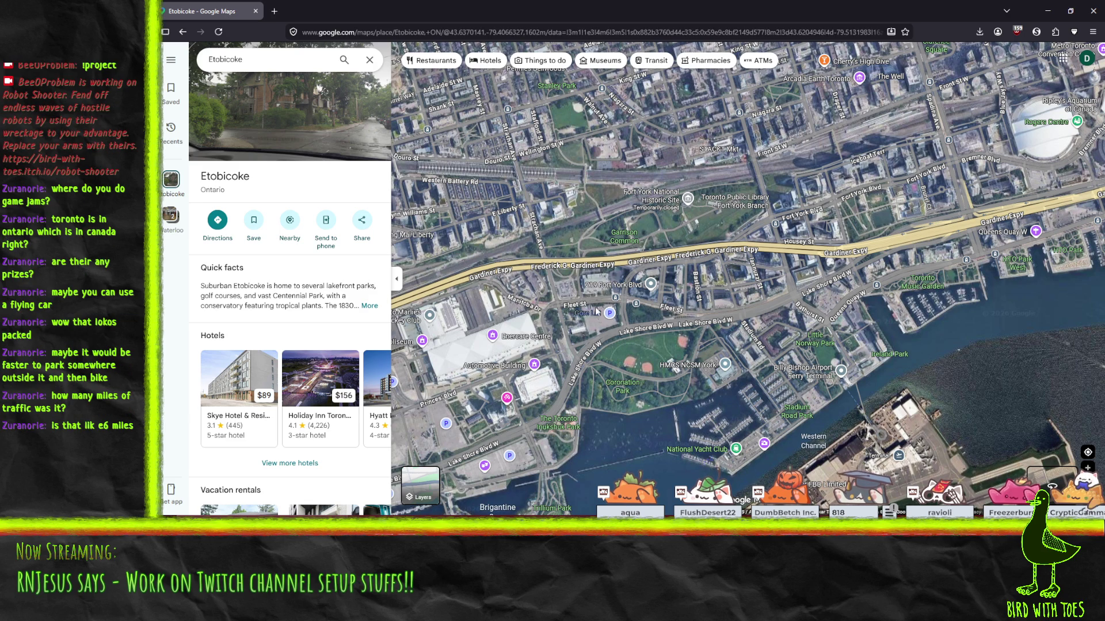
{"action": "left_click_drag", "start_coordinate": [567, 294], "coordinate": [841, 270]}
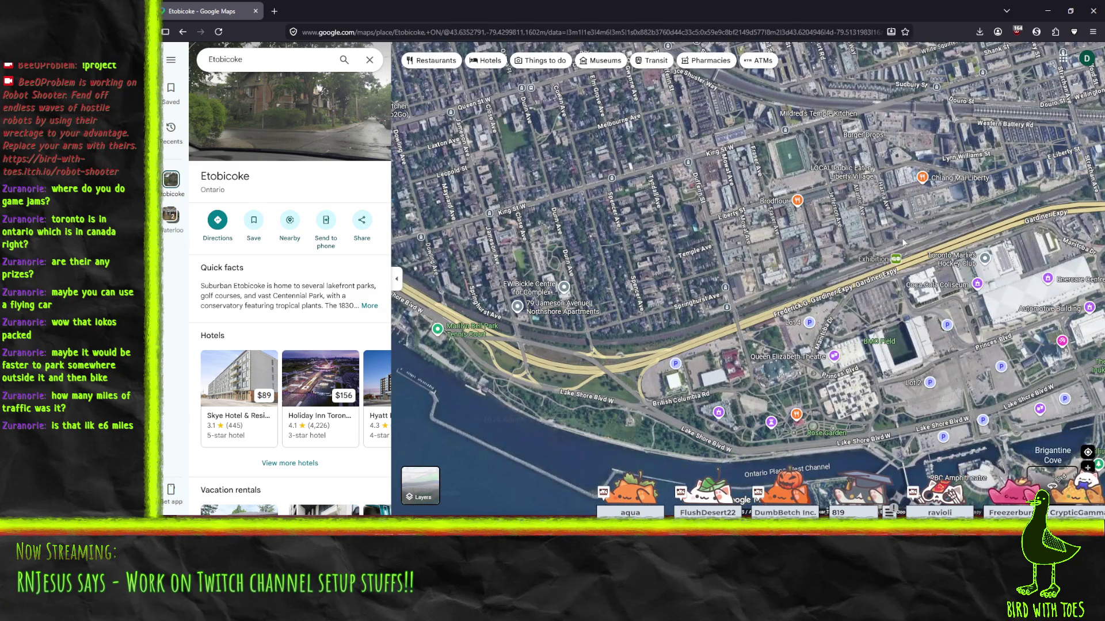
{"action": "mouse_move", "coordinate": [727, 272]}
{"action": "left_mouse_down"}
{"action": "mouse_move", "coordinate": [771, 223]}
{"action": "mouse_move", "coordinate": [794, 235]}
{"action": "mouse_move", "coordinate": [998, 190]}
{"action": "left_mouse_up"}
{"action": "scroll", "coordinate": [998, 190], "scroll_direction": "down", "scroll_amount": 5}
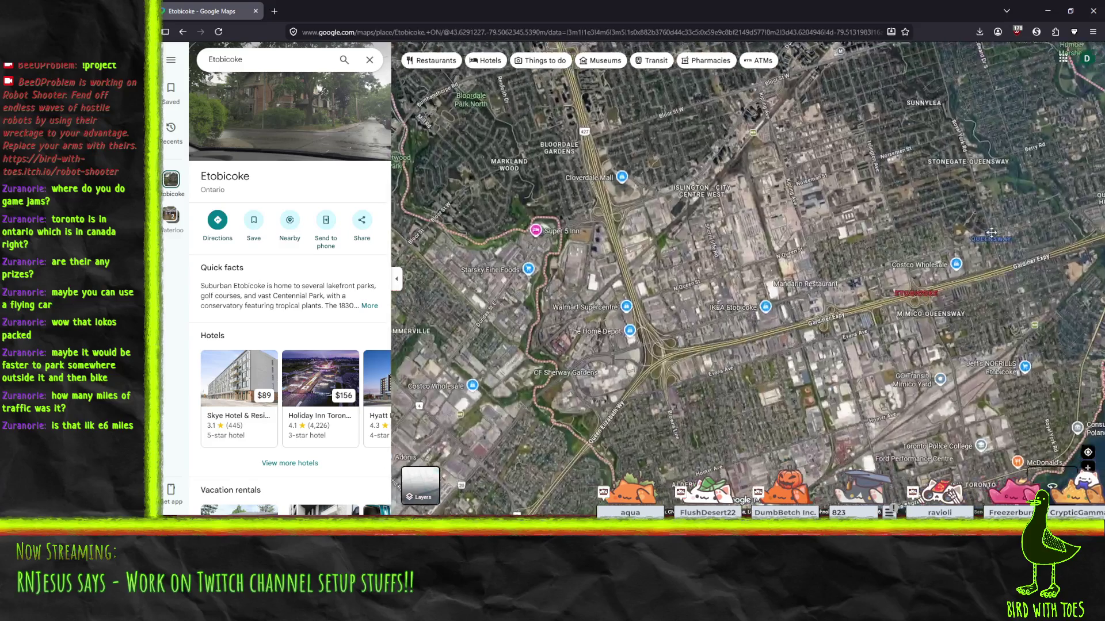
Survey Etobicoke around Islington, Humber Bay, the downtown waterfront and High Park
{"action": "mouse_move", "coordinate": [991, 232]}
{"action": "left_mouse_down"}
{"action": "mouse_move", "coordinate": [1100, 536]}
{"action": "mouse_move", "coordinate": [1089, 547]}
{"action": "left_mouse_up"}
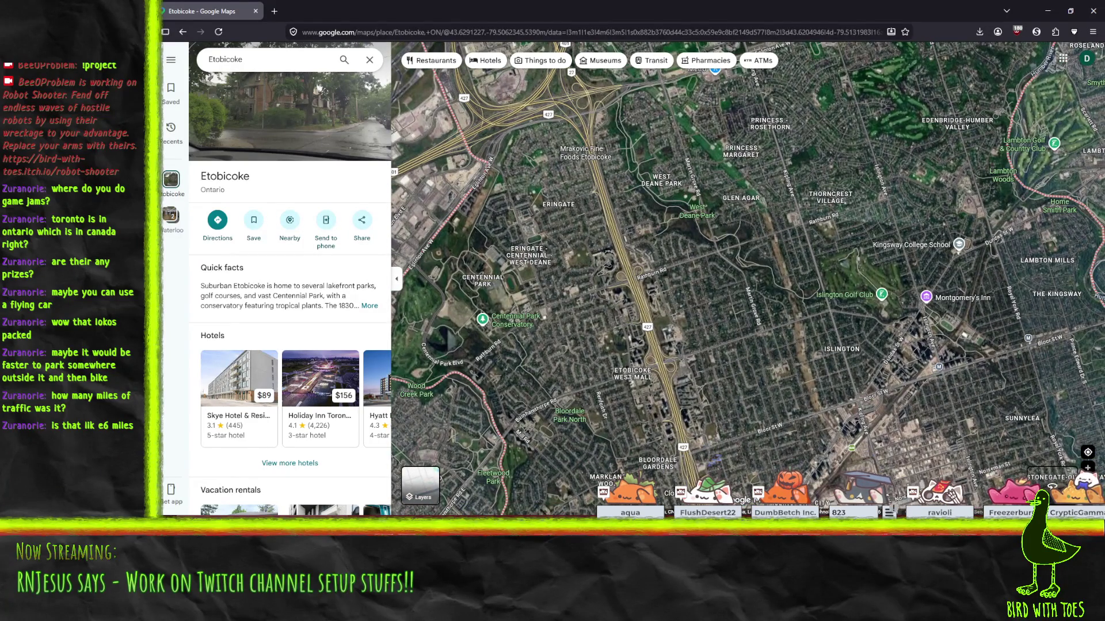
{"action": "left_click_drag", "start_coordinate": [719, 276], "coordinate": [757, 291]}
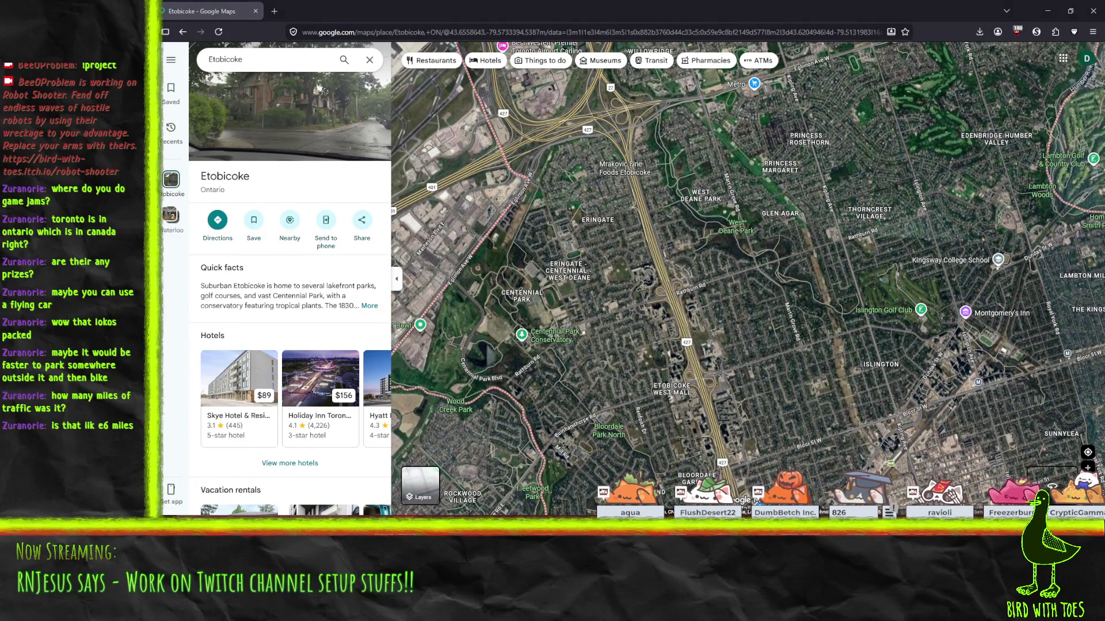
{"action": "left_click_drag", "start_coordinate": [833, 272], "coordinate": [650, 222]}
{"action": "scroll", "coordinate": [650, 222], "scroll_direction": "down", "scroll_amount": 2}
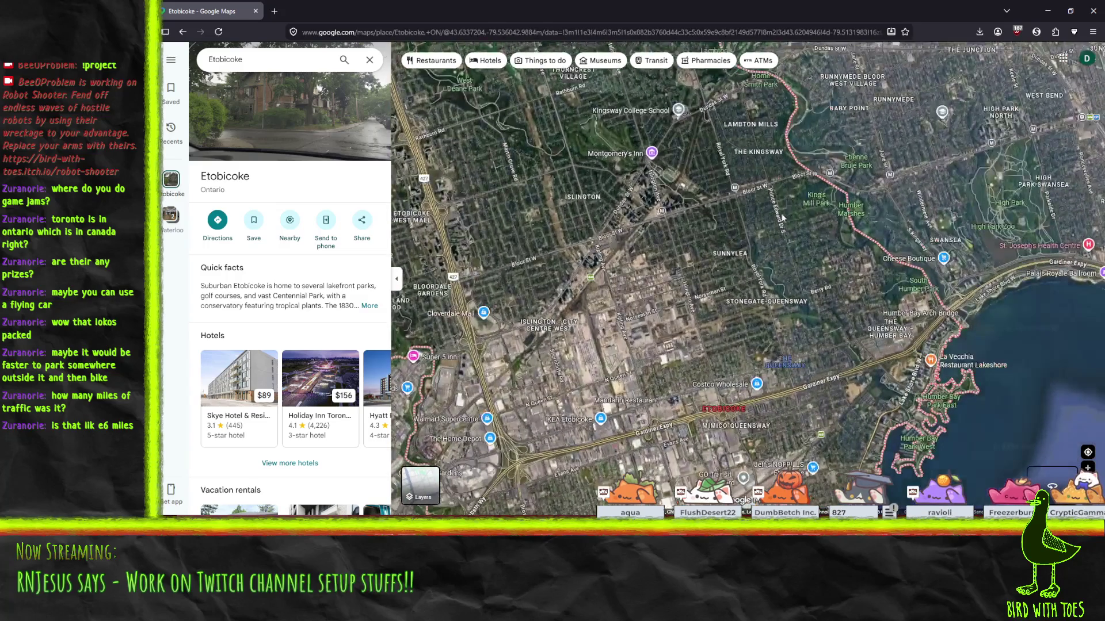
{"action": "scroll", "coordinate": [746, 218], "scroll_direction": "up", "scroll_amount": 2}
{"action": "mouse_move", "coordinate": [855, 253]}
{"action": "left_mouse_down"}
{"action": "mouse_move", "coordinate": [427, 212]}
{"action": "mouse_move", "coordinate": [411, 269]}
{"action": "left_mouse_up"}
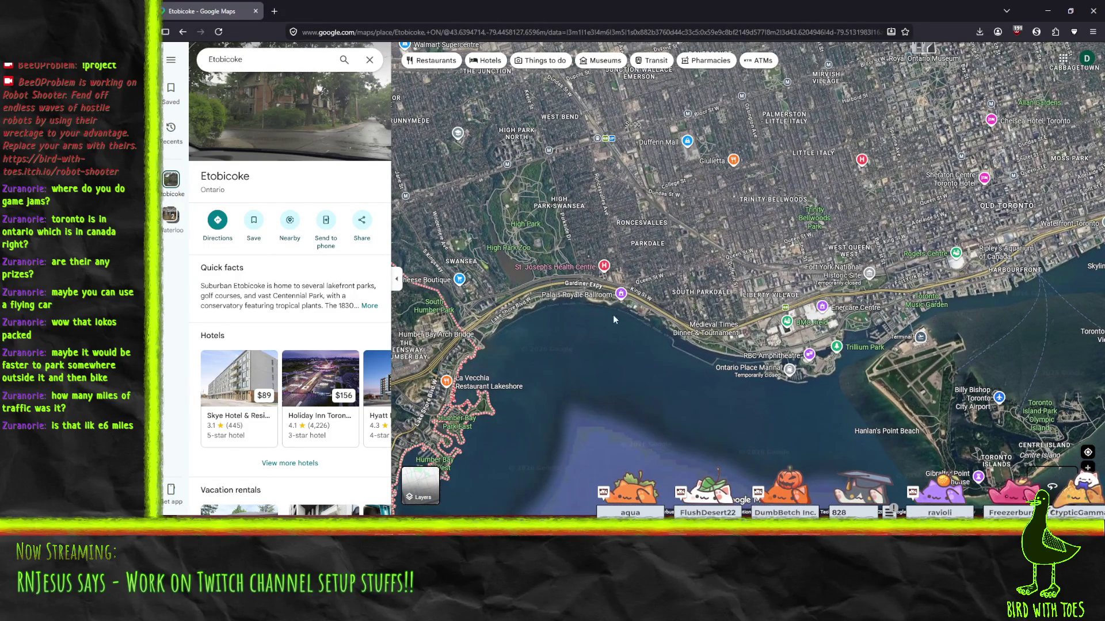
{"action": "left_click_drag", "start_coordinate": [502, 279], "coordinate": [621, 305]}
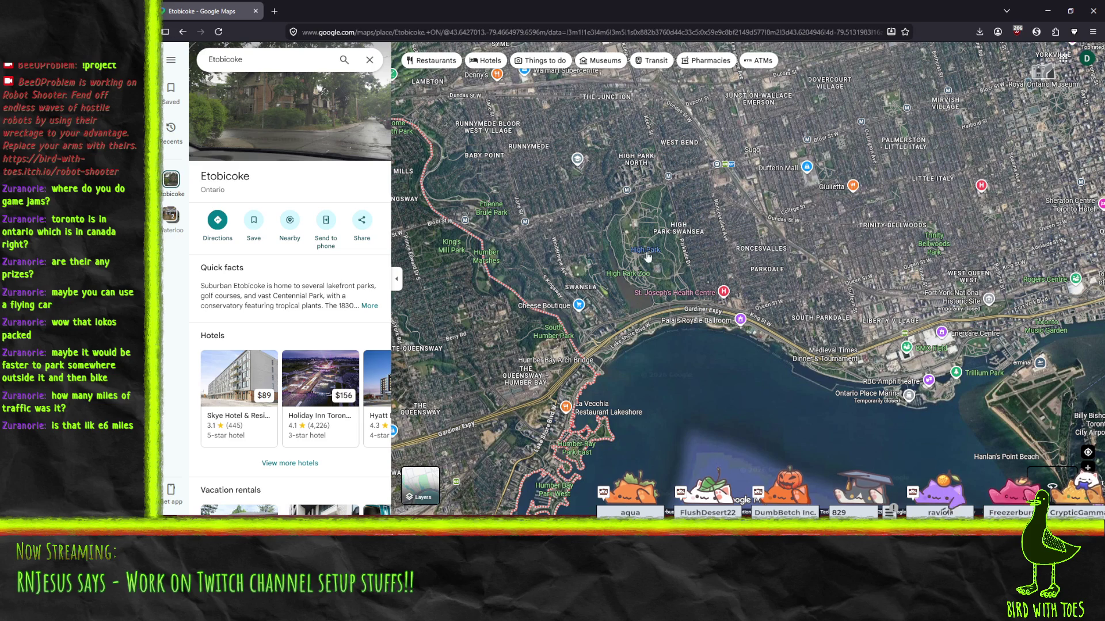
{"action": "scroll", "coordinate": [649, 256], "scroll_direction": "up", "scroll_amount": 3}
{"action": "left_click_drag", "start_coordinate": [685, 289], "coordinate": [663, 321]}
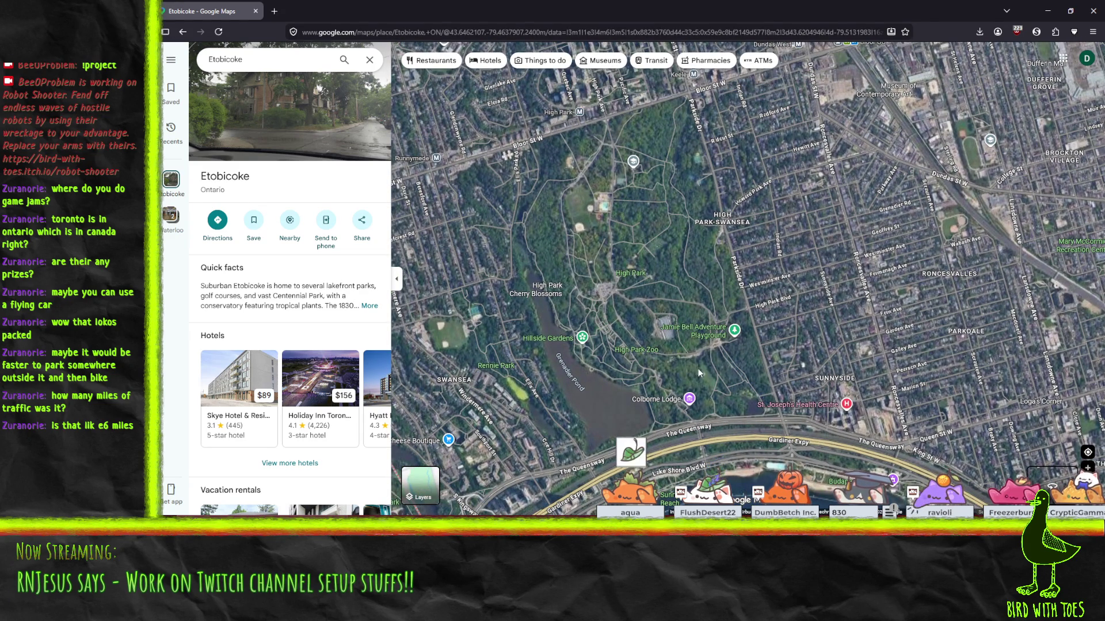
{"action": "mouse_move", "coordinate": [700, 373]}
{"action": "left_mouse_down"}
{"action": "mouse_move", "coordinate": [711, 374]}
{"action": "mouse_move", "coordinate": [694, 364]}
{"action": "left_mouse_up"}
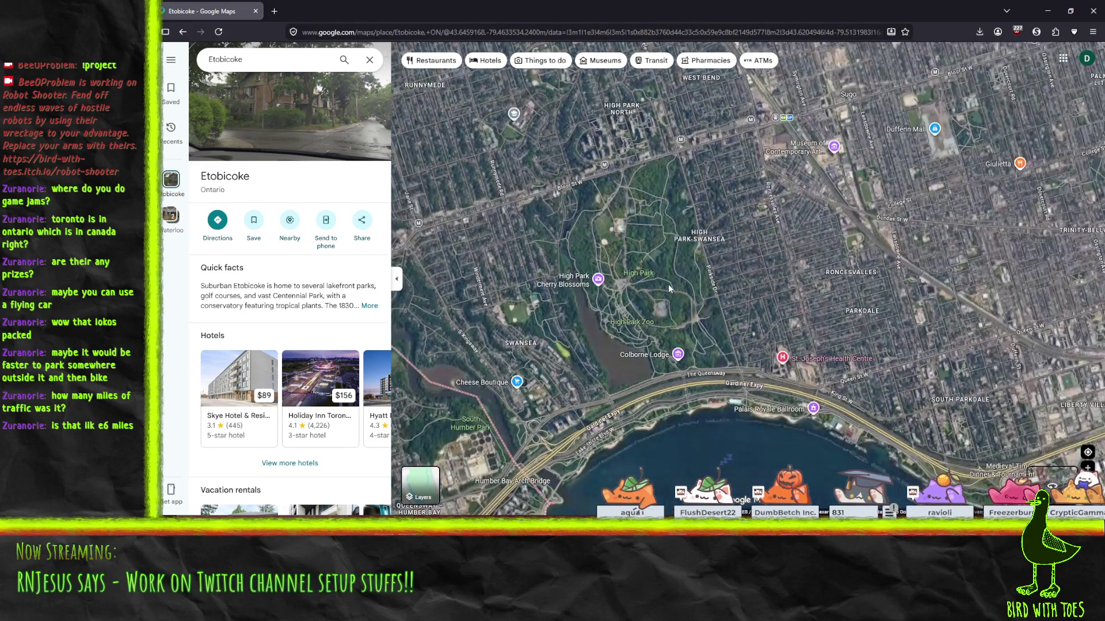
Pan east to the King St W, Richmond St and Camden St blocks, then switch back to Godot
{"action": "left_click_drag", "start_coordinate": [668, 284], "coordinate": [386, 281]}
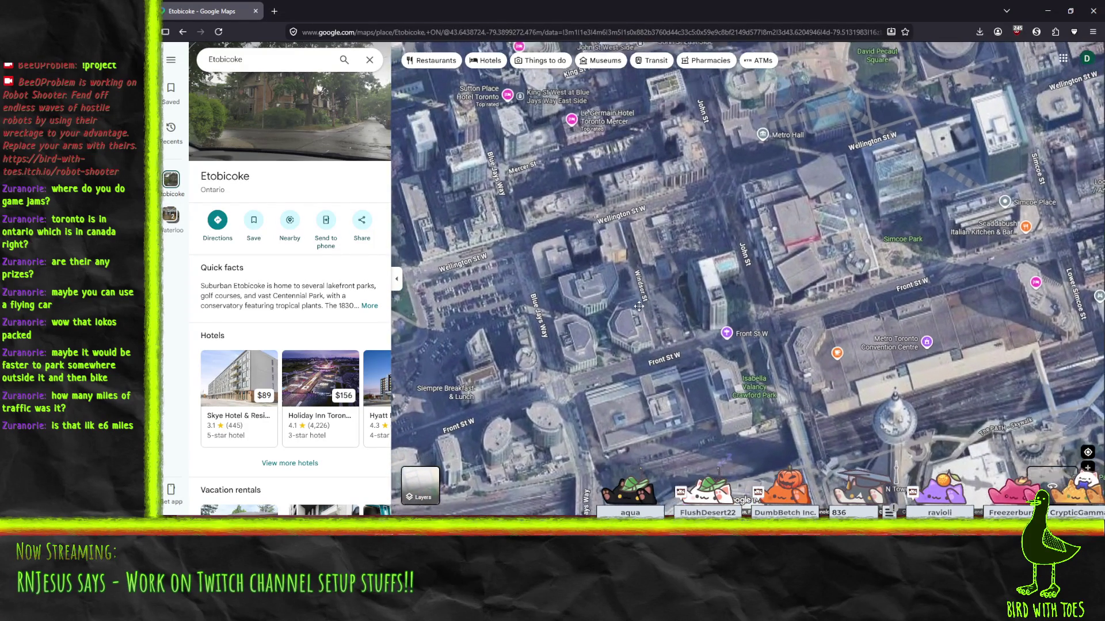
{"action": "mouse_move", "coordinate": [639, 306]}
{"action": "left_mouse_down"}
{"action": "mouse_move", "coordinate": [685, 331]}
{"action": "mouse_move", "coordinate": [841, 251]}
{"action": "left_mouse_up"}
{"action": "mouse_move", "coordinate": [679, 253]}
{"action": "left_mouse_down"}
{"action": "mouse_move", "coordinate": [773, 315]}
{"action": "mouse_move", "coordinate": [779, 426]}
{"action": "mouse_move", "coordinate": [817, 498]}
{"action": "left_mouse_up"}
{"action": "left_click_drag", "start_coordinate": [686, 326], "coordinate": [704, 377]}
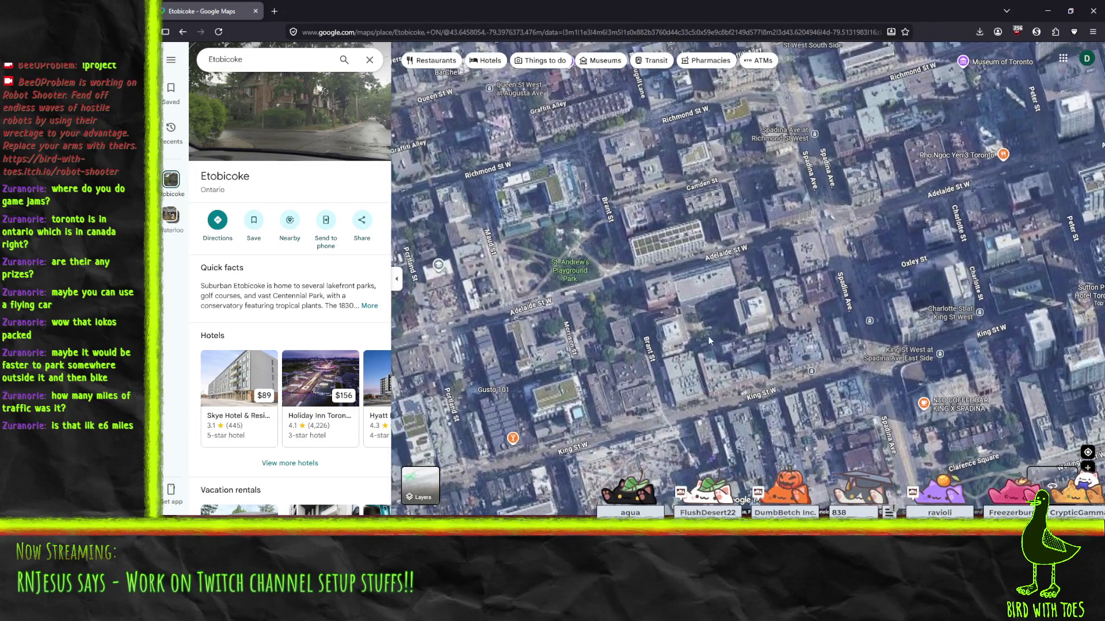
{"action": "scroll", "coordinate": [703, 345], "scroll_direction": "down", "scroll_amount": 2}
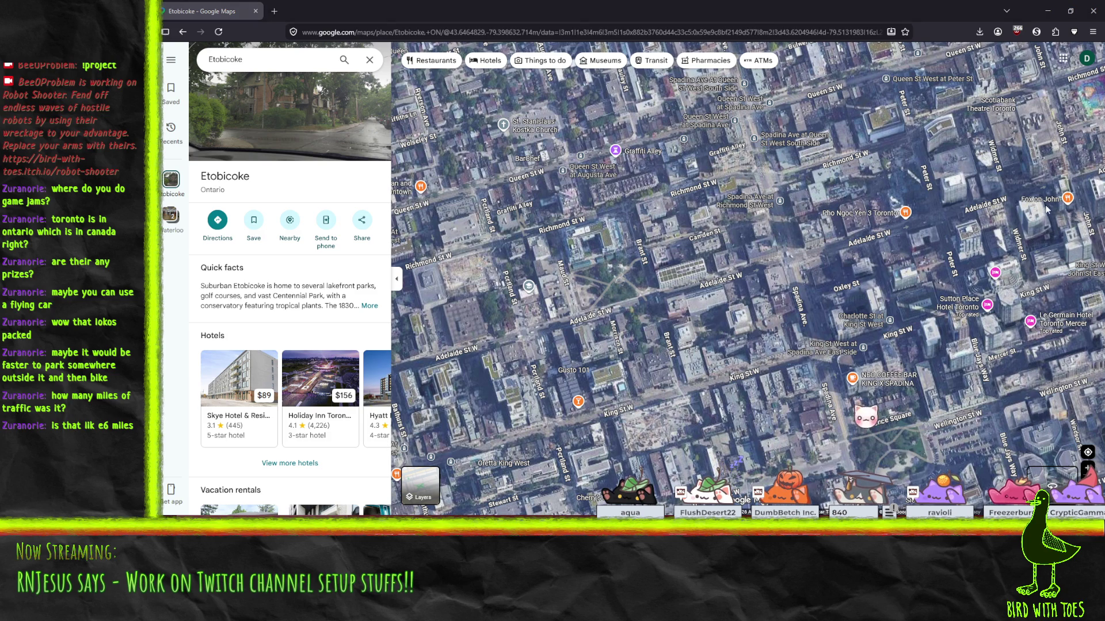
{"action": "key", "text": "alt+Tab"}
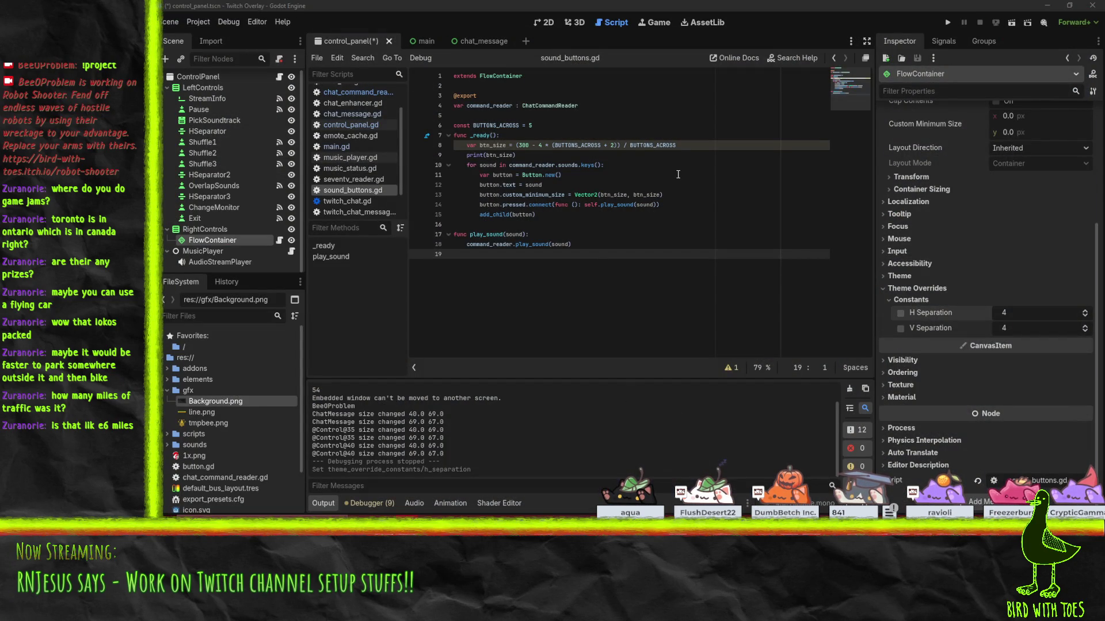
Place the cursor on line 16 of sound_buttons.gd and bring Perforce P4V to the front
{"action": "left_click", "coordinate": [740, 224]}
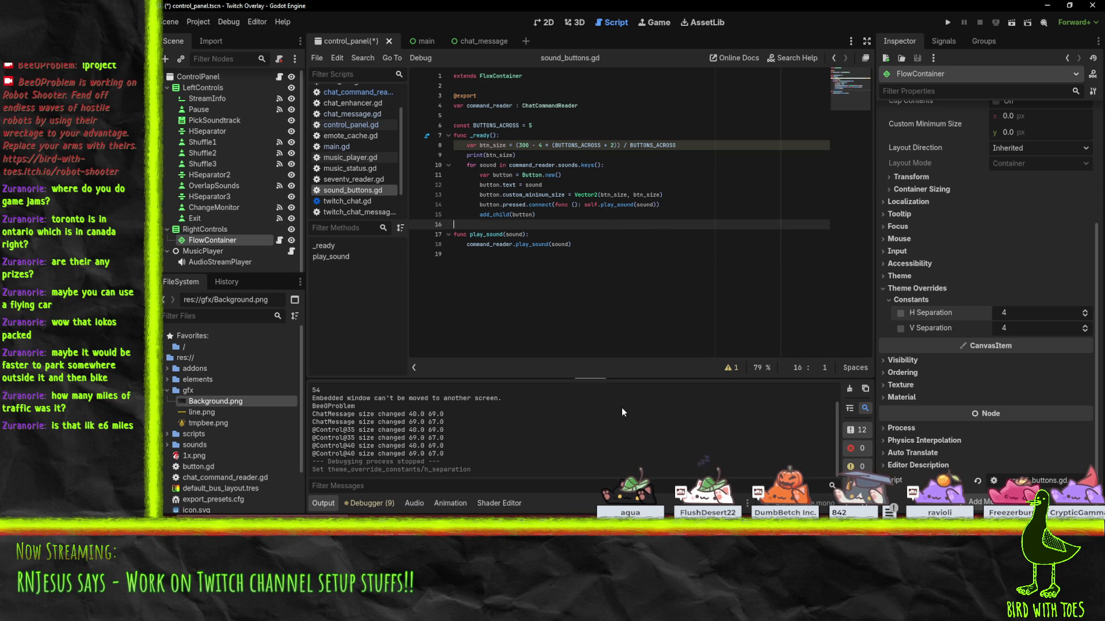
{"action": "left_click", "coordinate": [678, 534]}
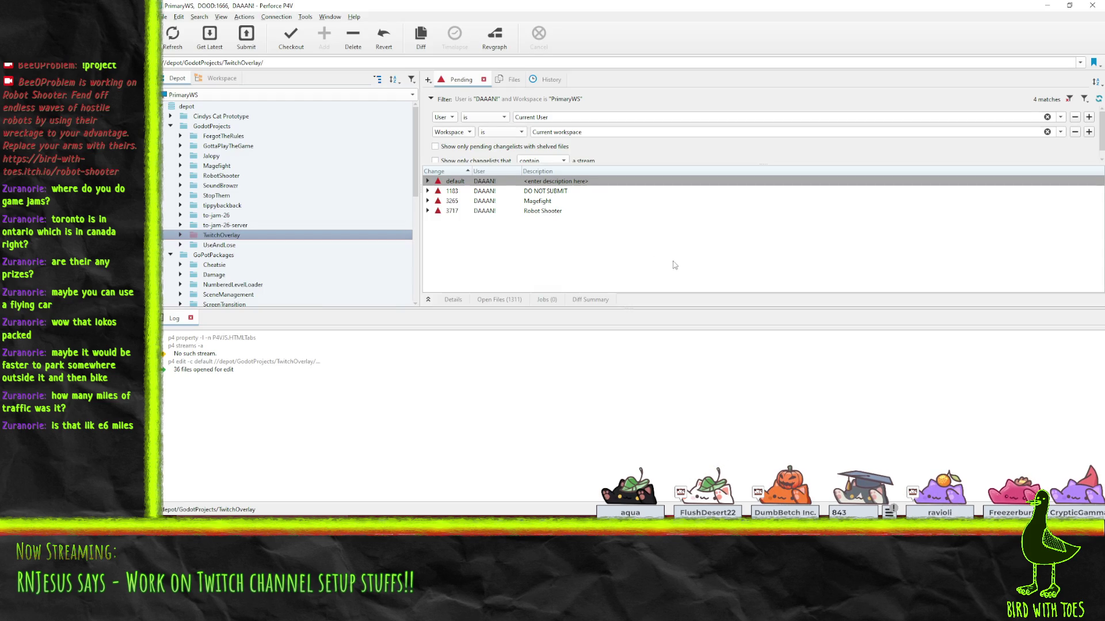
Revert unchanged files in the default pending changelist
{"action": "left_click", "coordinate": [428, 181]}
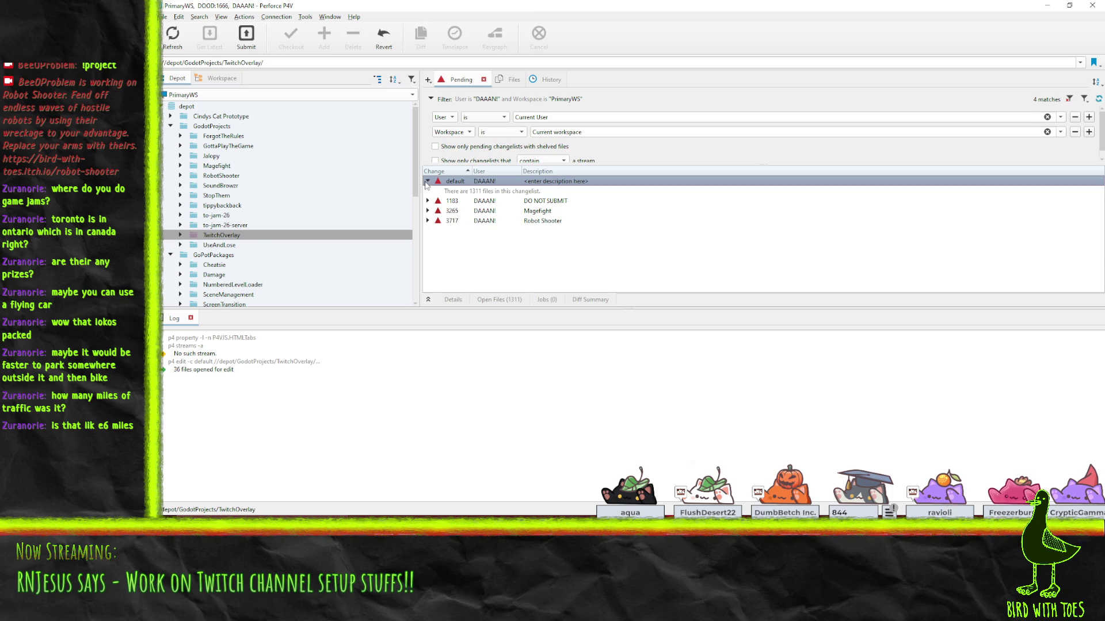
{"action": "right_click", "coordinate": [455, 182]}
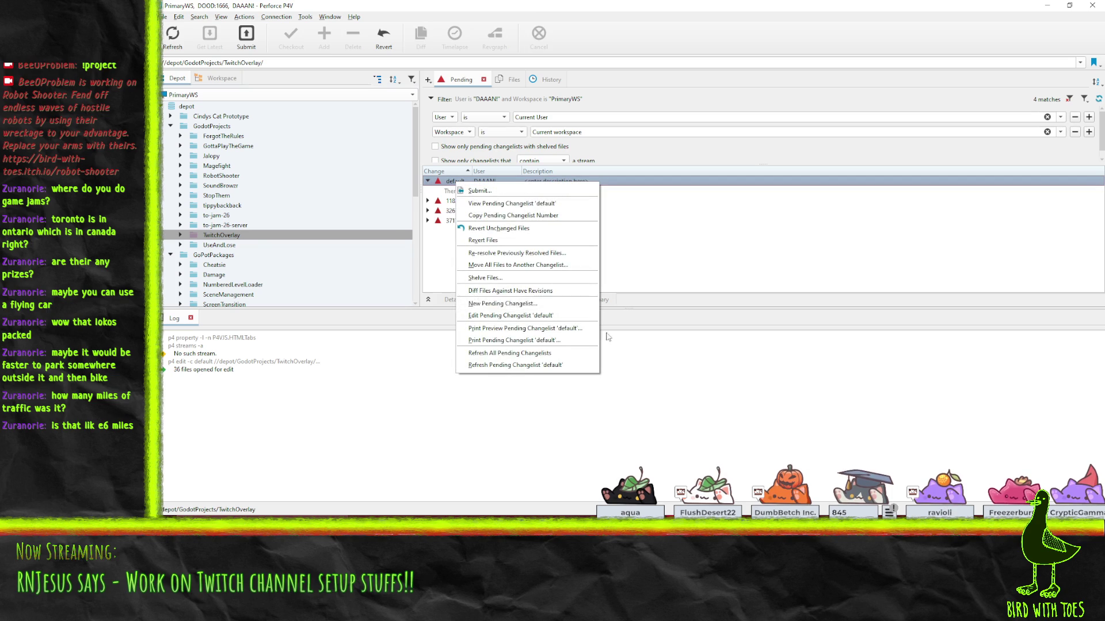
{"action": "left_click", "coordinate": [525, 230]}
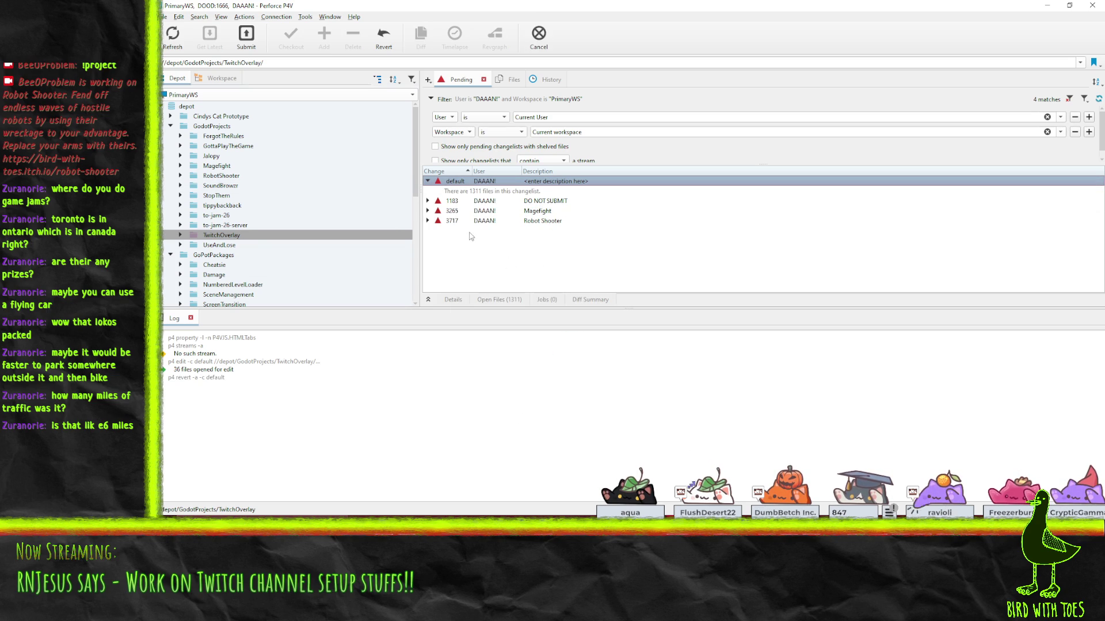
{"action": "left_click", "coordinate": [428, 222]}
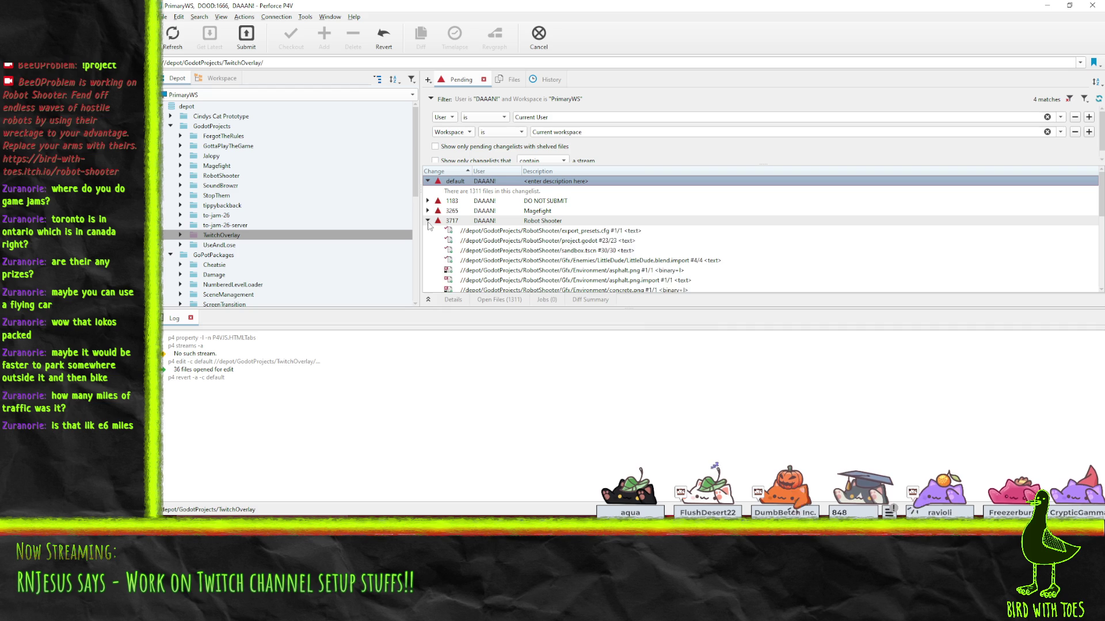
{"action": "left_click", "coordinate": [428, 221]}
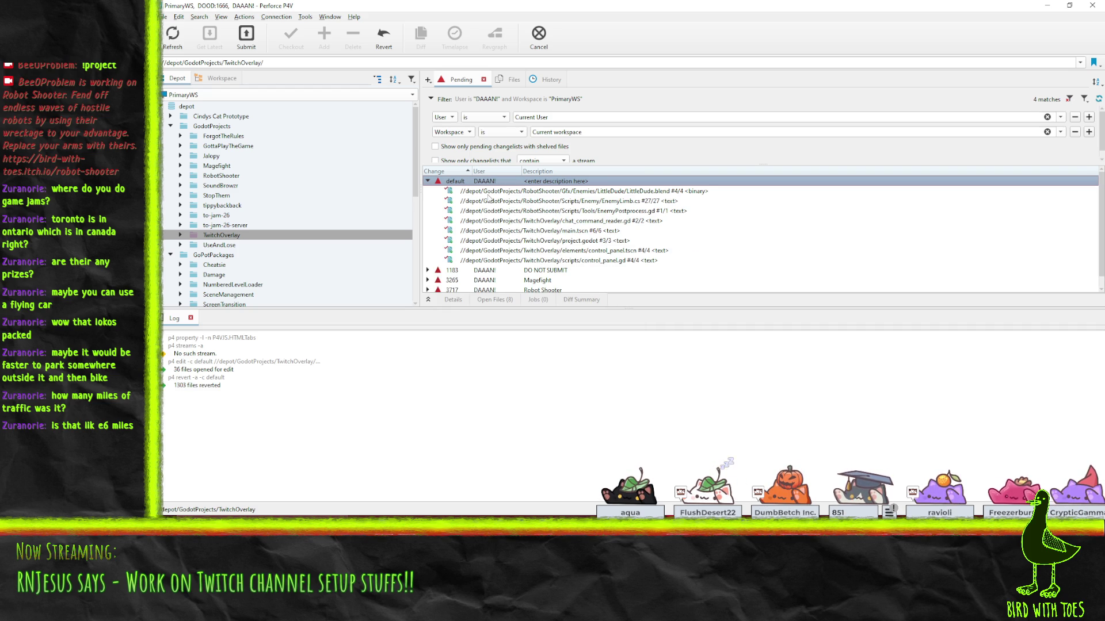
Submit the three Robot Shooter enemy files as change 3729 and discard the leftover changelist
{"action": "left_click", "coordinate": [560, 211]}
{"action": "mouse_move", "coordinate": [566, 191]}
{"action": "left_mouse_down"}
{"action": "mouse_move", "coordinate": [572, 221]}
{"action": "mouse_move", "coordinate": [576, 209]}
{"action": "left_mouse_up"}
{"action": "right_click", "coordinate": [575, 208]}
{"action": "left_click", "coordinate": [598, 254]}
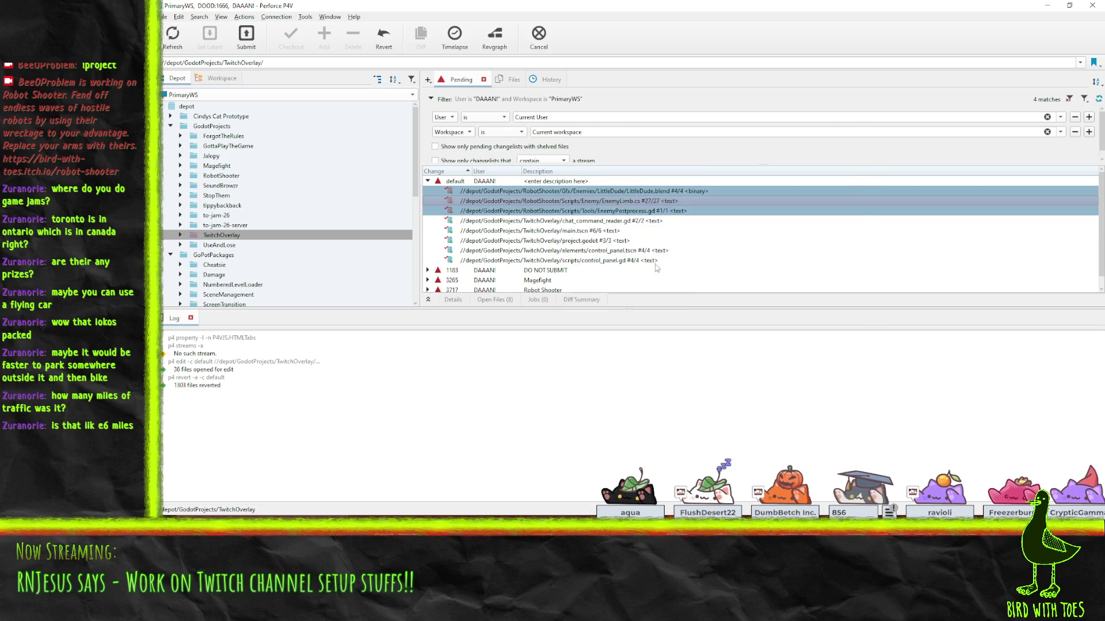
{"action": "type", "text": "Ro"}
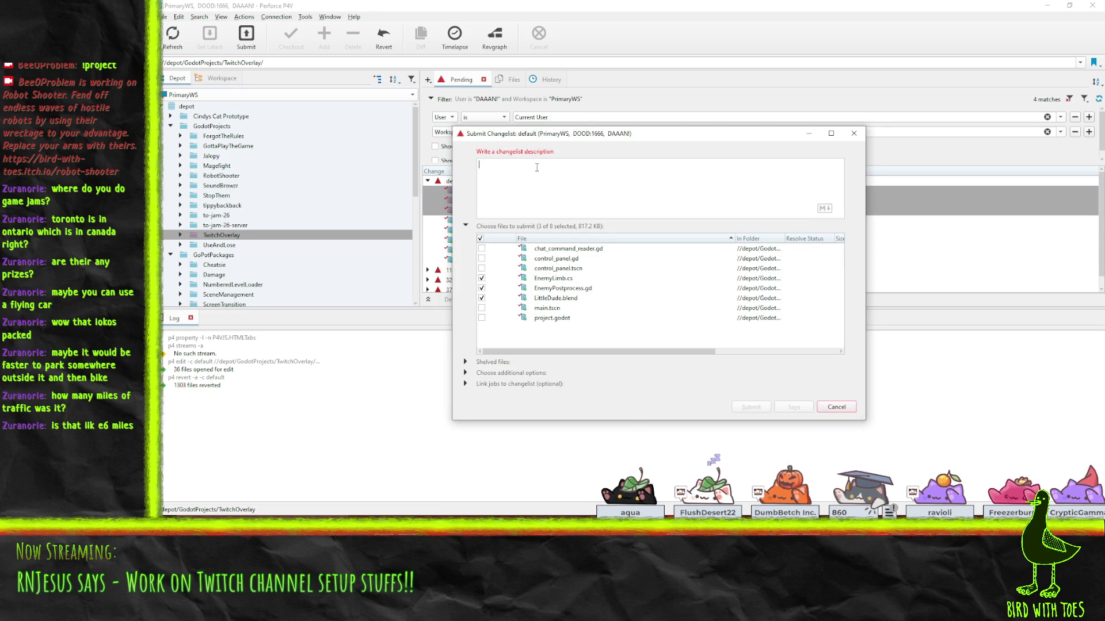
{"action": "type", "text": "t s"}
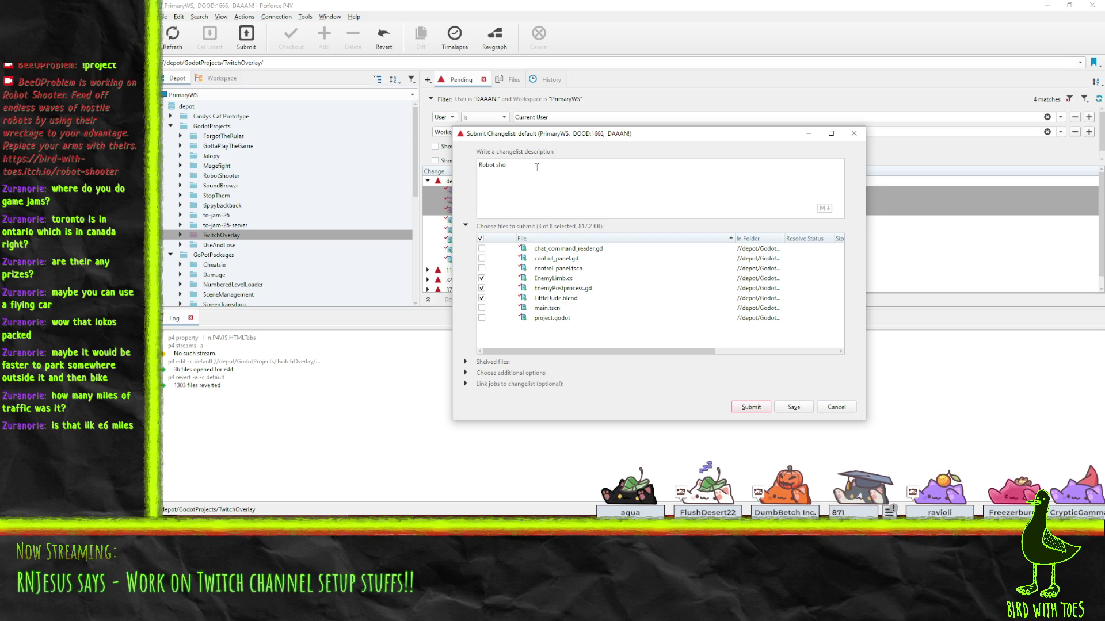
{"action": "type", "text": "hooter - Get import post-process for"}
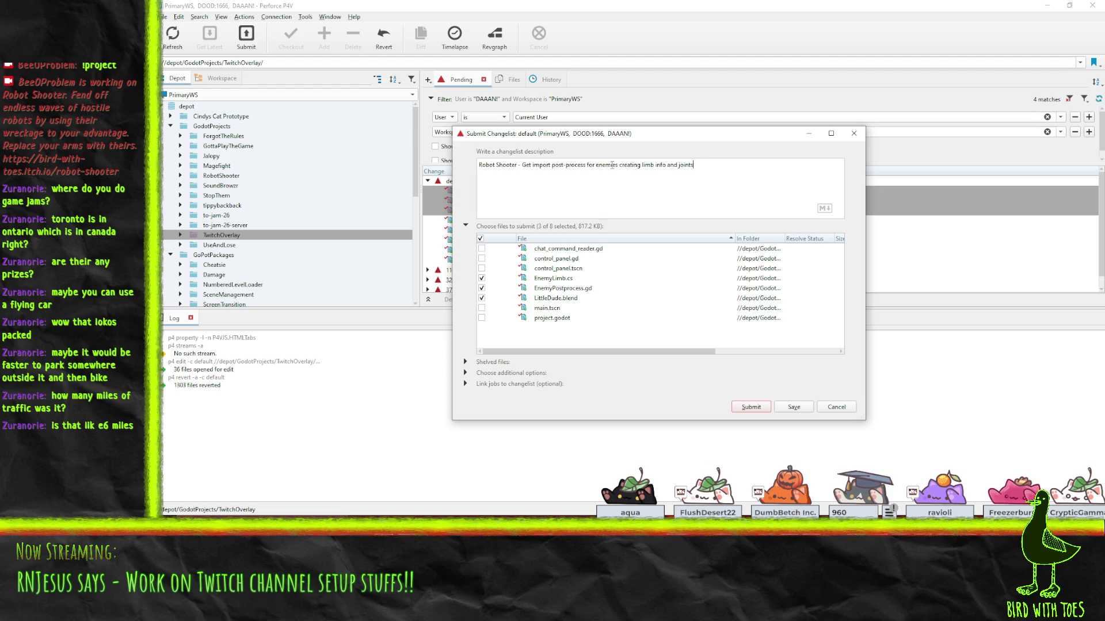
{"action": "type", "text": "enemies"}
{"action": "left_click", "coordinate": [767, 404]}
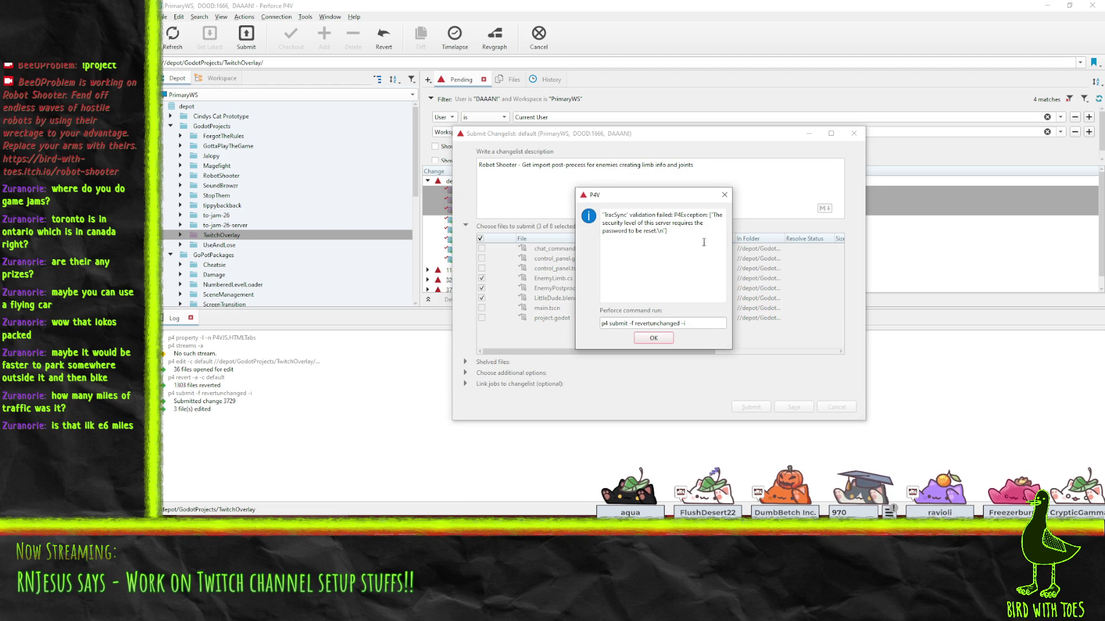
{"action": "left_click", "coordinate": [648, 339]}
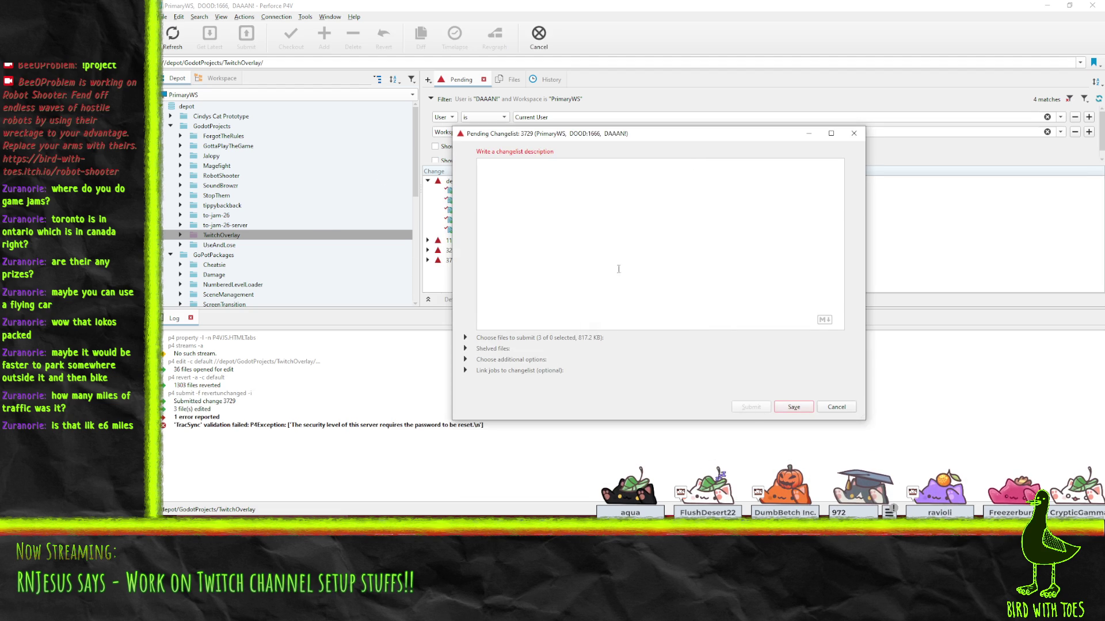
{"action": "left_click", "coordinate": [854, 133]}
{"action": "left_click", "coordinate": [694, 287]}
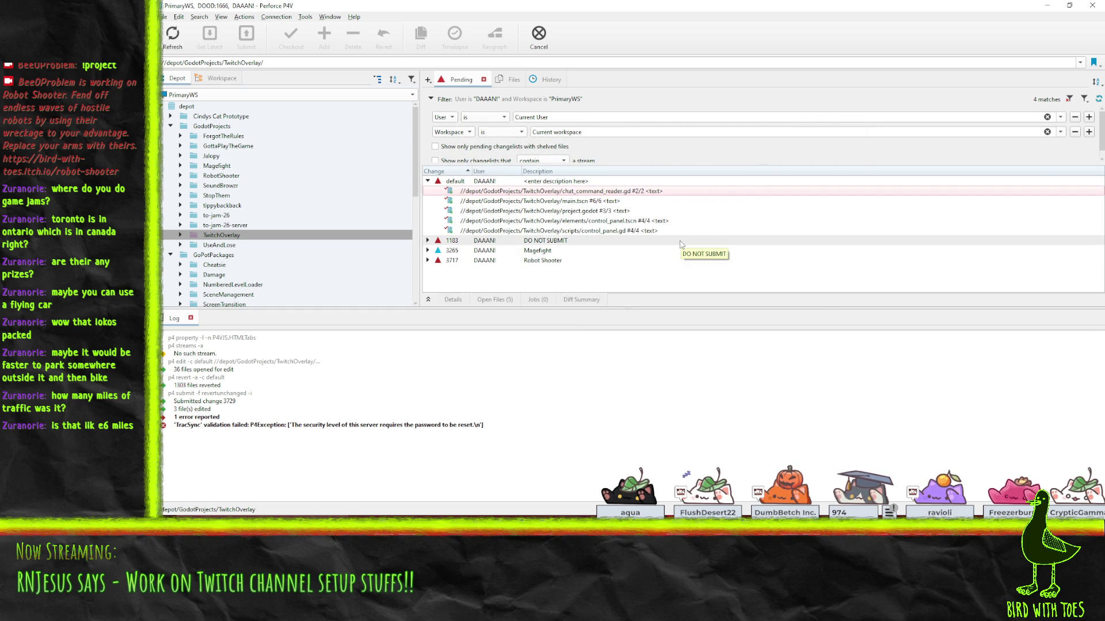
Submit the five TwitchOverlay files as change 3730 with a sound effect buttons description
{"action": "left_click", "coordinate": [644, 232]}
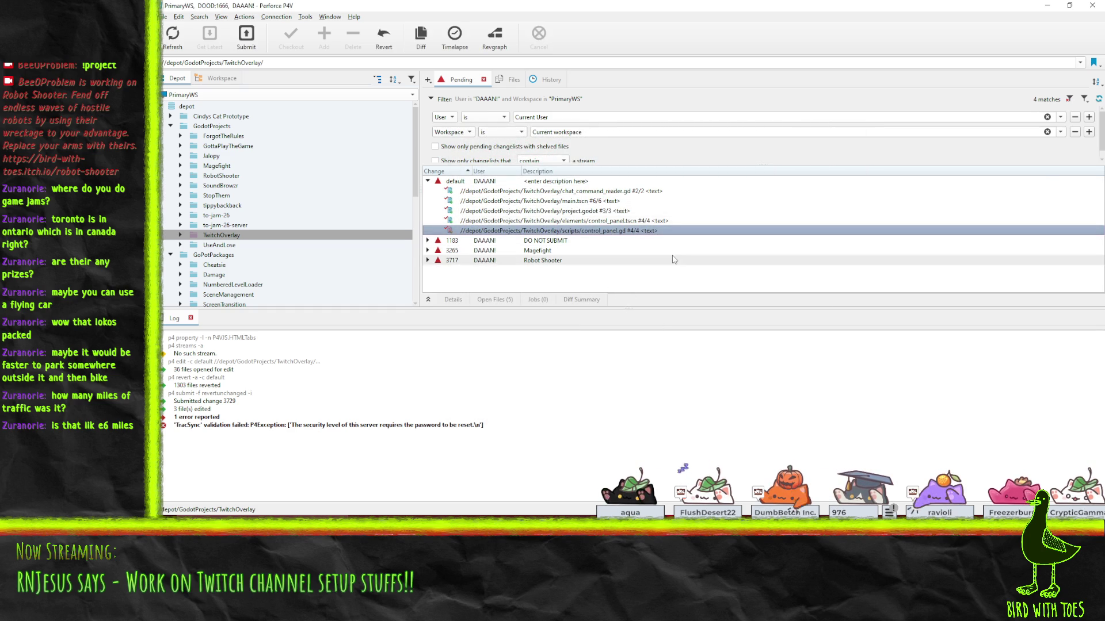
{"action": "left_click", "coordinate": [536, 192], "text": "shift"}
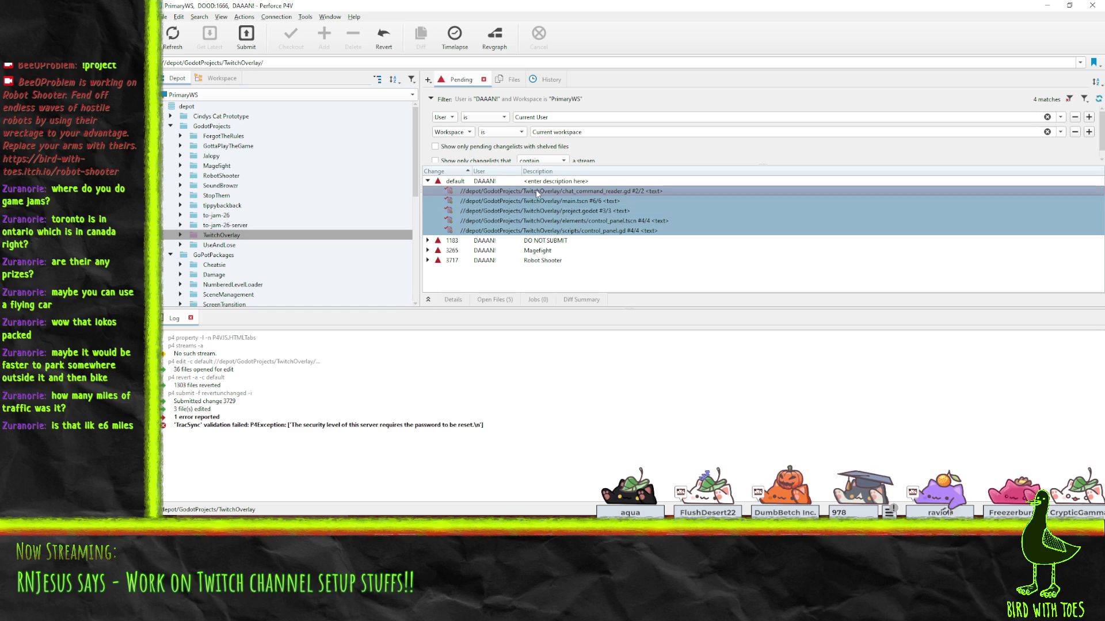
{"action": "right_click", "coordinate": [536, 193]}
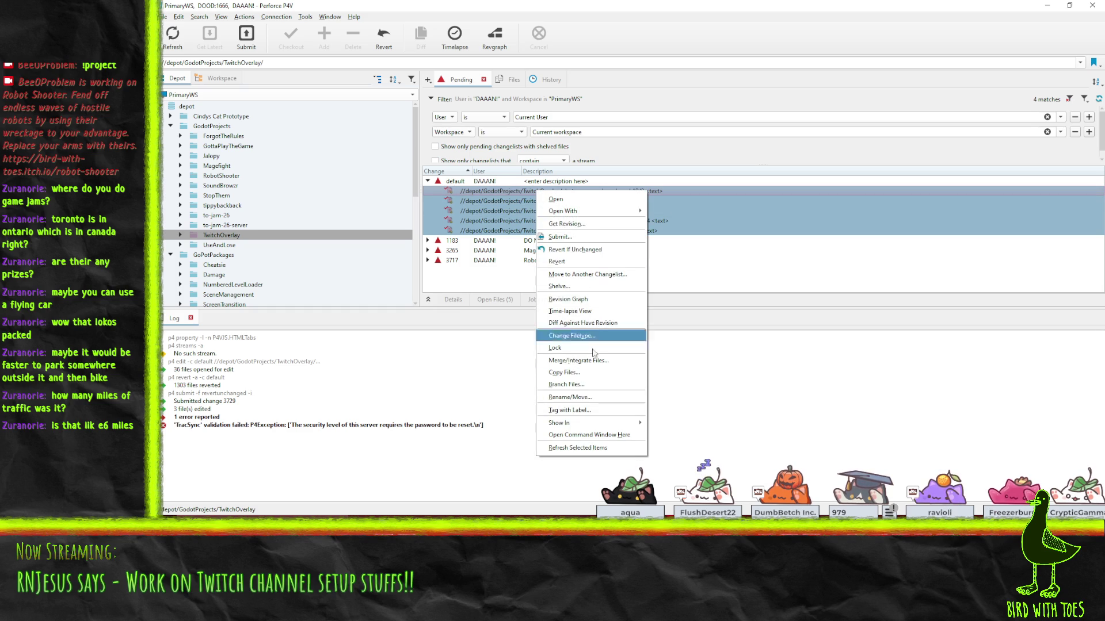
{"action": "left_click", "coordinate": [720, 263]}
{"action": "left_click", "coordinate": [595, 232]}
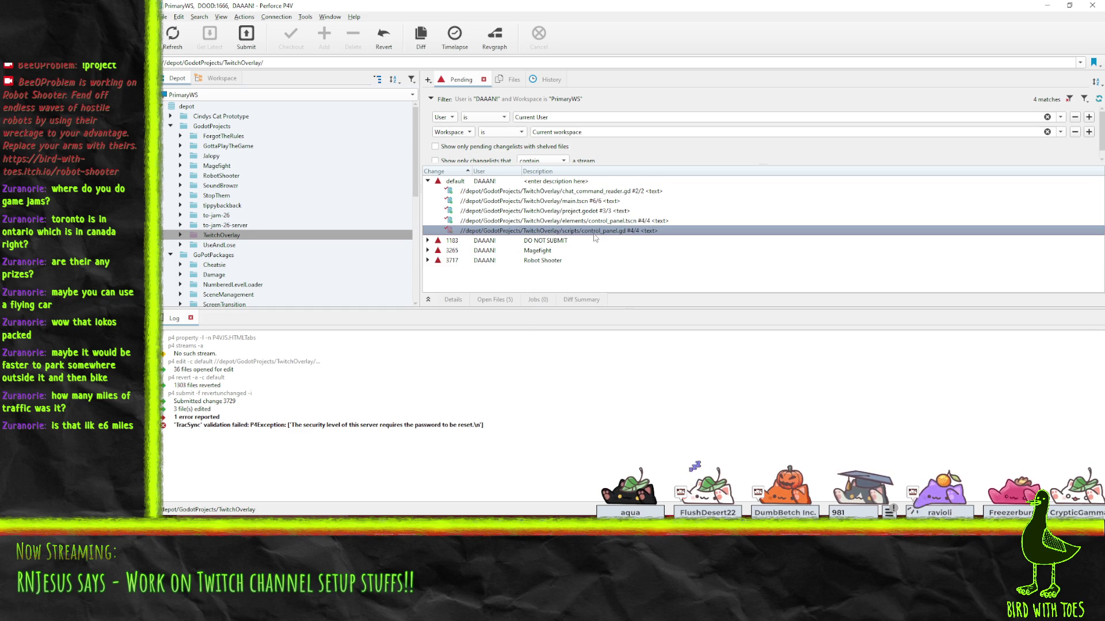
{"action": "left_click", "coordinate": [582, 191], "text": "shift"}
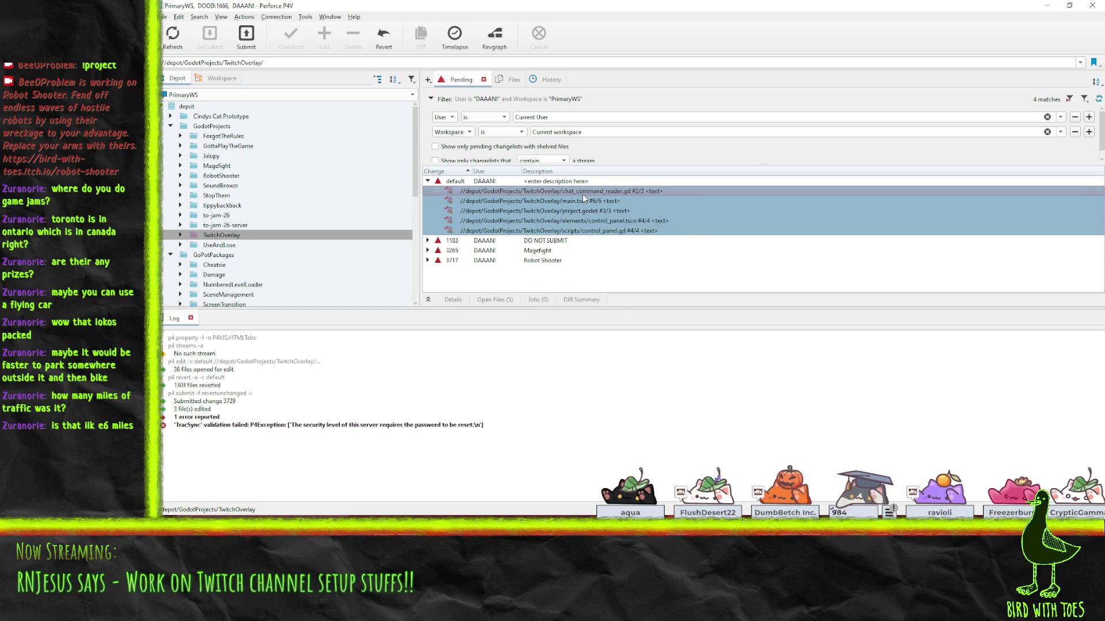
{"action": "right_click", "coordinate": [582, 195]}
{"action": "left_click", "coordinate": [607, 241]}
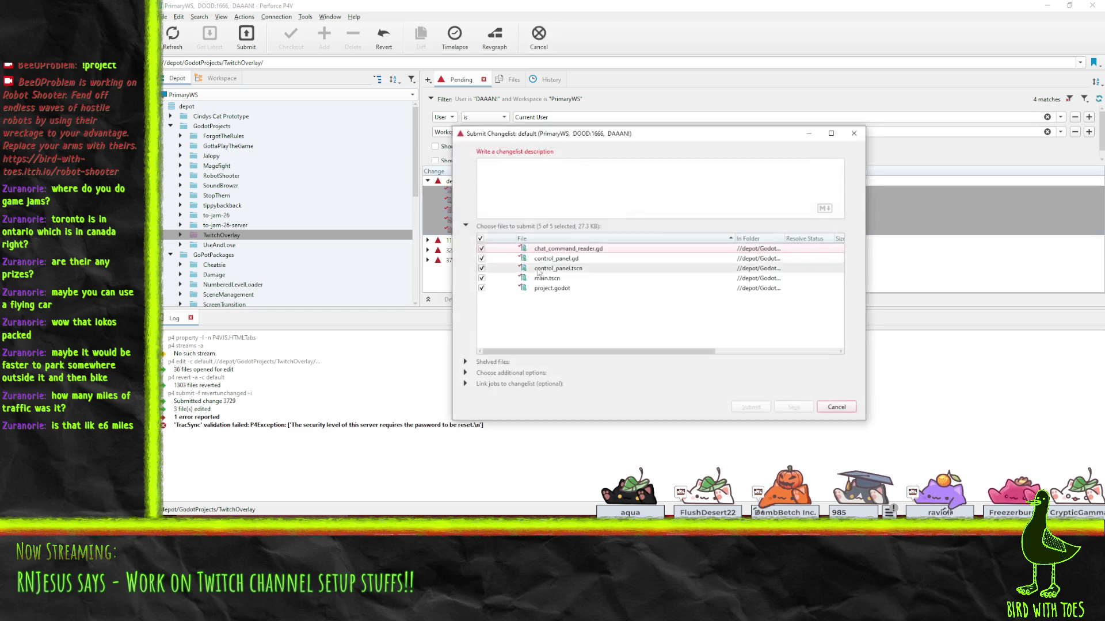
{"action": "type", "text": "Twitch overlay - Add bu"}
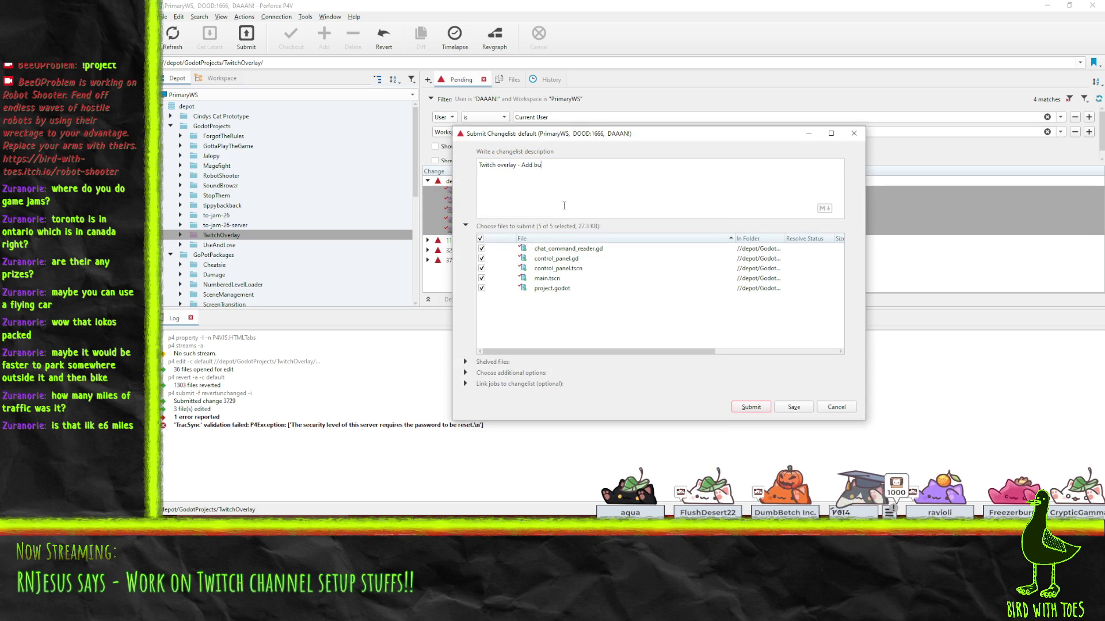
{"action": "type", "text": "trol sound effects"}
{"action": "left_click", "coordinate": [749, 410]}
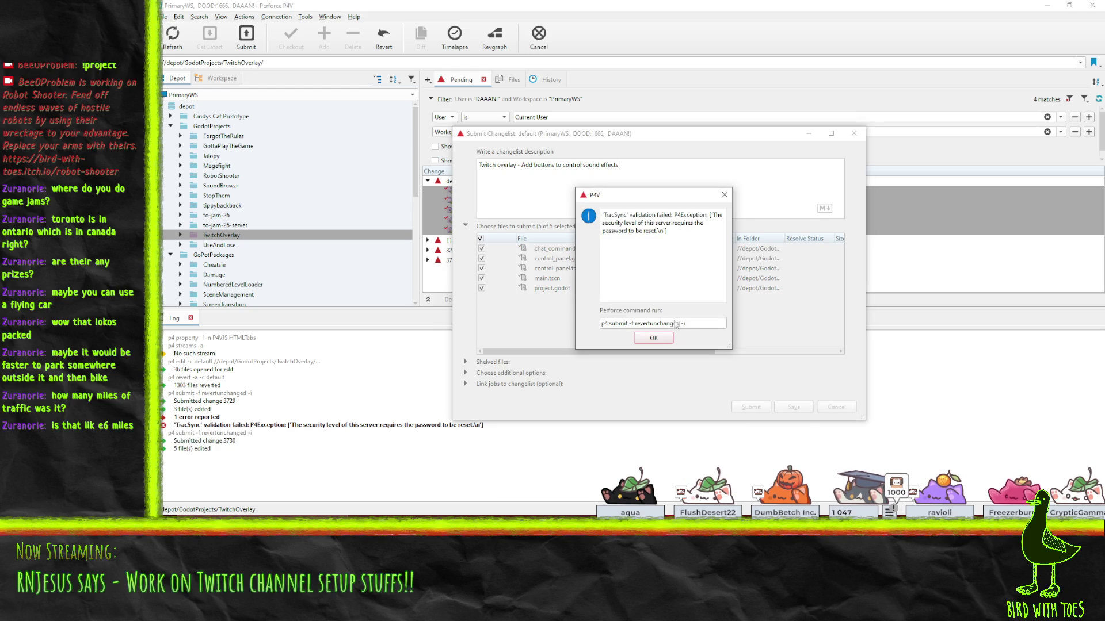
{"action": "left_click", "coordinate": [654, 338]}
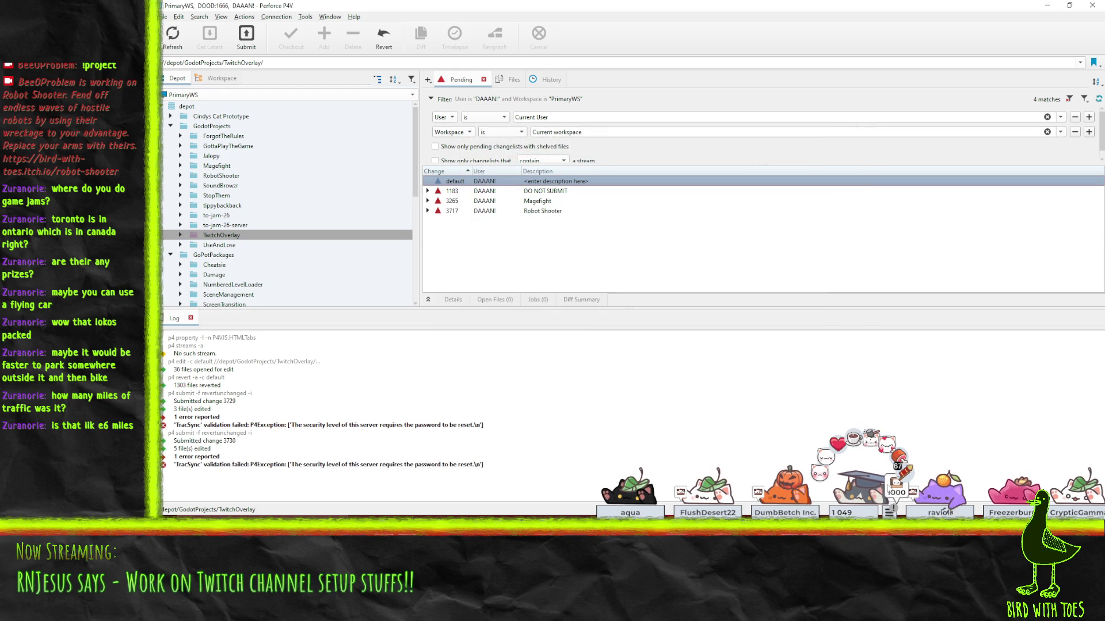
Check the TwitchOverlay folder out again, then return to Godot at empty line 19 of the script
{"action": "left_click", "coordinate": [221, 235]}
{"action": "key", "text": "ctrl+e"}
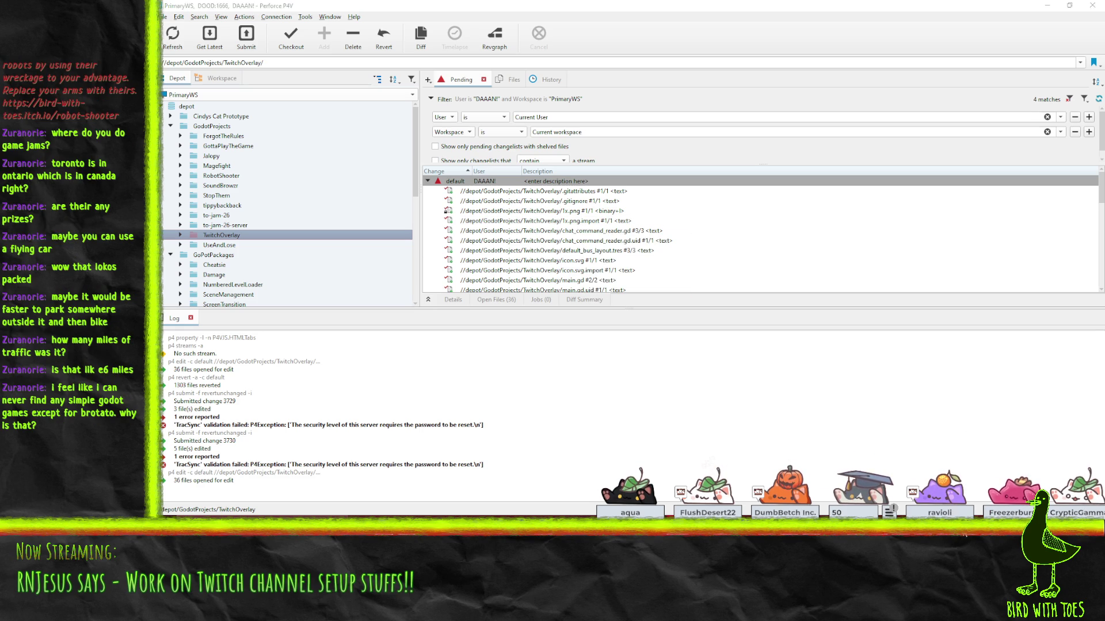
{"action": "key", "text": "alt+Tab"}
{"action": "left_click", "coordinate": [600, 256]}
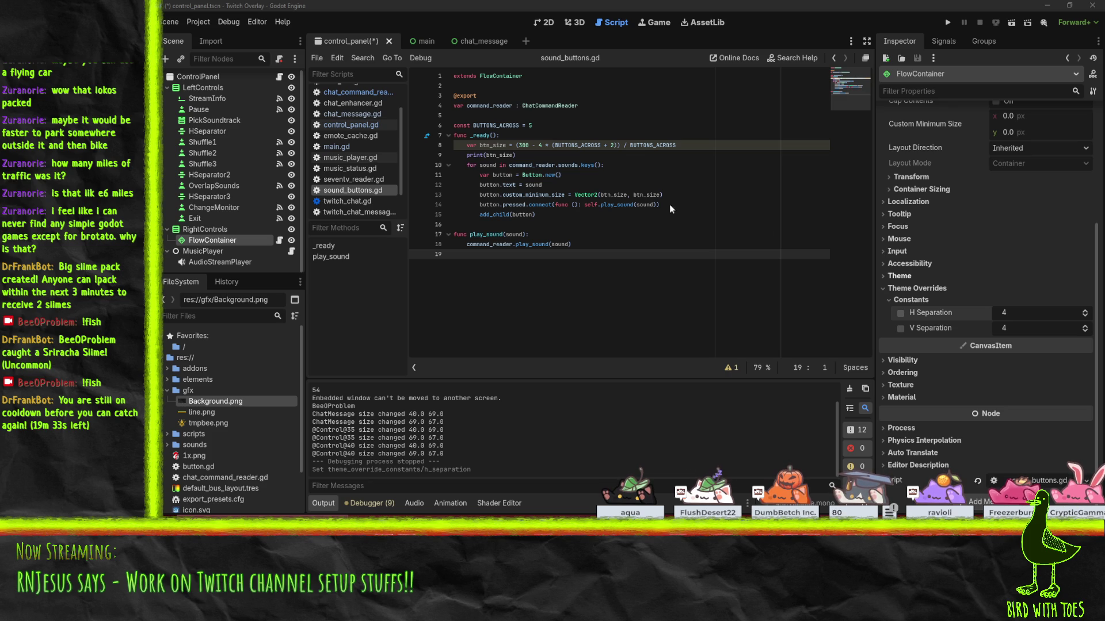
{"action": "mouse_move", "coordinate": [656, 196]}
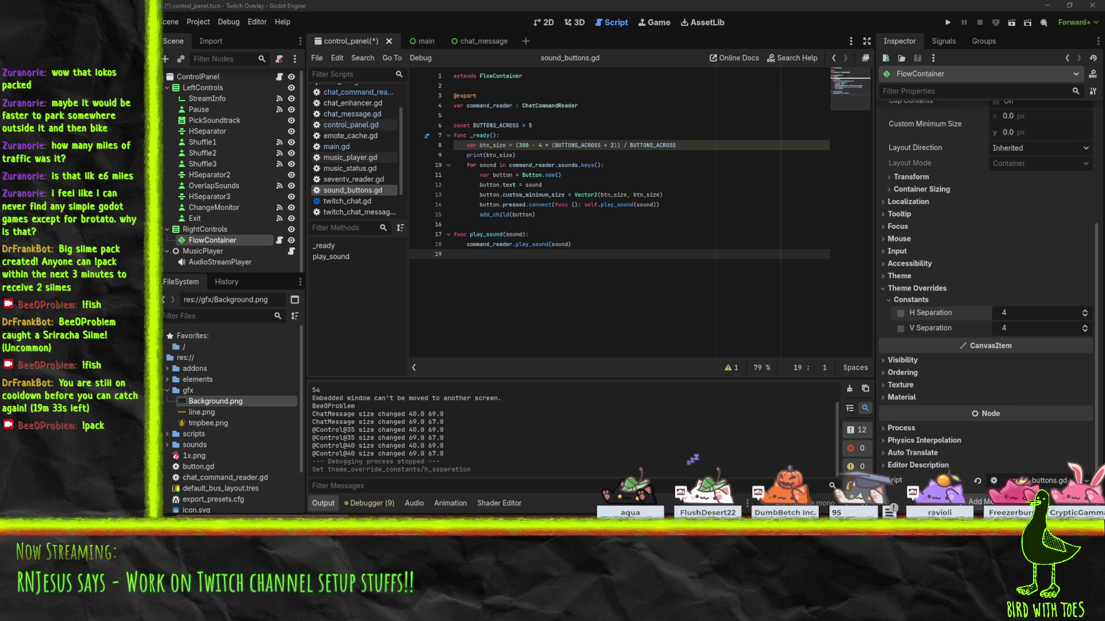
{"action": "key", "text": "alt+Tab"}
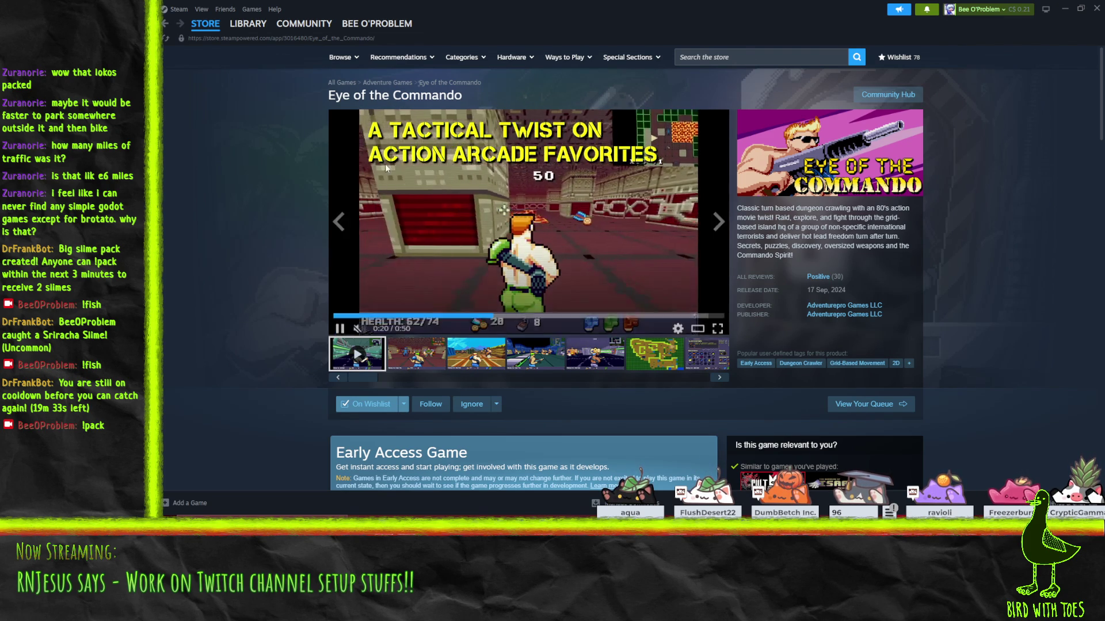
{"action": "key", "text": "alt+Tab"}
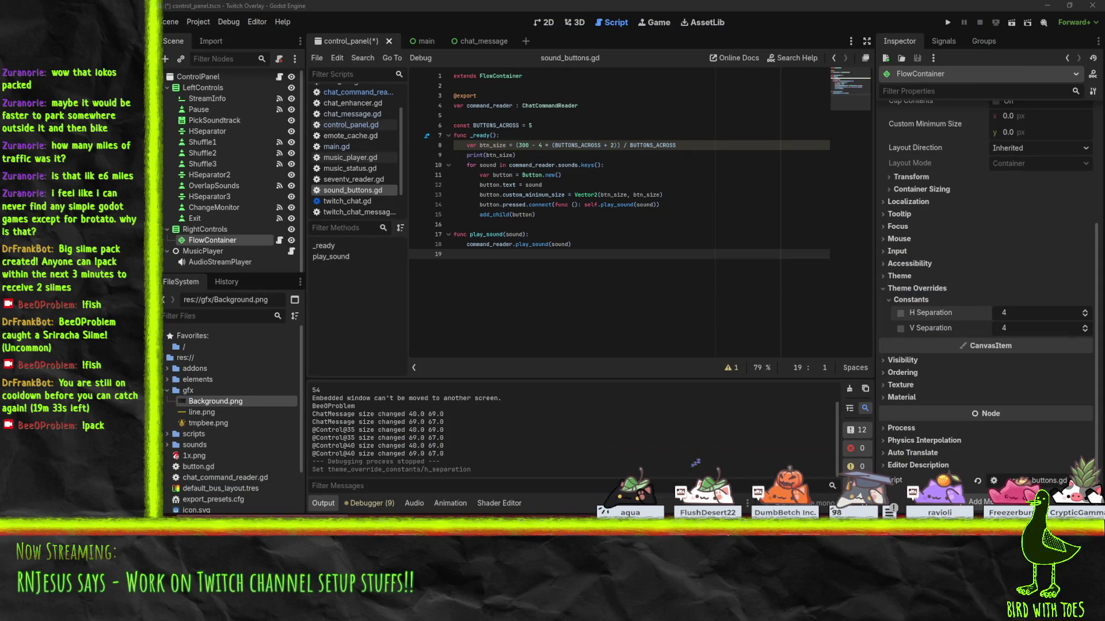
{"action": "key", "text": "alt+Tab"}
Go to godotengine.org's showcase page and briefly view the 2025 showreel
{"action": "key", "text": "ctrl+t"}
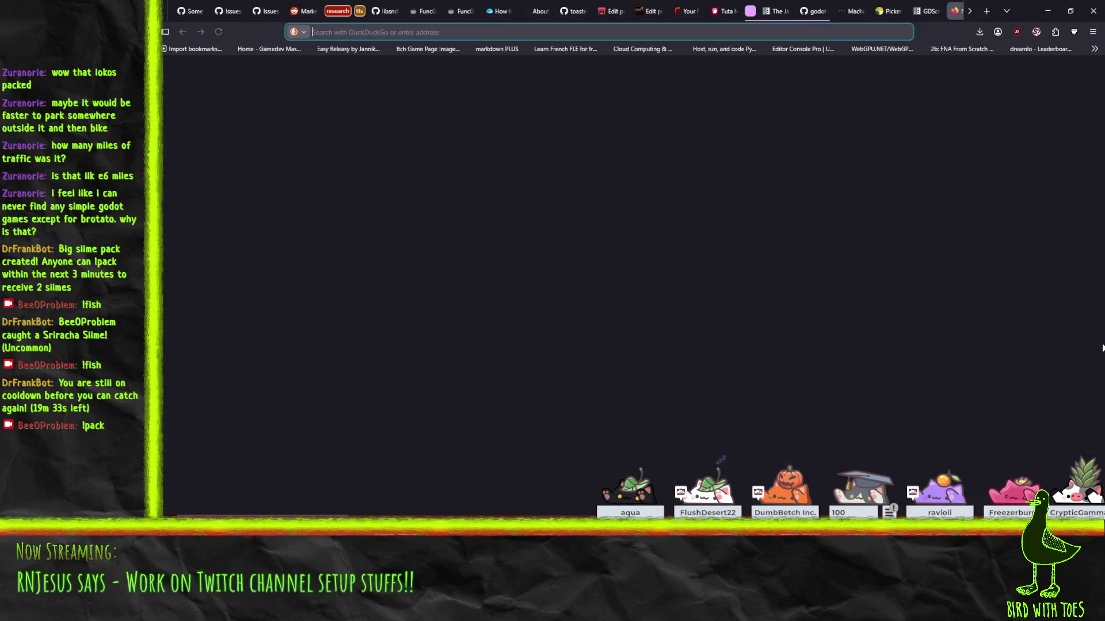
{"action": "type", "text": "godotengine.org"}
{"action": "key", "text": "Return"}
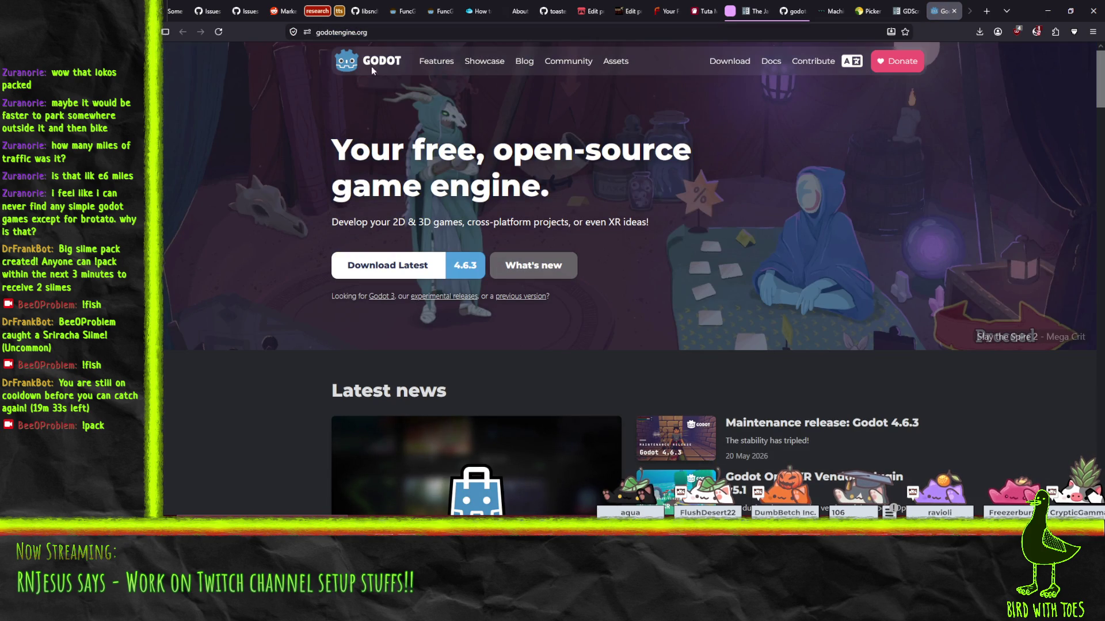
{"action": "left_click", "coordinate": [485, 61]}
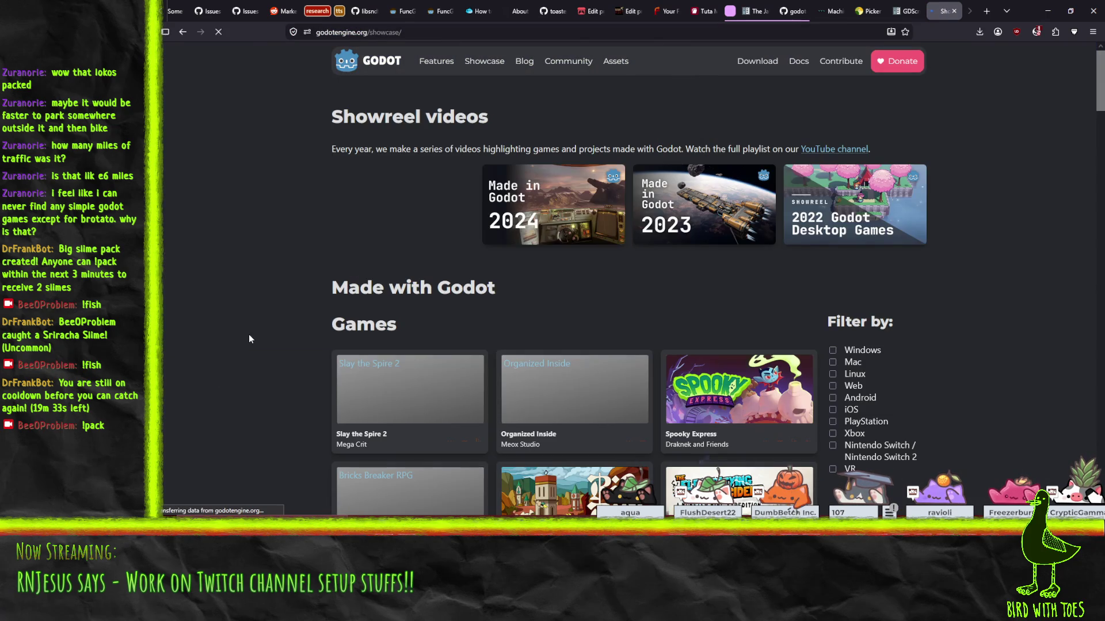
{"action": "left_click", "coordinate": [421, 211]}
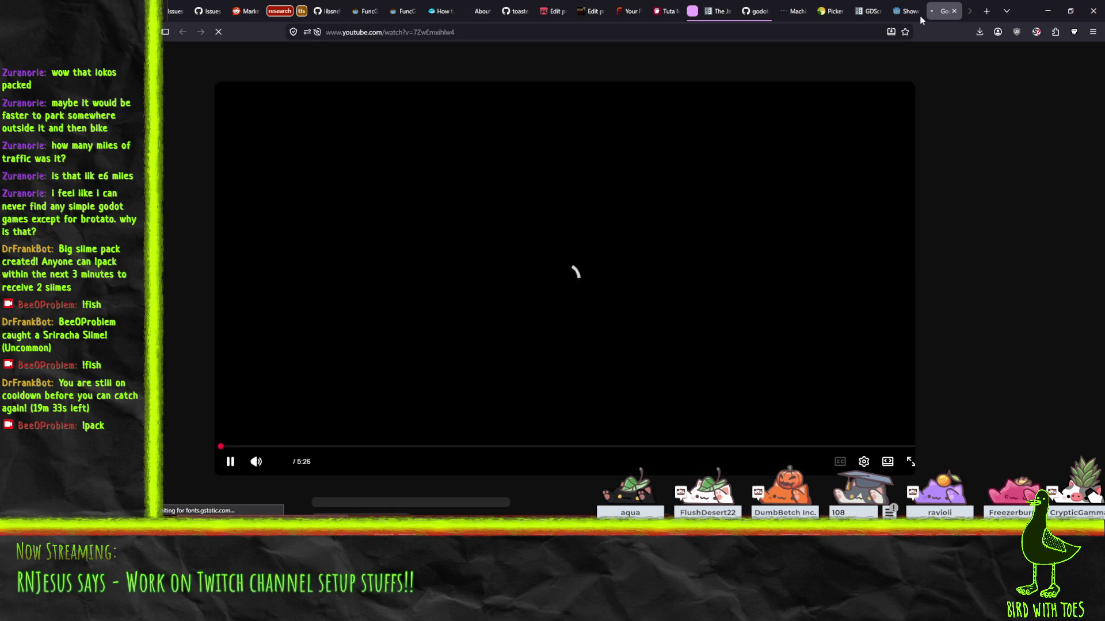
{"action": "key", "text": "alt+Left"}
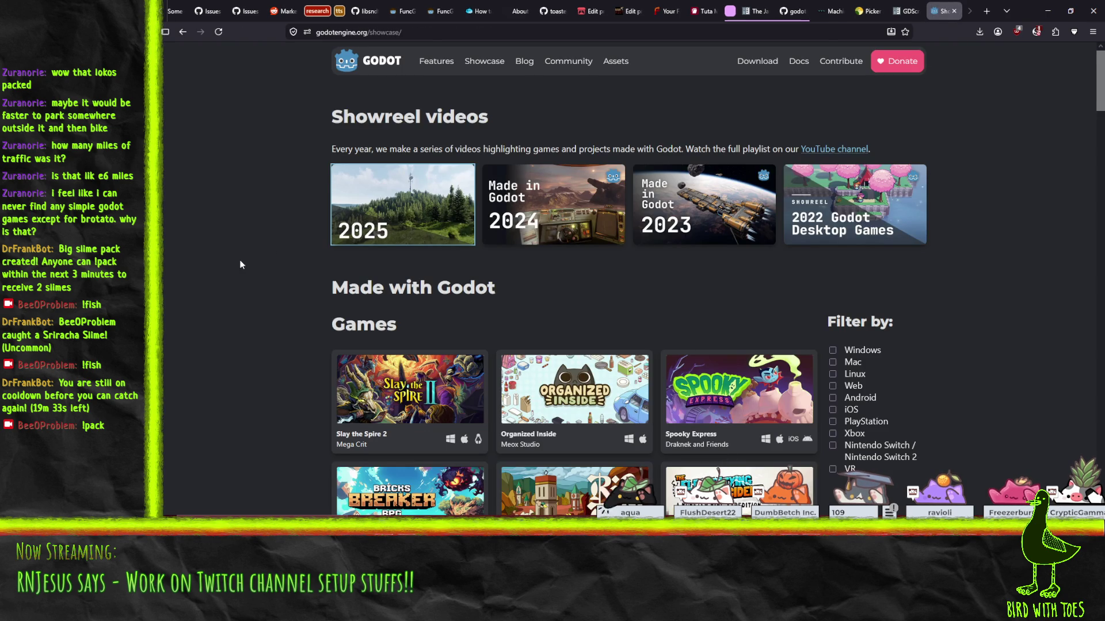
Scroll through the showcase Games grid, then minimize the browser
{"action": "scroll", "coordinate": [240, 262], "scroll_direction": "down", "scroll_amount": 3}
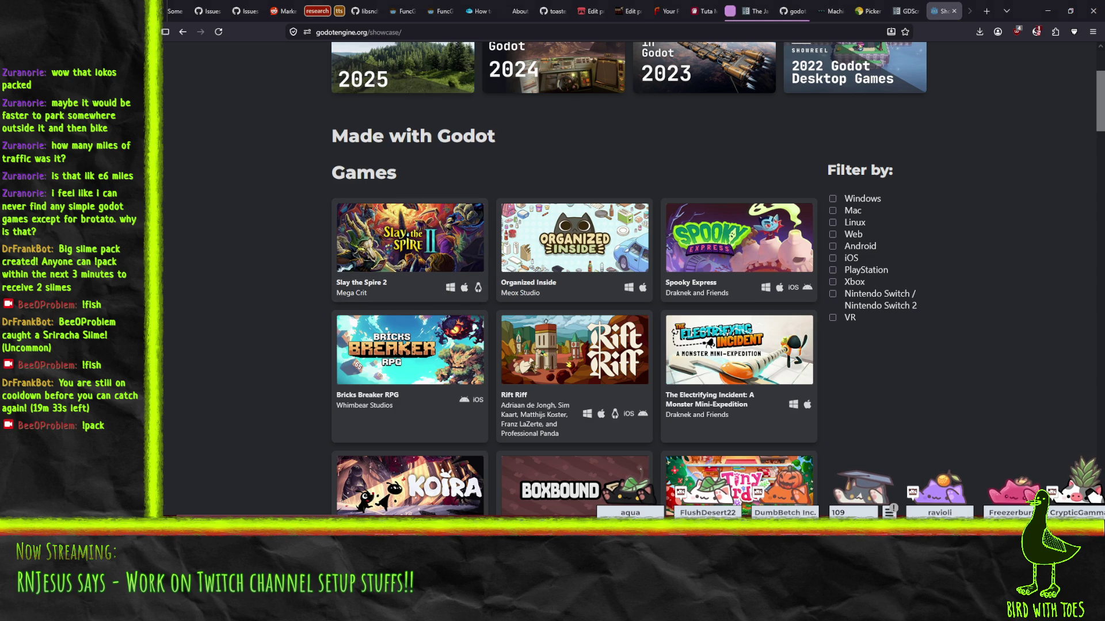
{"action": "scroll", "coordinate": [212, 350], "scroll_direction": "down", "scroll_amount": 3}
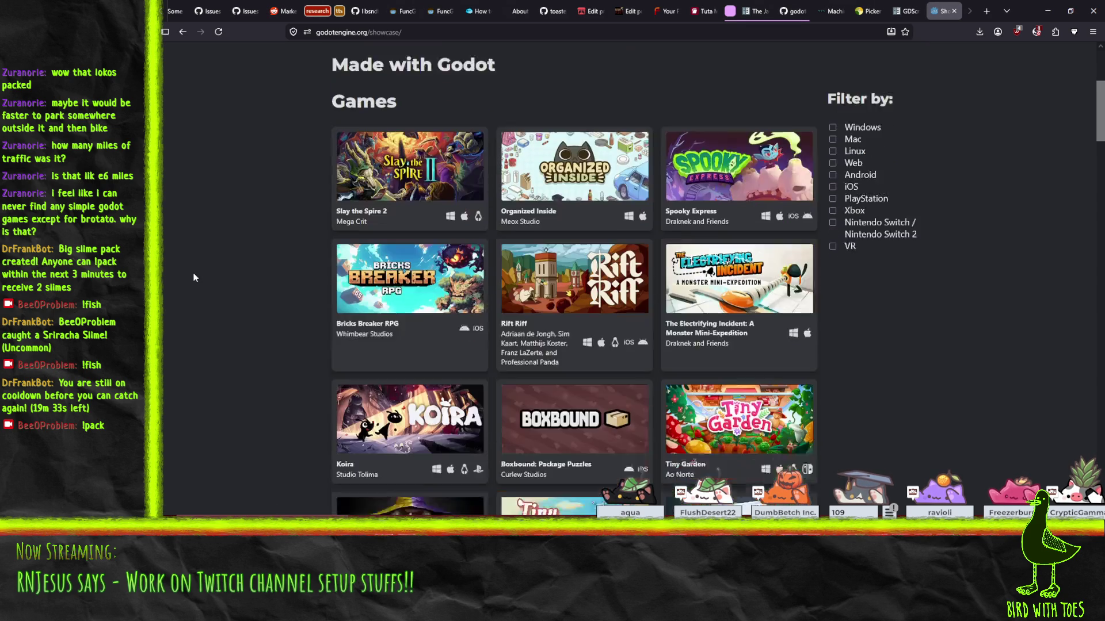
{"action": "scroll", "coordinate": [228, 222], "scroll_direction": "down", "scroll_amount": 6}
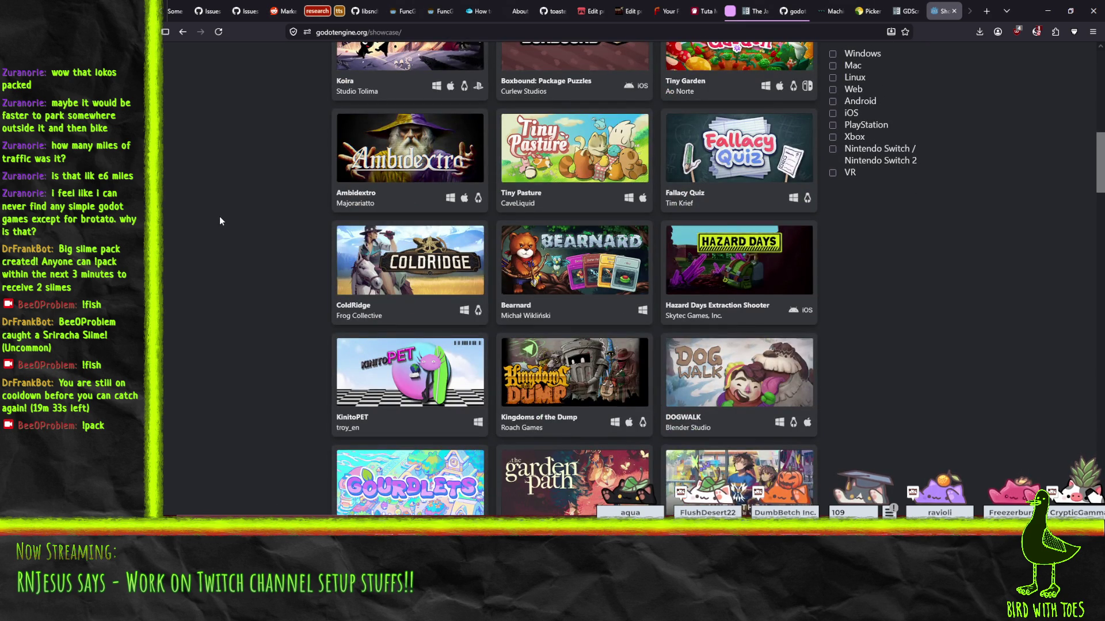
{"action": "scroll", "coordinate": [222, 222], "scroll_direction": "down", "scroll_amount": 4}
{"action": "scroll", "coordinate": [244, 326], "scroll_direction": "down", "scroll_amount": 4}
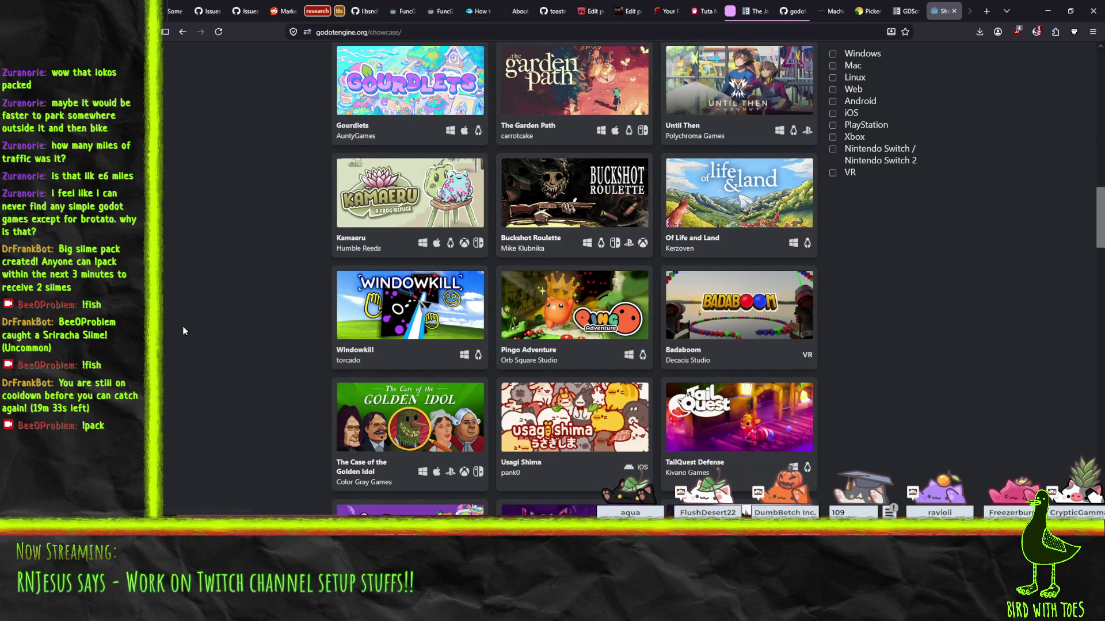
{"action": "scroll", "coordinate": [183, 316], "scroll_direction": "down", "scroll_amount": 3}
{"action": "scroll", "coordinate": [183, 315], "scroll_direction": "down", "scroll_amount": 3}
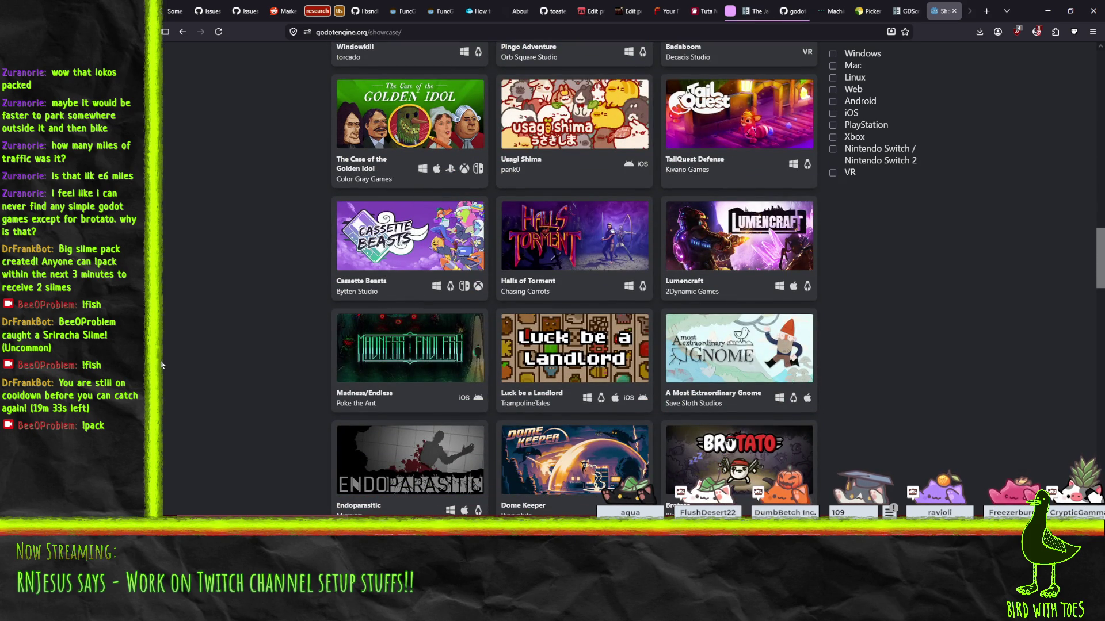
{"action": "scroll", "coordinate": [653, 286], "scroll_direction": "down", "scroll_amount": 4}
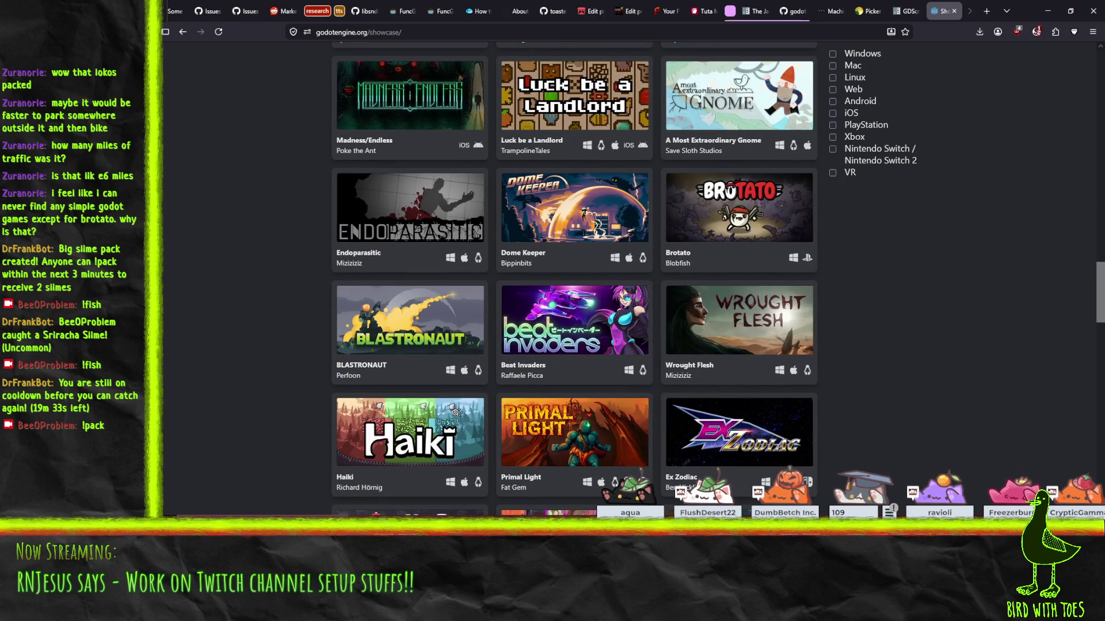
{"action": "scroll", "coordinate": [920, 341], "scroll_direction": "down", "scroll_amount": 3}
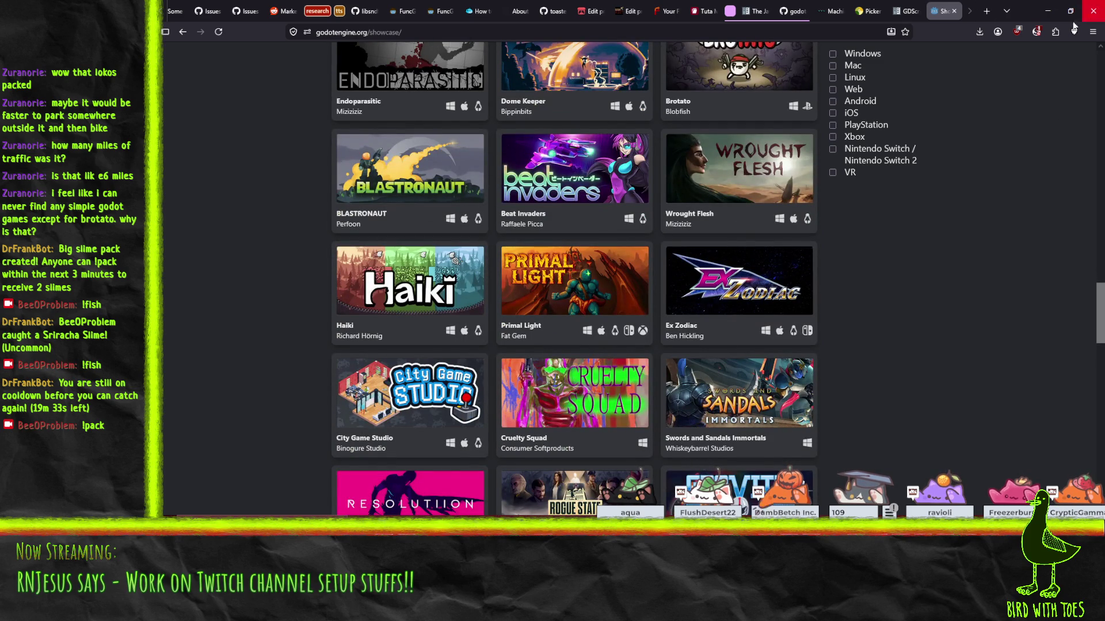
{"action": "left_click", "coordinate": [1045, 12]}
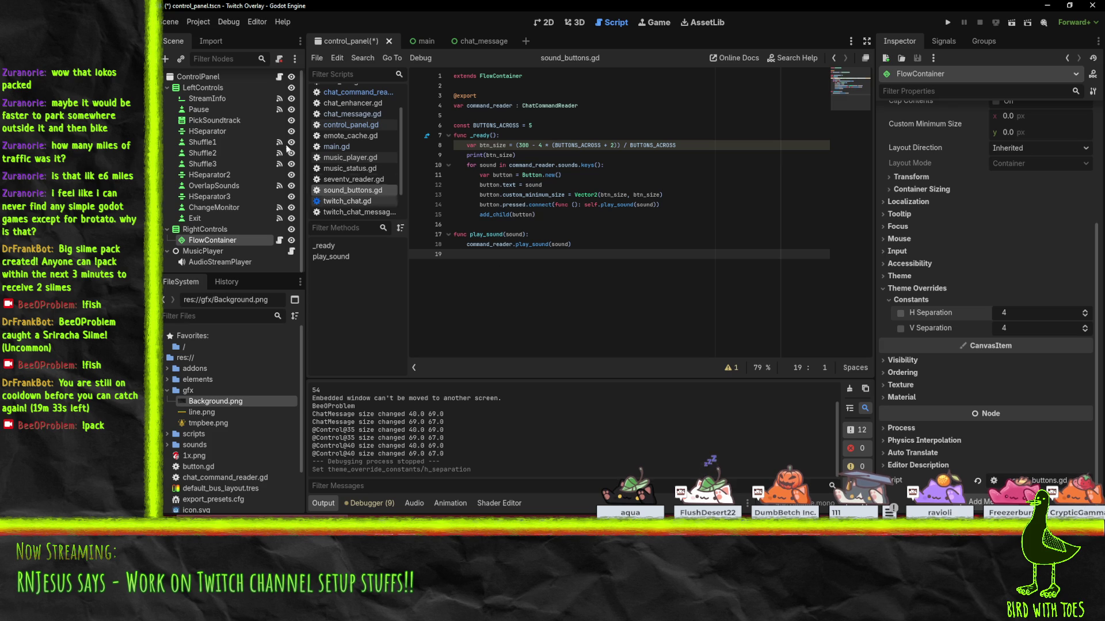
Save the control panel scene, then switch from sound_buttons.gd to its 2D layout view
{"action": "key", "text": "Up"}
{"action": "key", "text": "ctrl+s"}
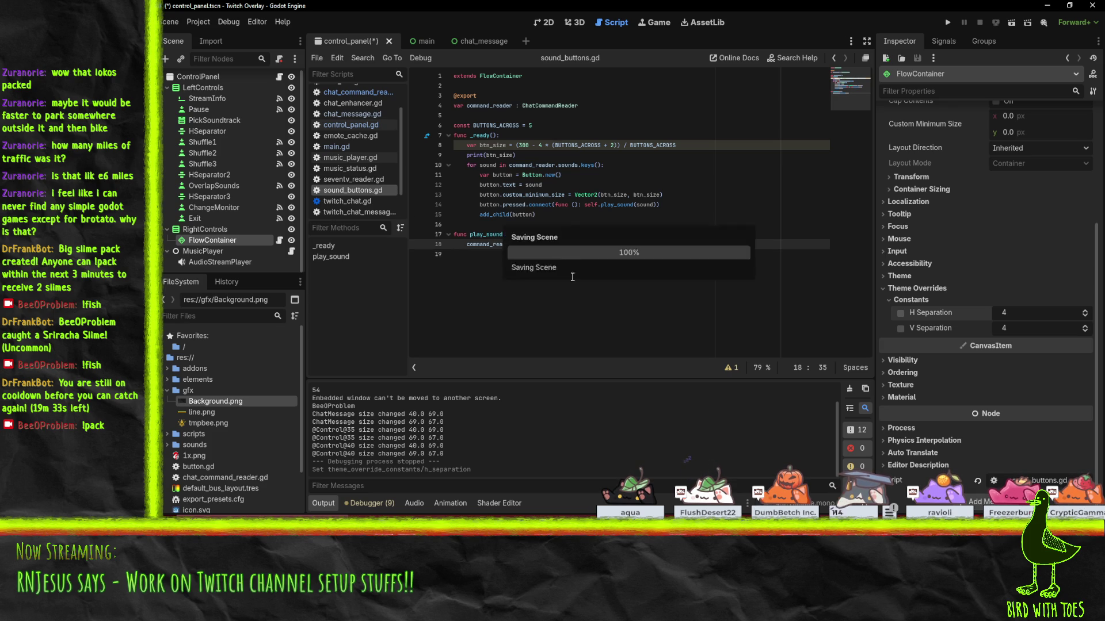
{"action": "left_click", "coordinate": [544, 245]}
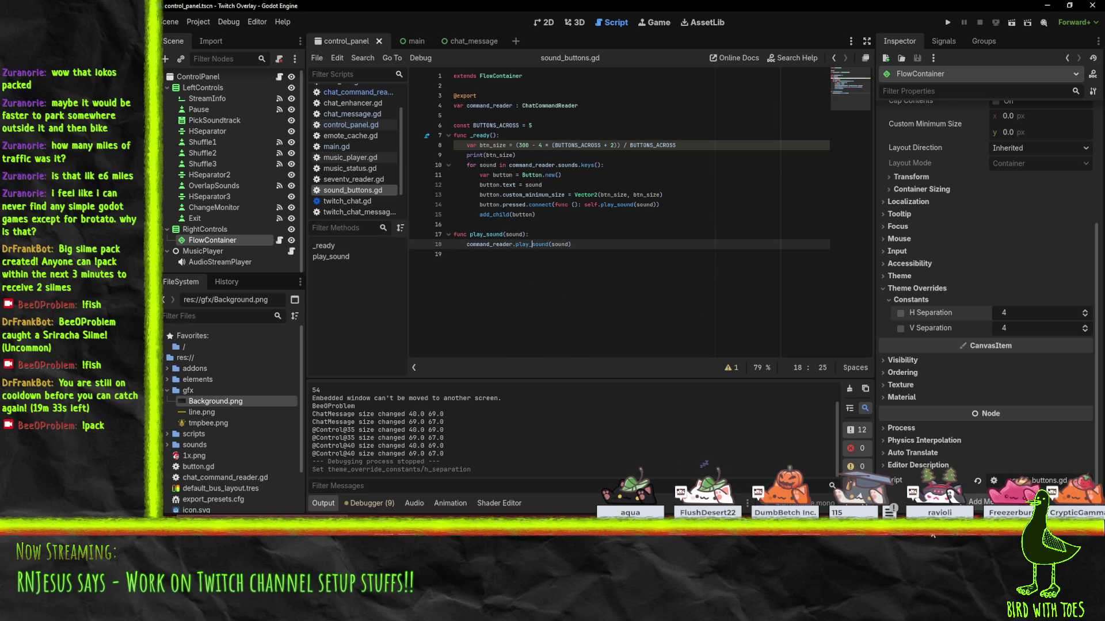
{"action": "left_click", "coordinate": [624, 253]}
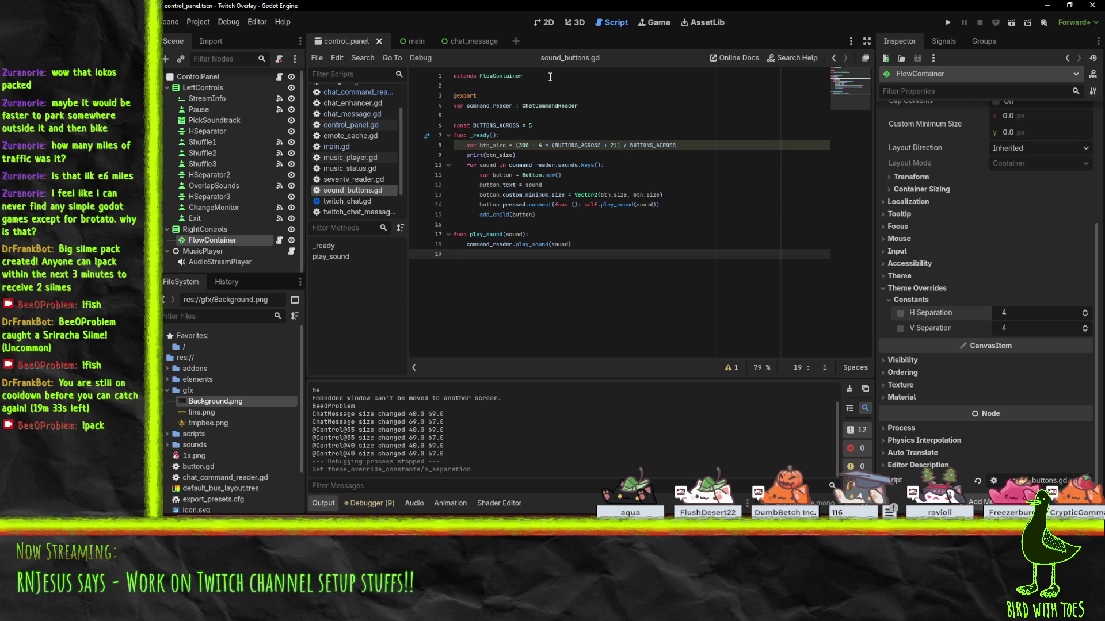
{"action": "left_click", "coordinate": [544, 23]}
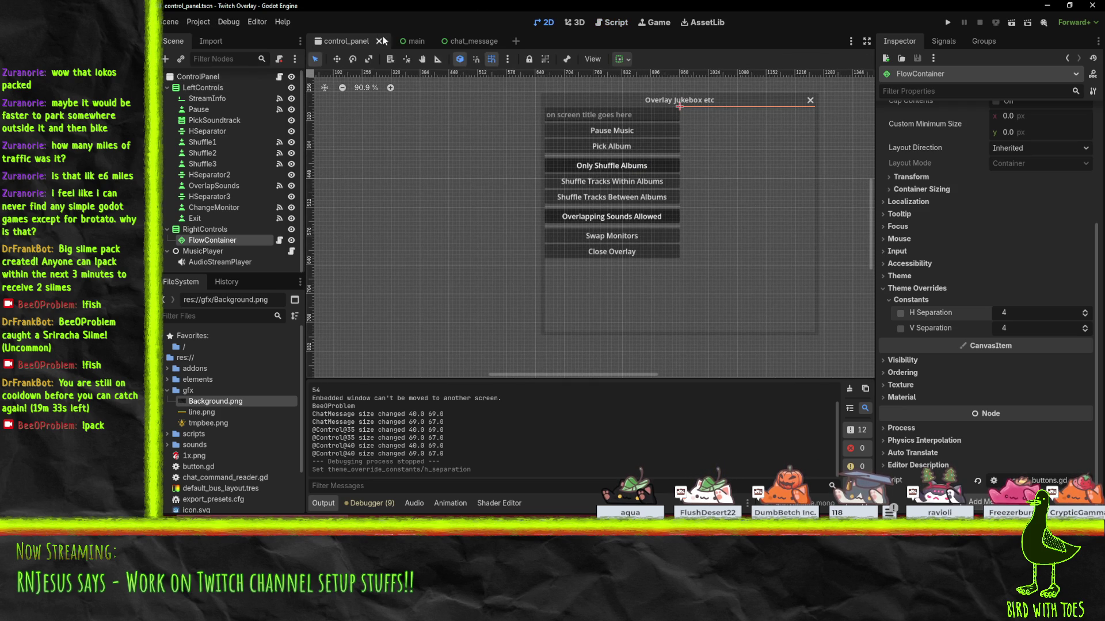
In the main scene, select the bee Character node and edit its name with a 'Png' prefix
{"action": "left_click", "coordinate": [402, 41]}
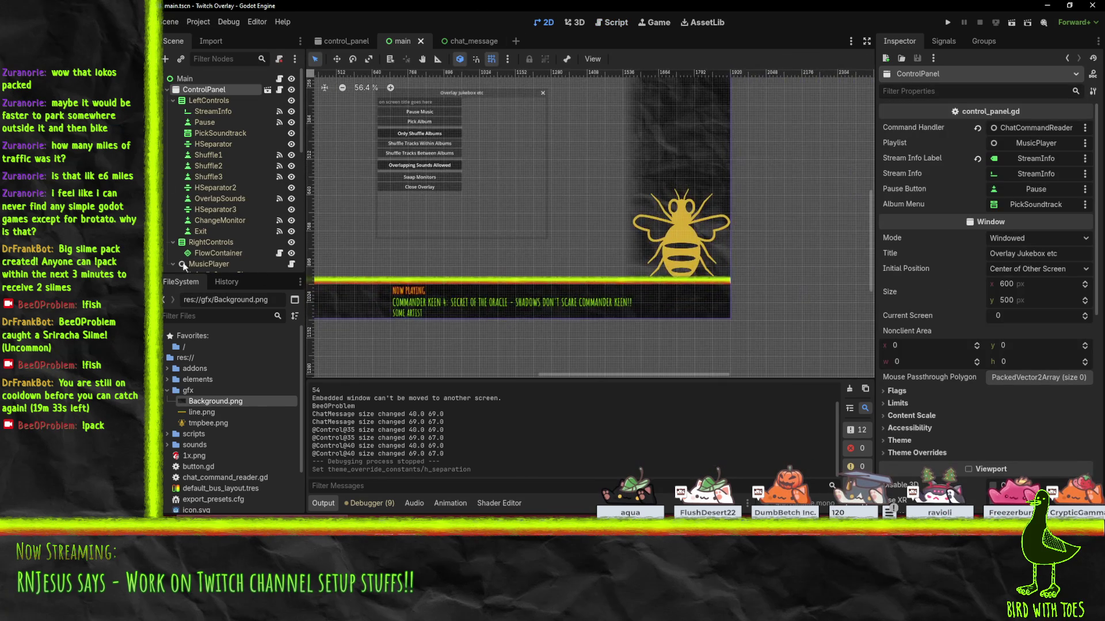
{"action": "scroll", "coordinate": [203, 161], "scroll_direction": "down", "scroll_amount": 5}
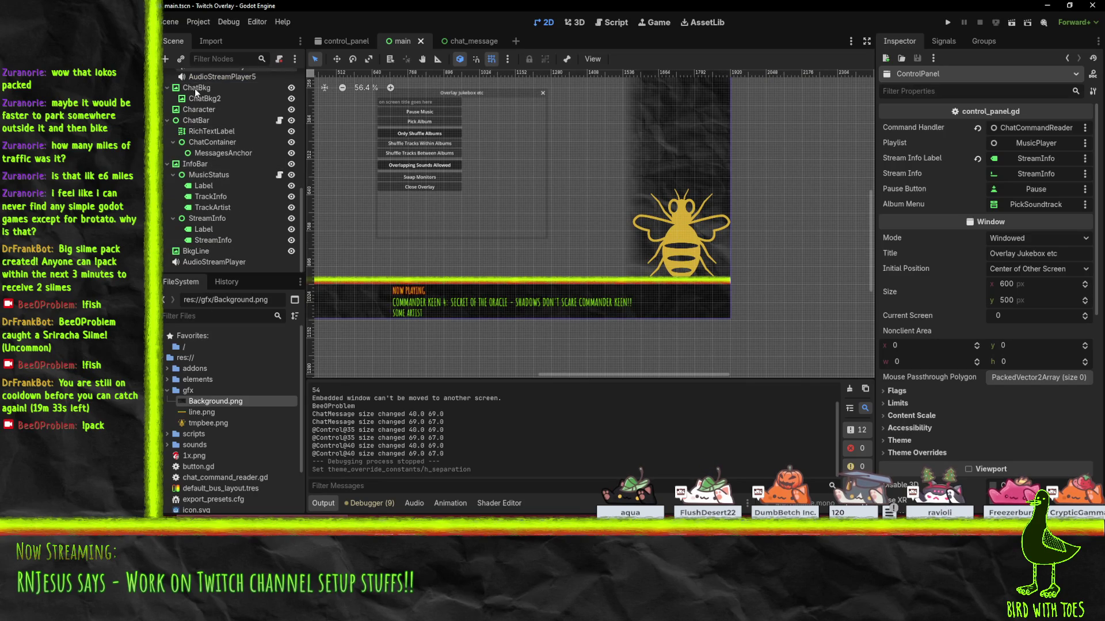
{"action": "left_click", "coordinate": [682, 230]}
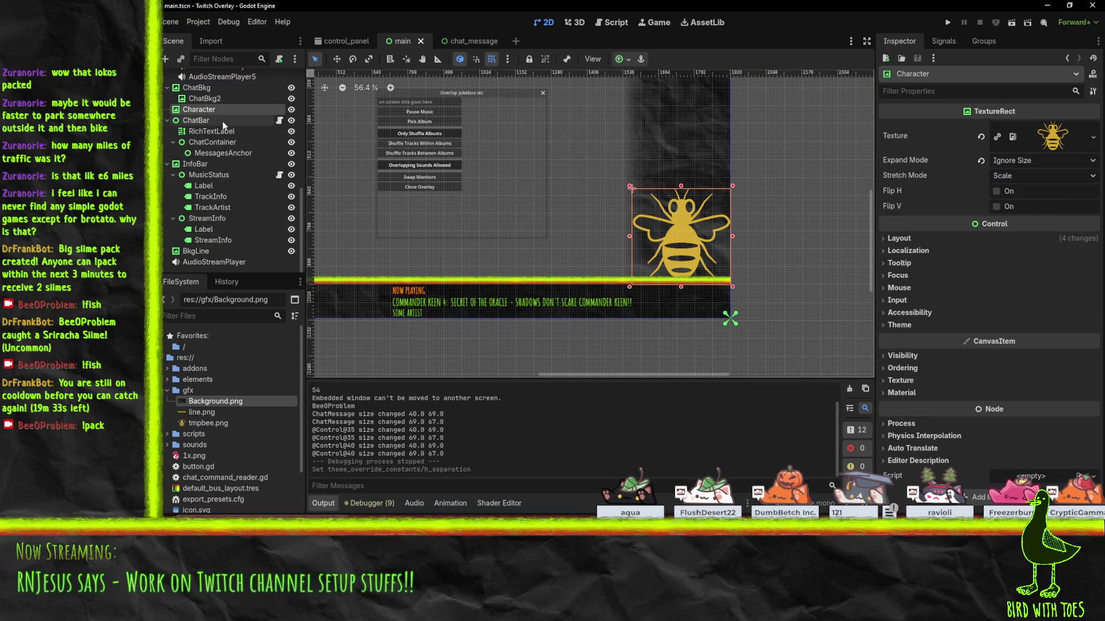
{"action": "scroll", "coordinate": [199, 109], "scroll_direction": "up", "scroll_amount": 2}
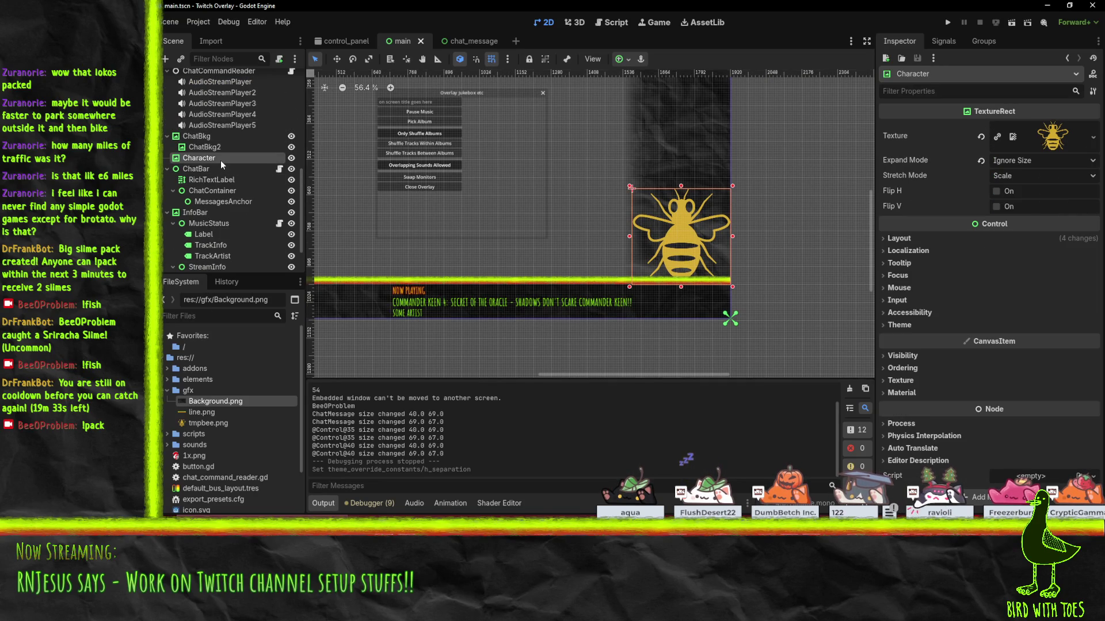
{"action": "left_click", "coordinate": [230, 159]}
{"action": "key", "text": "Escape"}
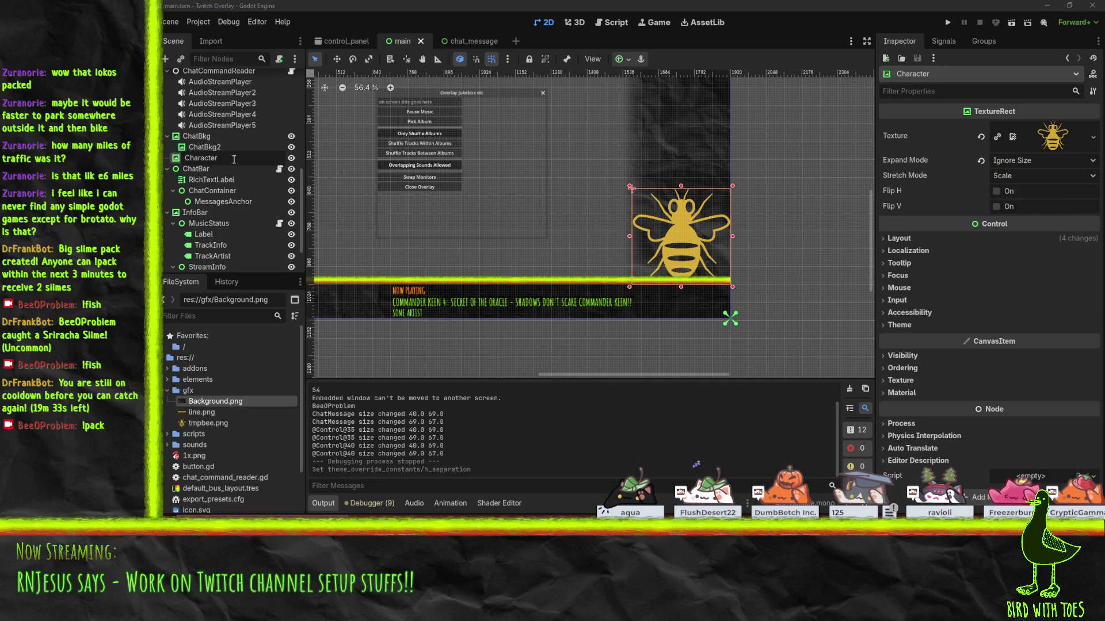
{"action": "type", "text": "Png"}
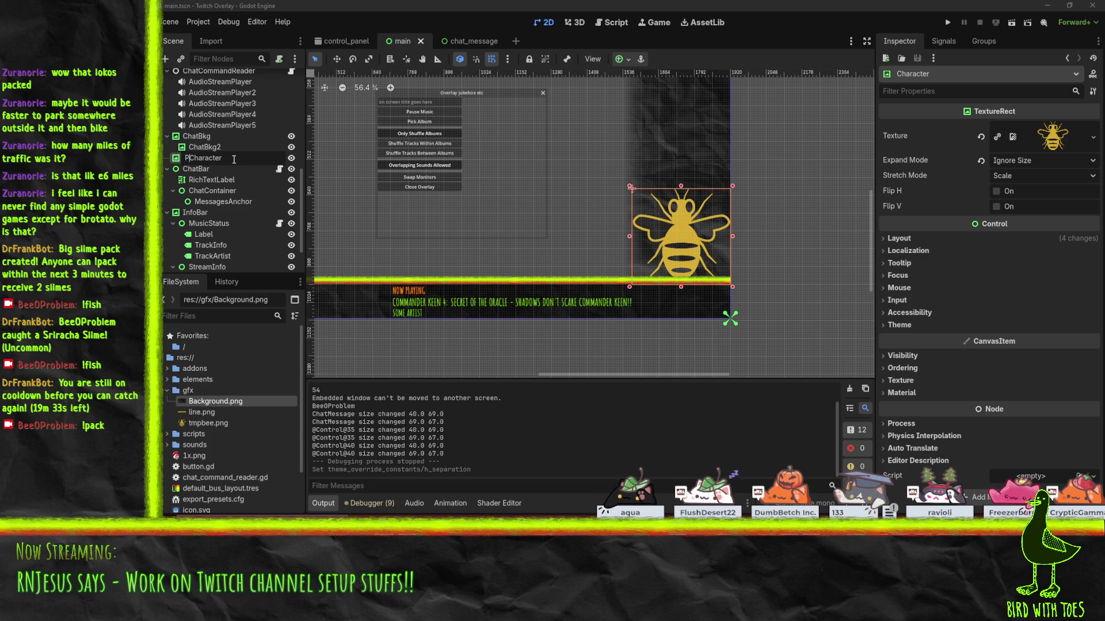
{"action": "key", "text": "BackSpace"}
{"action": "key", "text": "Return"}
Restore the node's name to Character by removing the added prefix
{"action": "right_click", "coordinate": [199, 154]}
{"action": "left_click", "coordinate": [197, 155]}
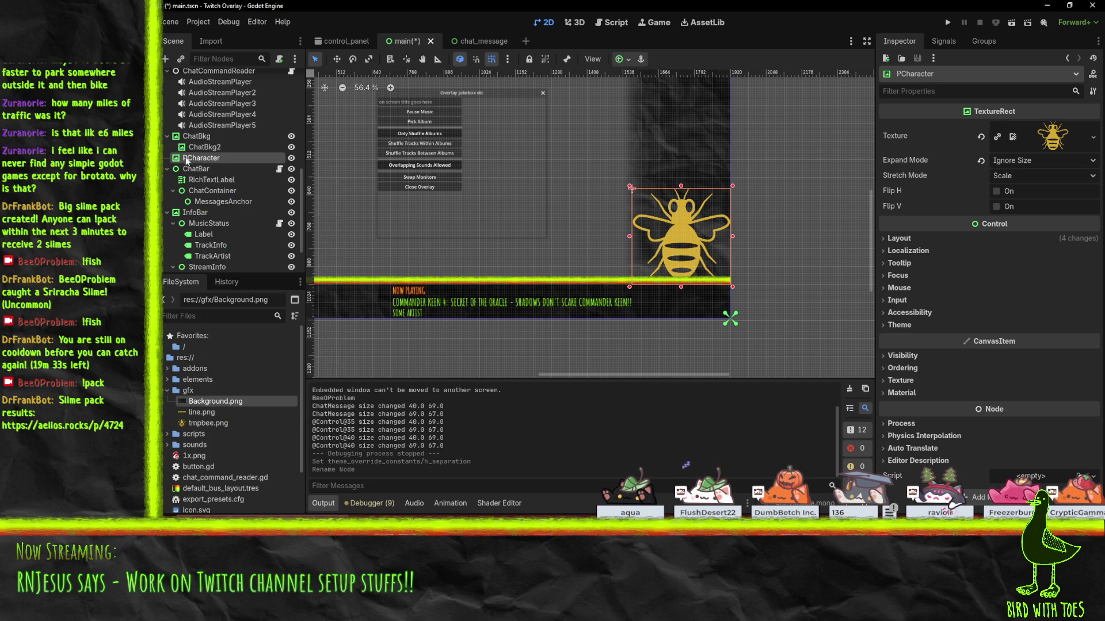
{"action": "double_click", "coordinate": [192, 155]}
{"action": "key", "text": "Home"}
{"action": "key", "text": "Delete"}
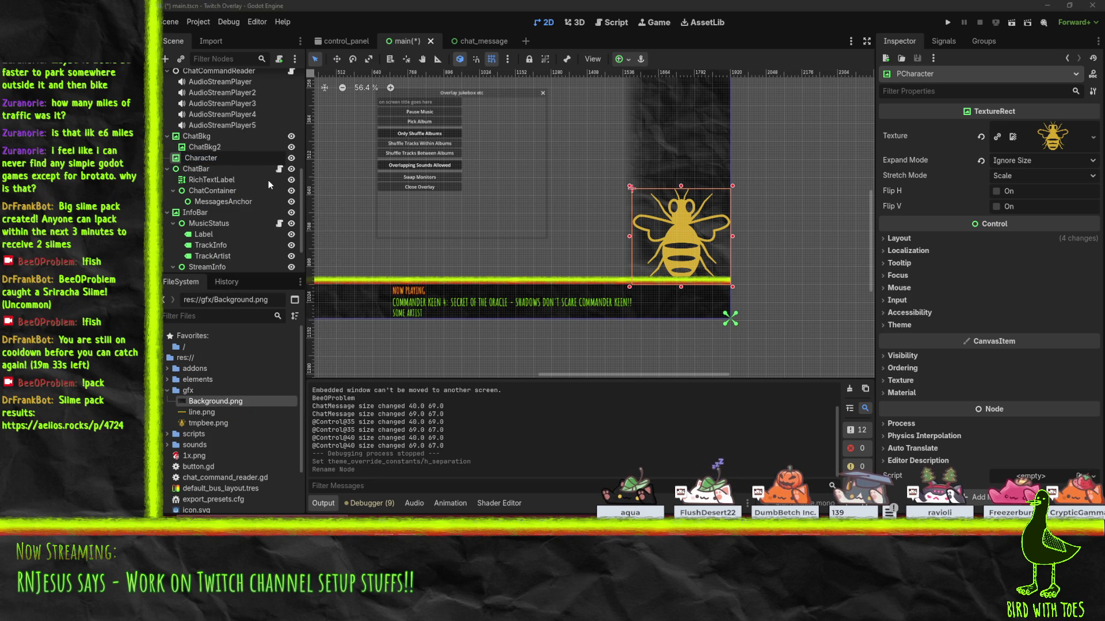
{"action": "key", "text": "Return"}
Save the Character branch as the scene pngtuber.tscn and open it
{"action": "right_click", "coordinate": [201, 161]}
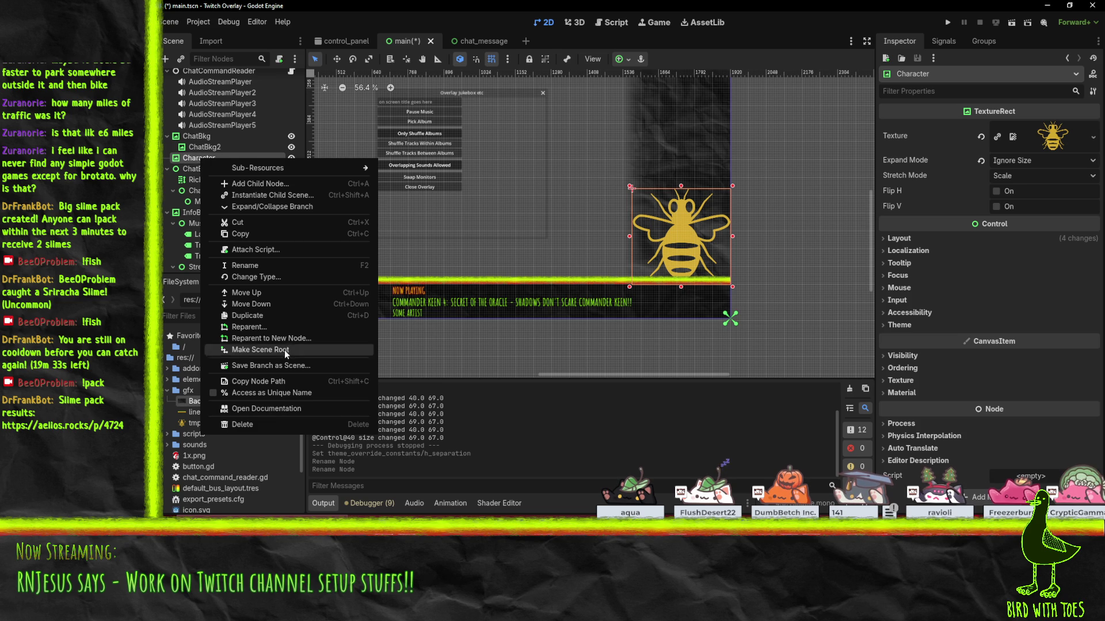
{"action": "left_click", "coordinate": [271, 366]}
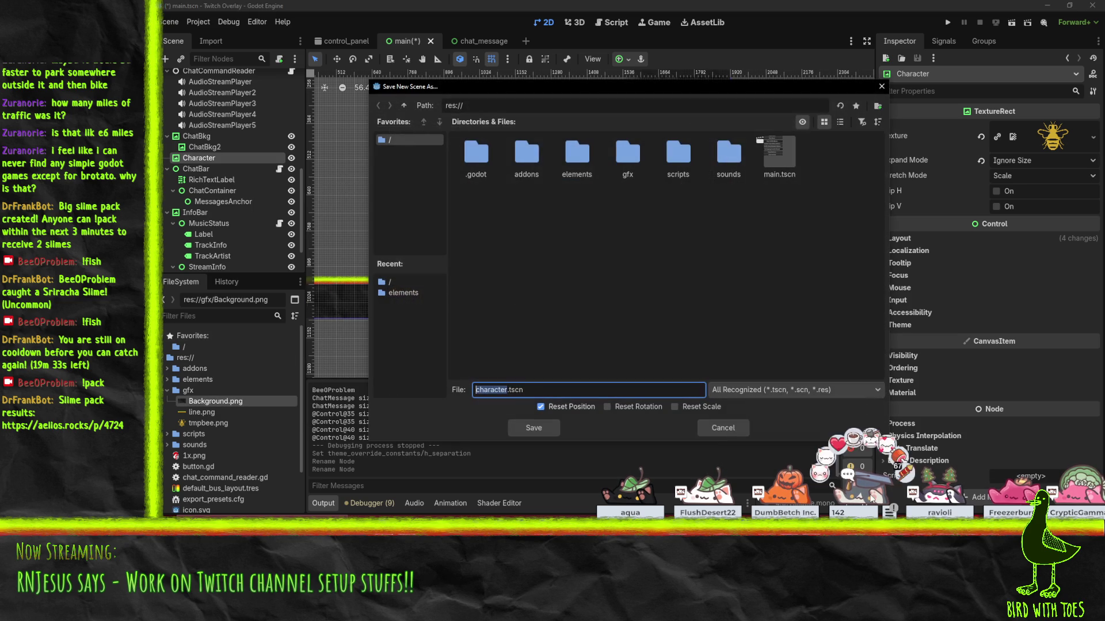
{"action": "left_click", "coordinate": [506, 391]}
{"action": "key", "text": "shift+Home"}
{"action": "type", "text": "pn"}
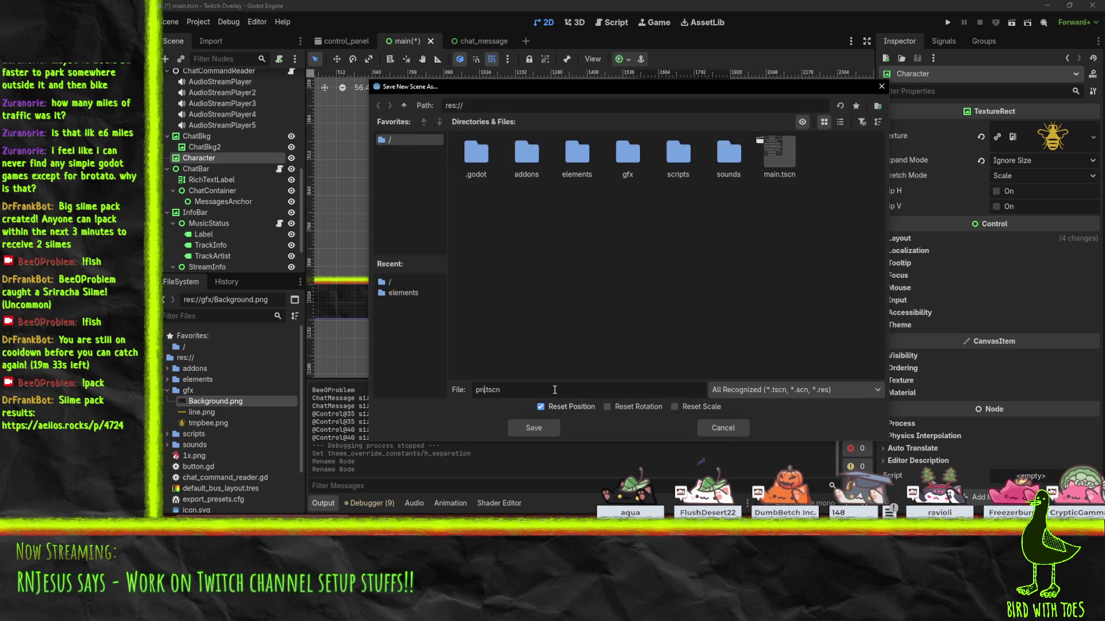
{"action": "type", "text": "uber"}
{"action": "key", "text": "Return"}
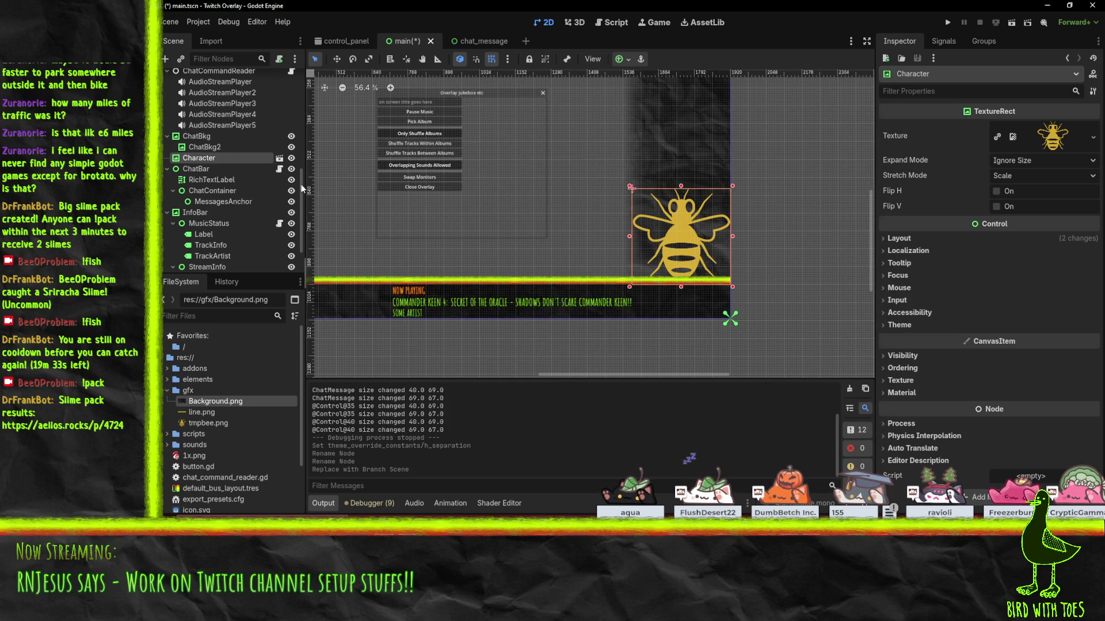
{"action": "left_click", "coordinate": [279, 158]}
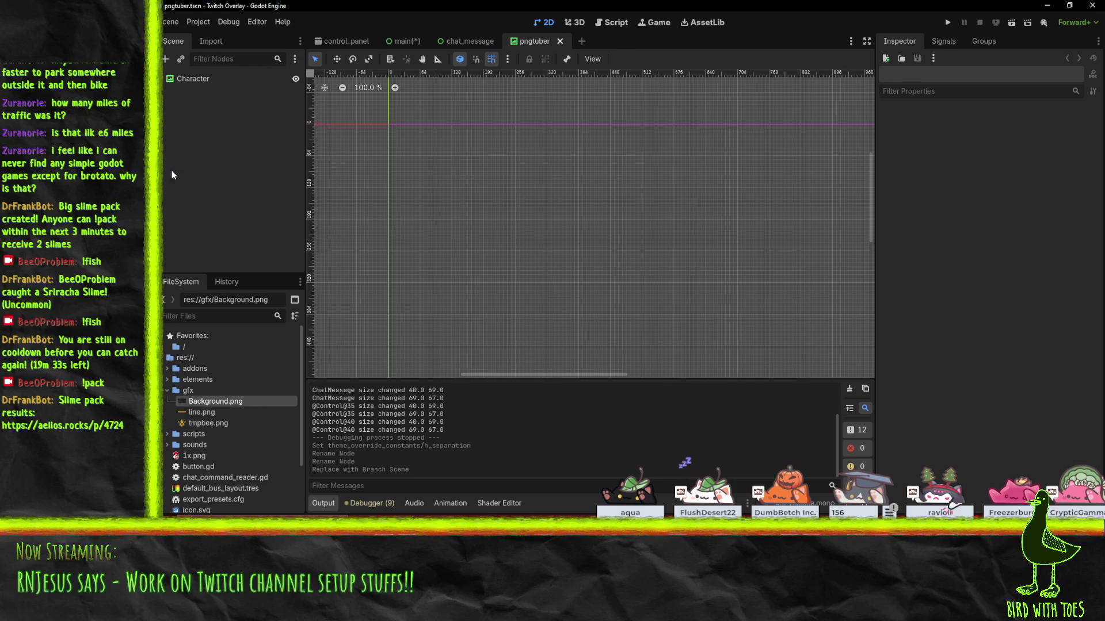
Try duplicating and pasting the Character root node, dismissing the root-node alerts
{"action": "left_click", "coordinate": [184, 82]}
{"action": "key", "text": "ctrl+d"}
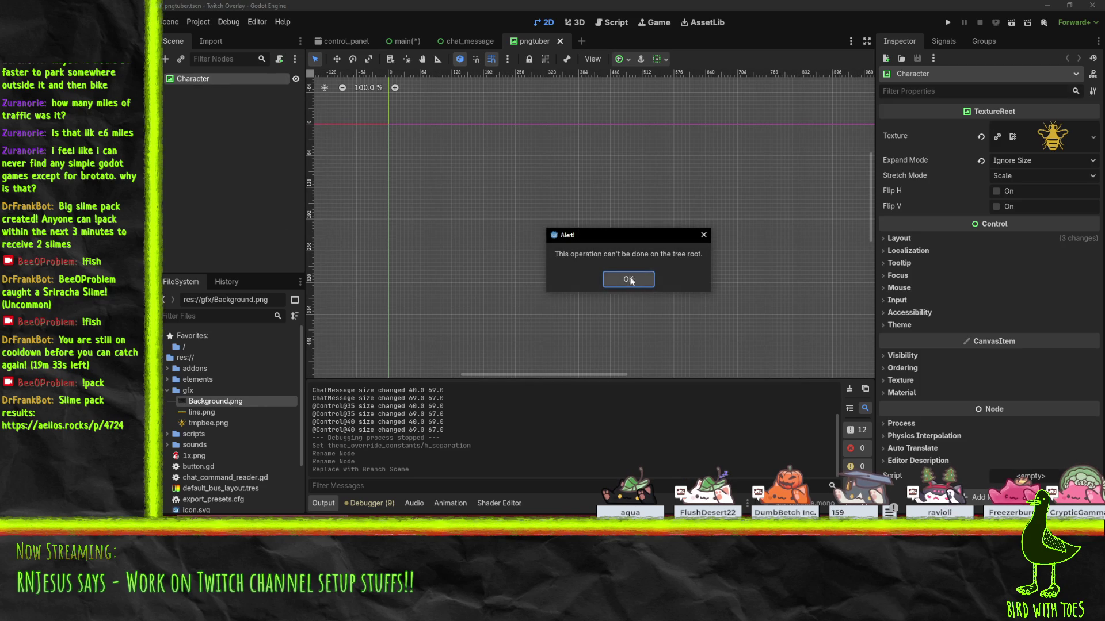
{"action": "left_click", "coordinate": [629, 282]}
{"action": "right_click", "coordinate": [193, 75]}
{"action": "left_click", "coordinate": [174, 81]}
{"action": "type", "text": "btn_size"}
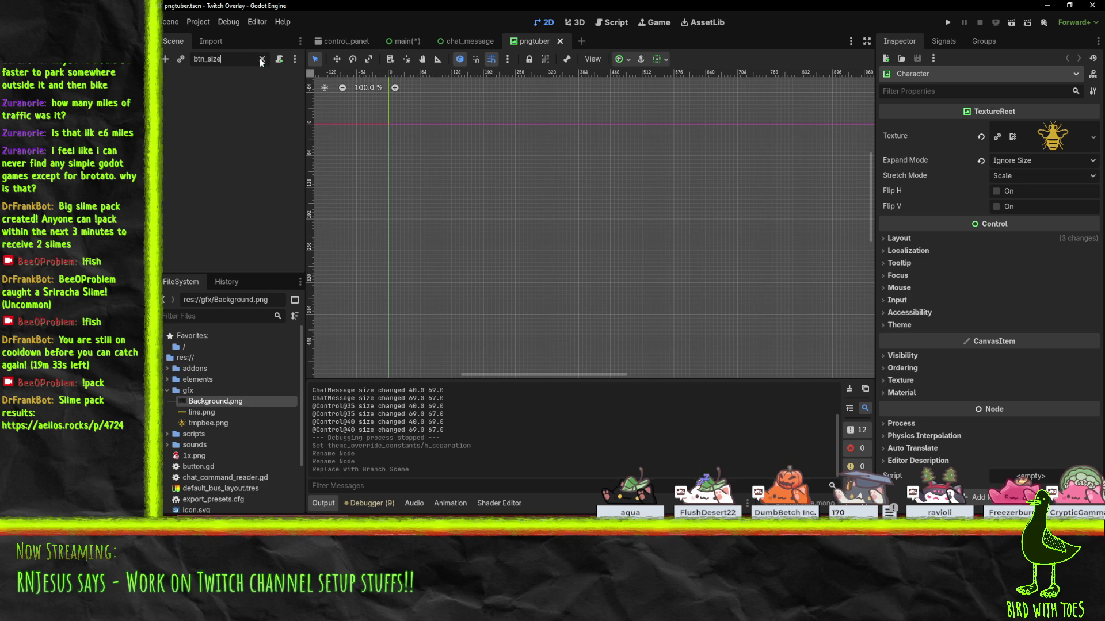
{"action": "left_click", "coordinate": [262, 58]}
{"action": "left_click", "coordinate": [203, 78]}
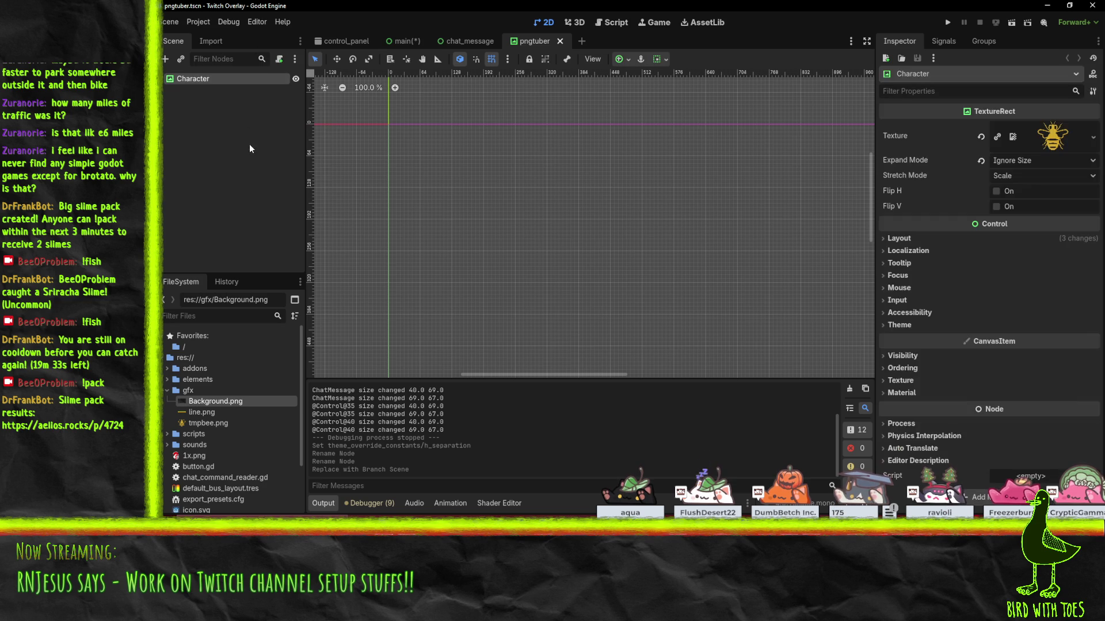
{"action": "key", "text": "ctrl+v"}
{"action": "left_click", "coordinate": [628, 282]}
Add a TextureRect child node under Character
{"action": "right_click", "coordinate": [1064, 141]}
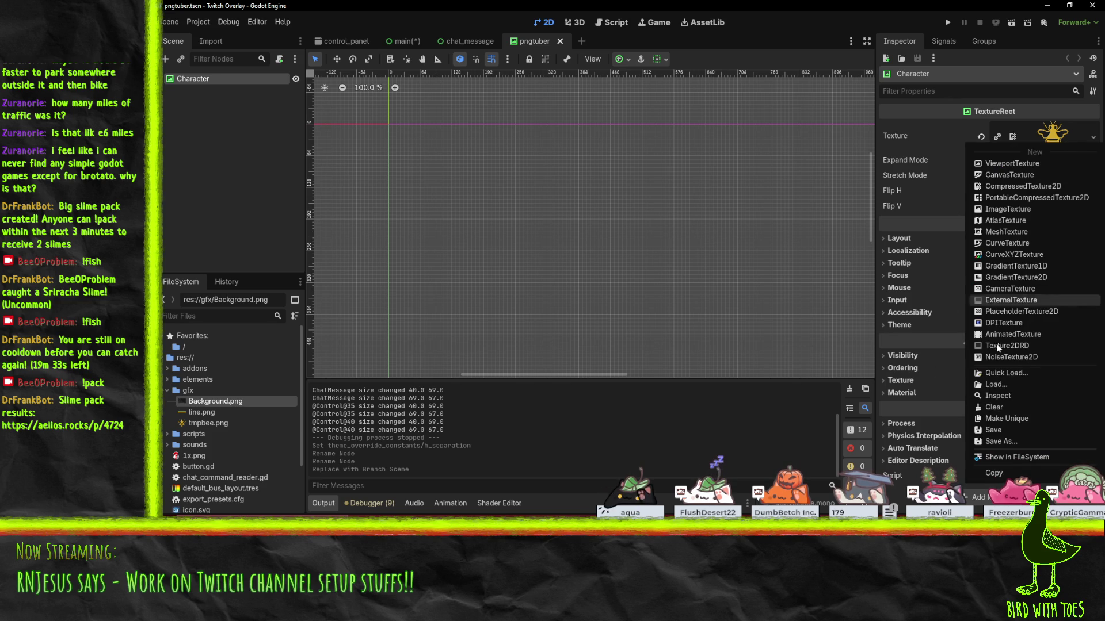
{"action": "right_click", "coordinate": [203, 81]}
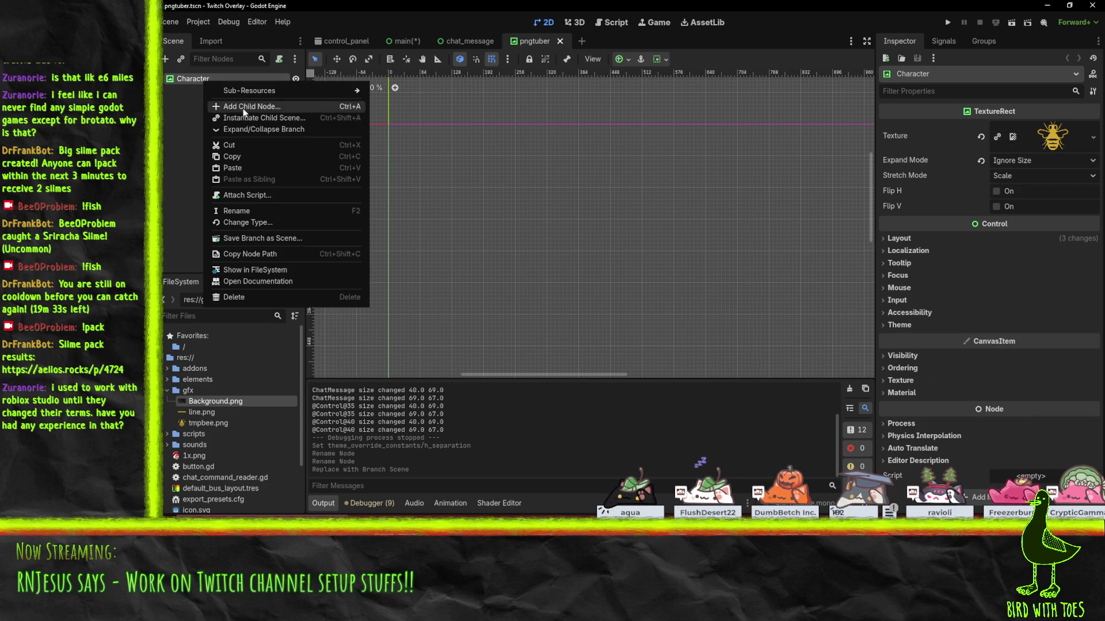
{"action": "left_click", "coordinate": [243, 107]}
{"action": "type", "text": "text"}
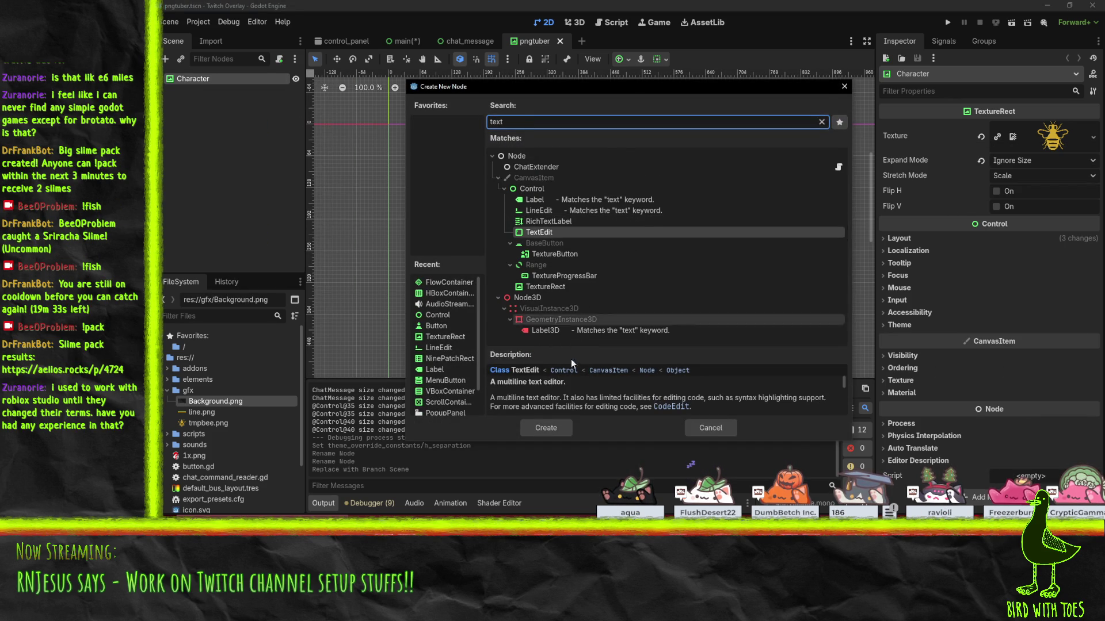
{"action": "left_click", "coordinate": [546, 286]}
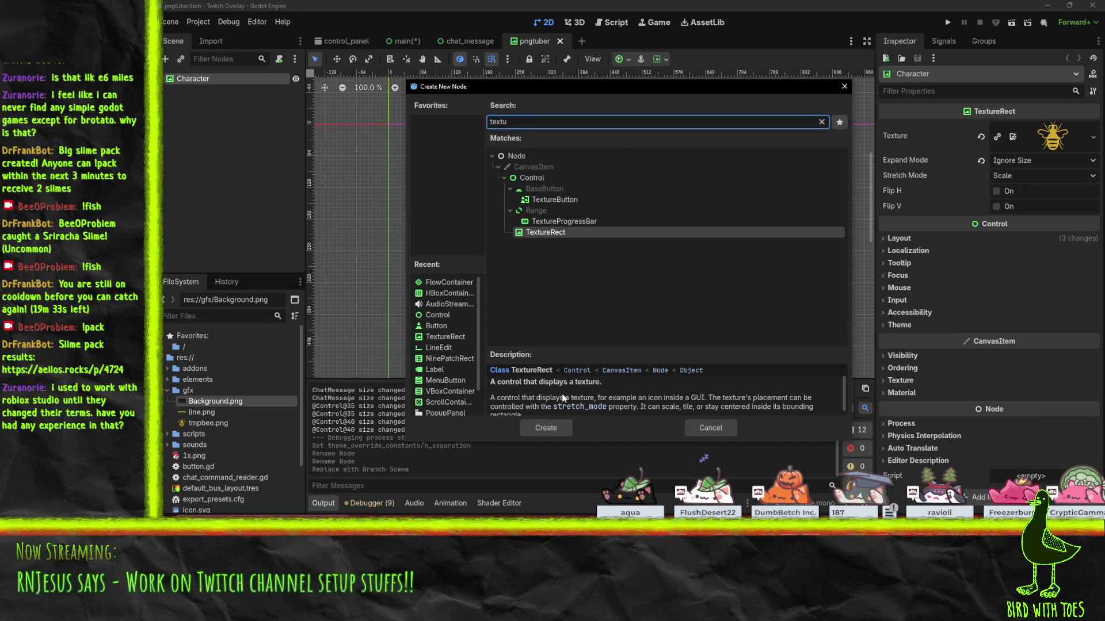
{"action": "left_click", "coordinate": [546, 428]}
Copy the bee texture from Character and paste it into the TextureRect's texture
{"action": "scroll", "coordinate": [679, 268], "scroll_direction": "down", "scroll_amount": 10}
{"action": "scroll", "coordinate": [679, 268], "scroll_direction": "right", "scroll_amount": 10}
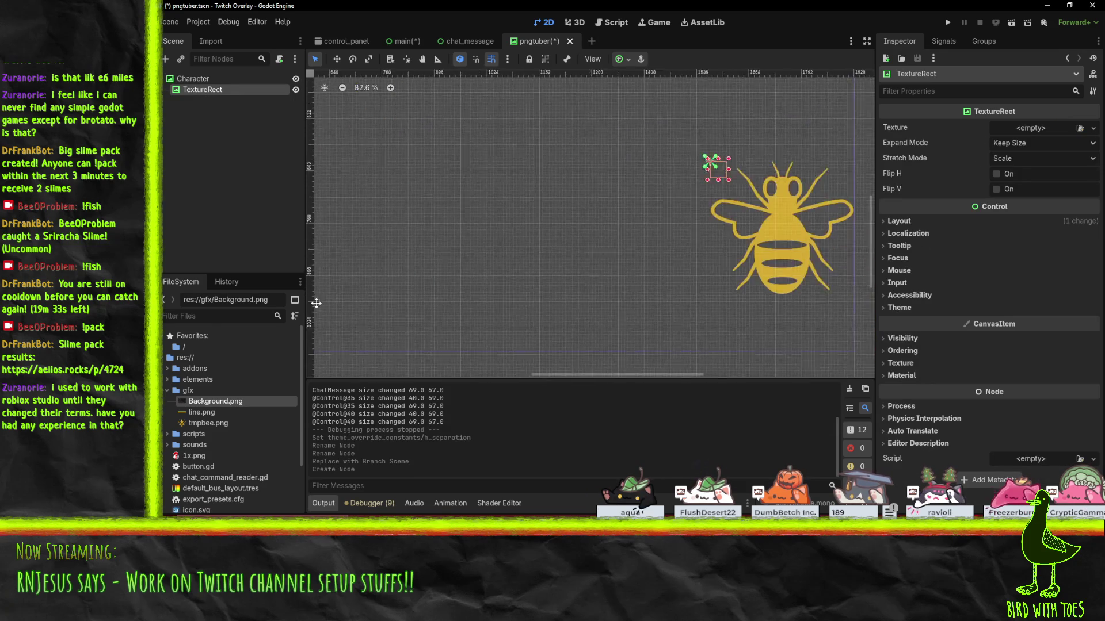
{"action": "scroll", "coordinate": [706, 259], "scroll_direction": "right", "scroll_amount": 3}
{"action": "left_click", "coordinate": [548, 278]}
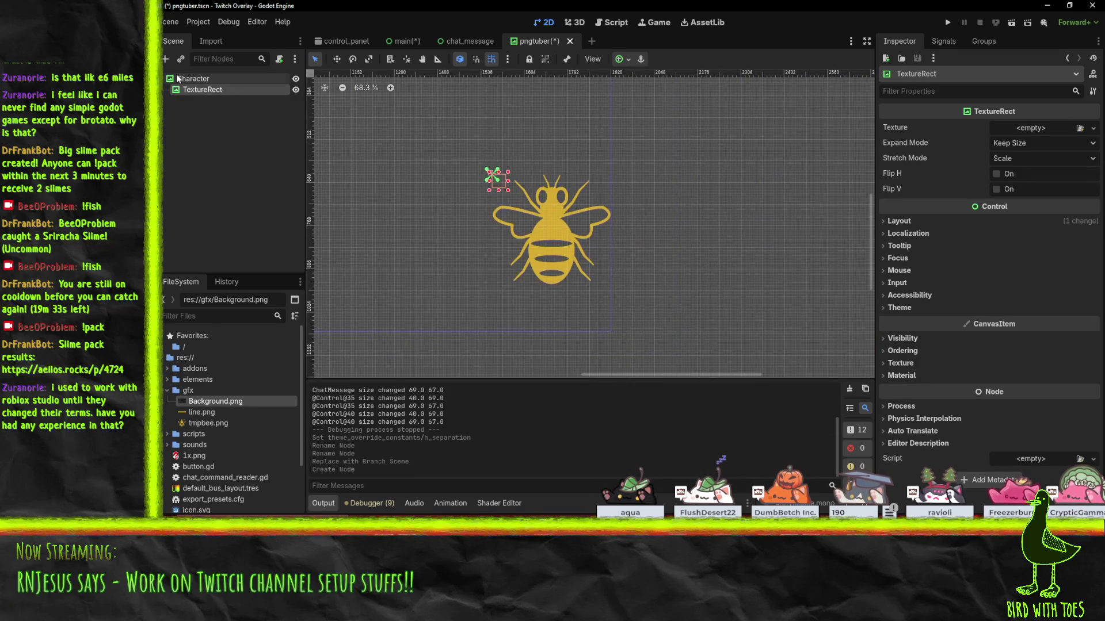
{"action": "left_click", "coordinate": [1092, 137]}
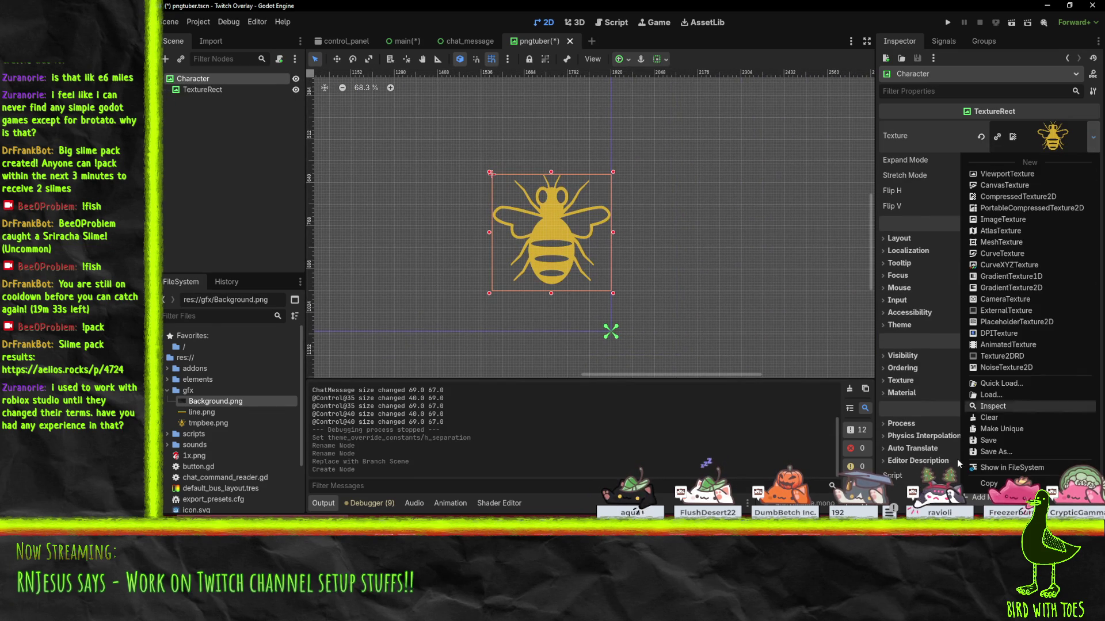
{"action": "left_click", "coordinate": [171, 113]}
{"action": "left_click", "coordinate": [203, 89]}
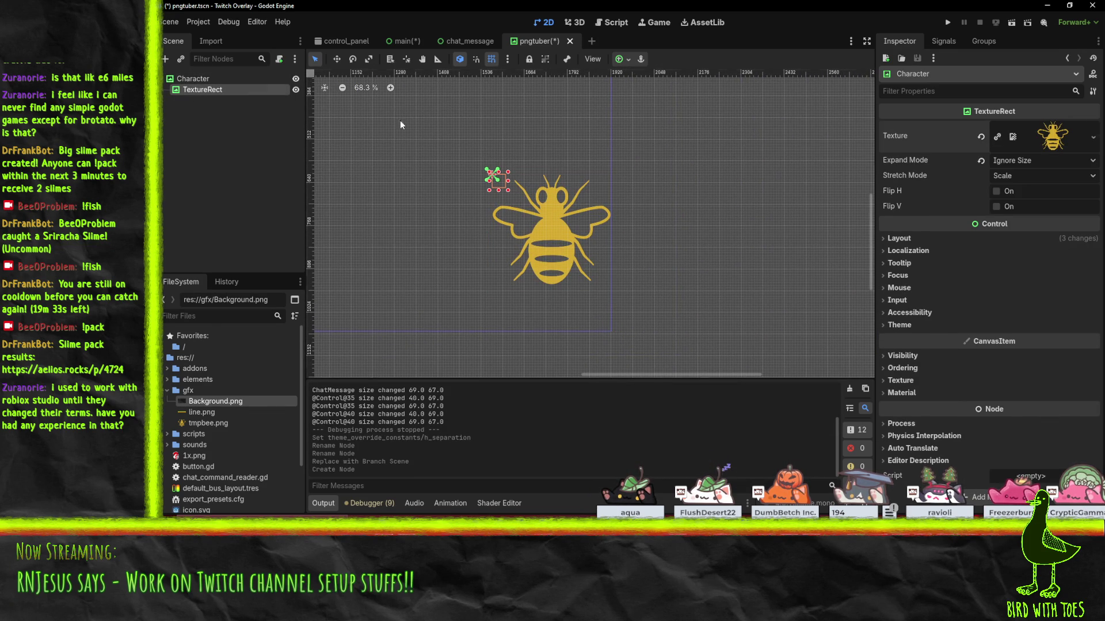
{"action": "left_click", "coordinate": [1093, 127]}
{"action": "left_click", "coordinate": [999, 393]}
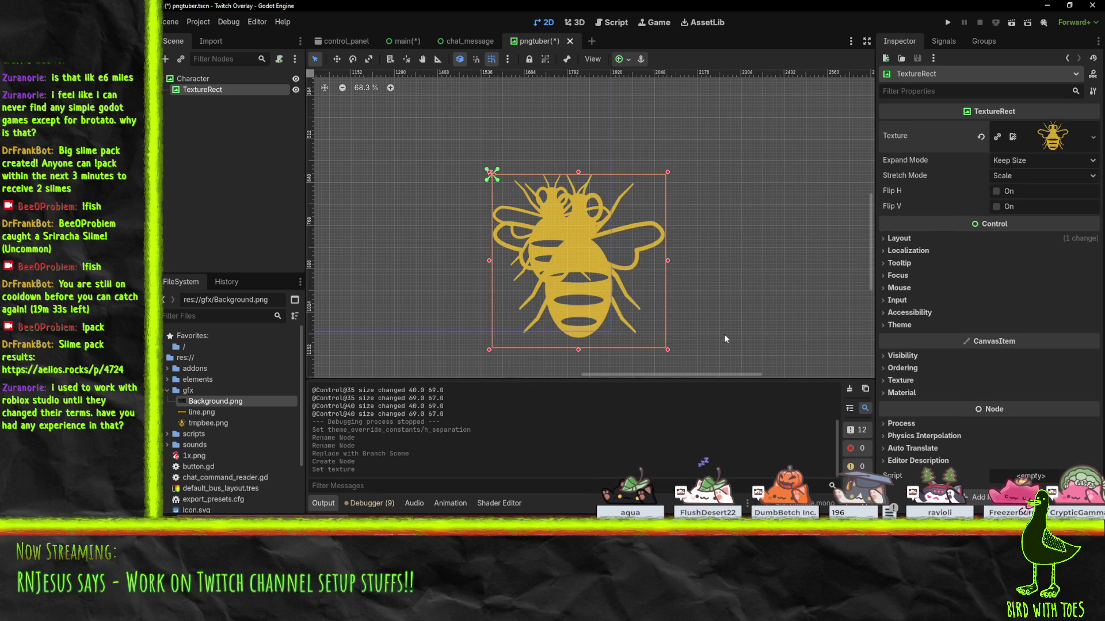
Set the TextureRect's Expand Mode to Ignore Size and resize it to frame the bee
{"action": "left_click", "coordinate": [1043, 161]}
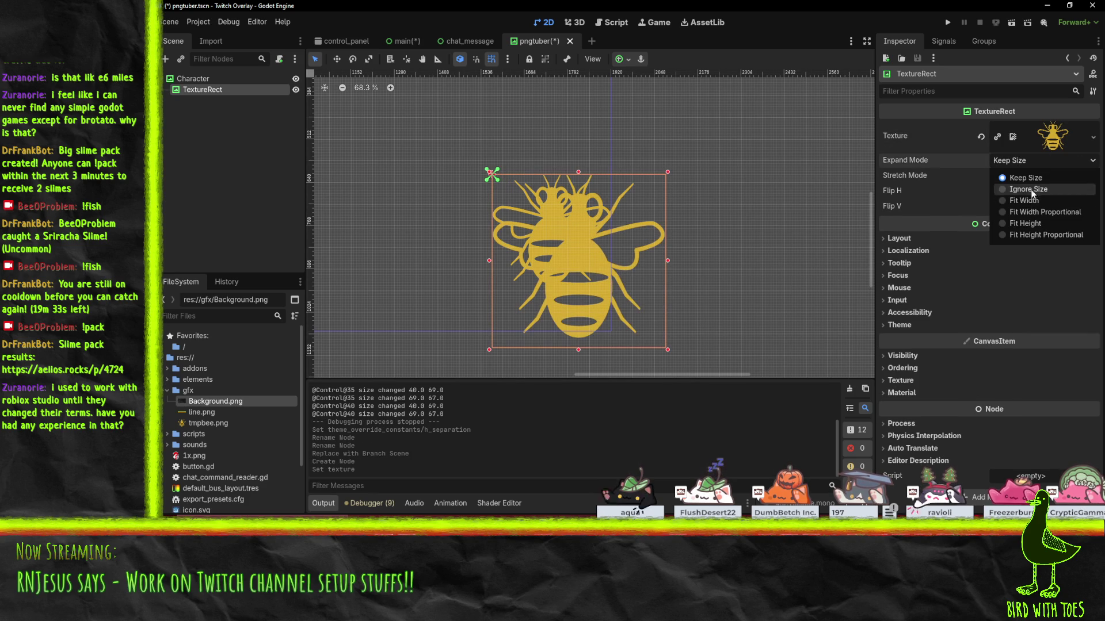
{"action": "left_click", "coordinate": [1044, 187]}
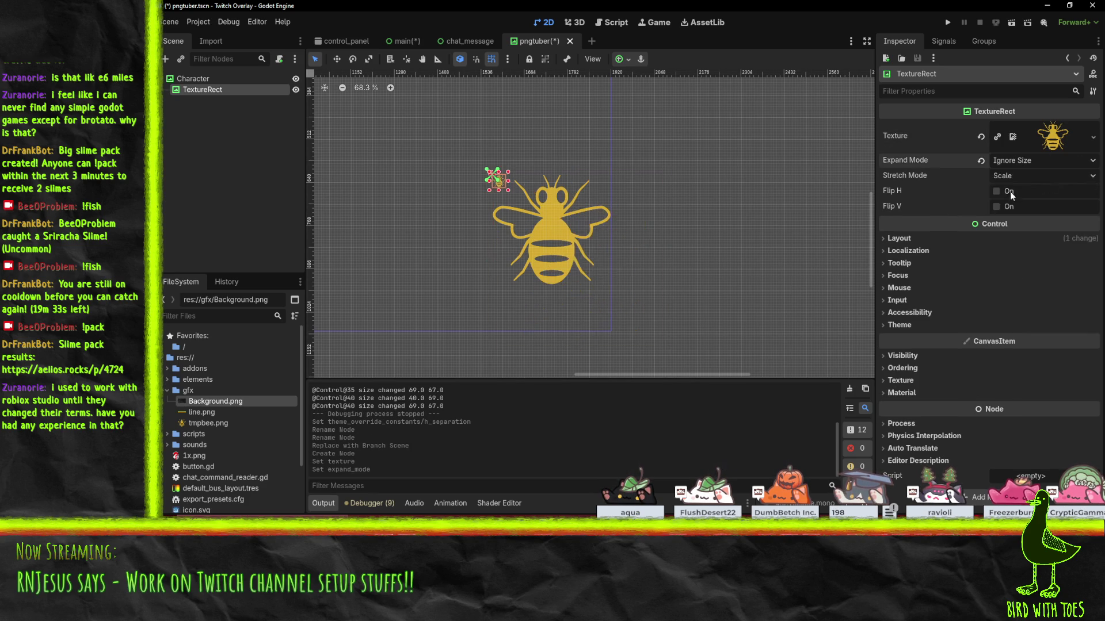
{"action": "left_click", "coordinate": [1094, 163]}
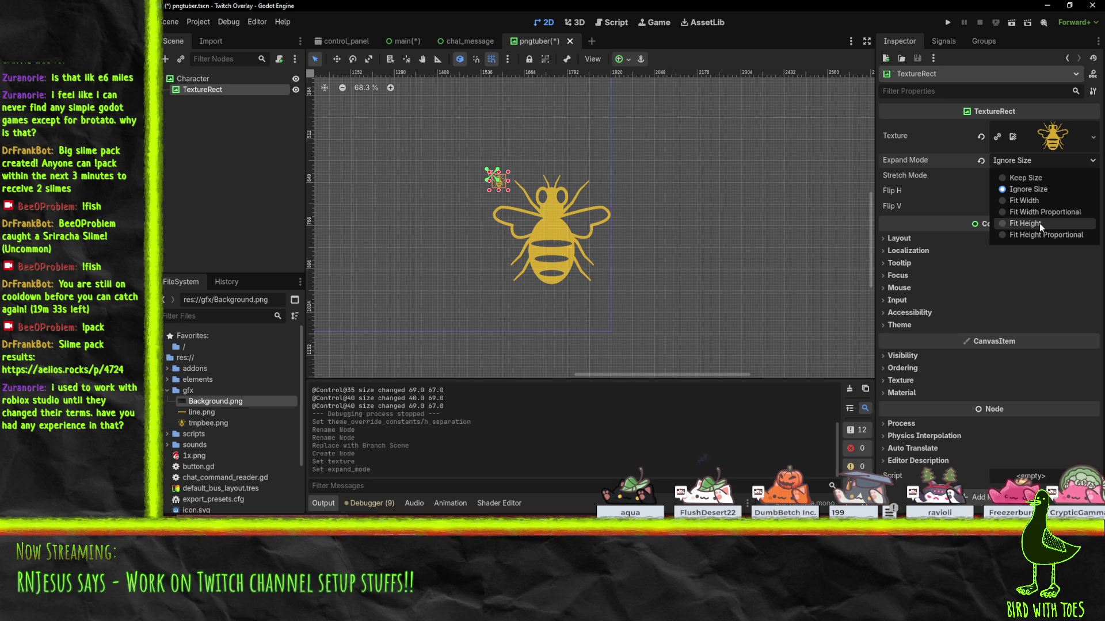
{"action": "left_click", "coordinate": [854, 237]}
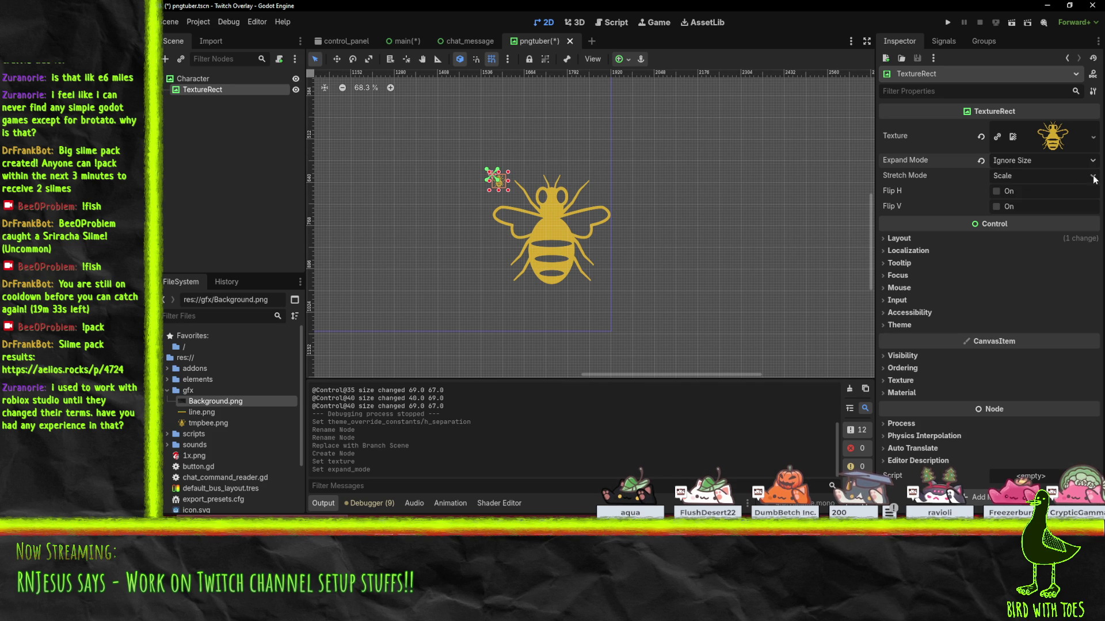
{"action": "left_click_drag", "start_coordinate": [507, 196], "coordinate": [613, 293]}
Select Character and pan the canvas to center the bee
{"action": "left_click", "coordinate": [187, 79]}
{"action": "scroll", "coordinate": [440, 243], "scroll_direction": "down", "scroll_amount": 3}
{"action": "left_click_drag", "start_coordinate": [409, 213], "coordinate": [556, 248]}
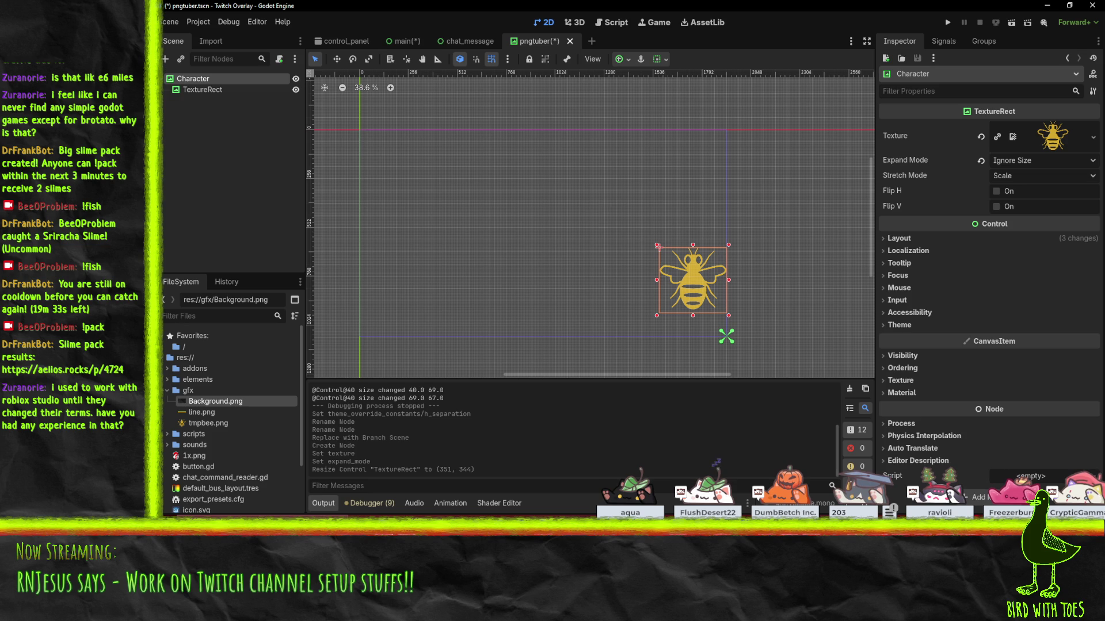
{"action": "right_click", "coordinate": [183, 84]}
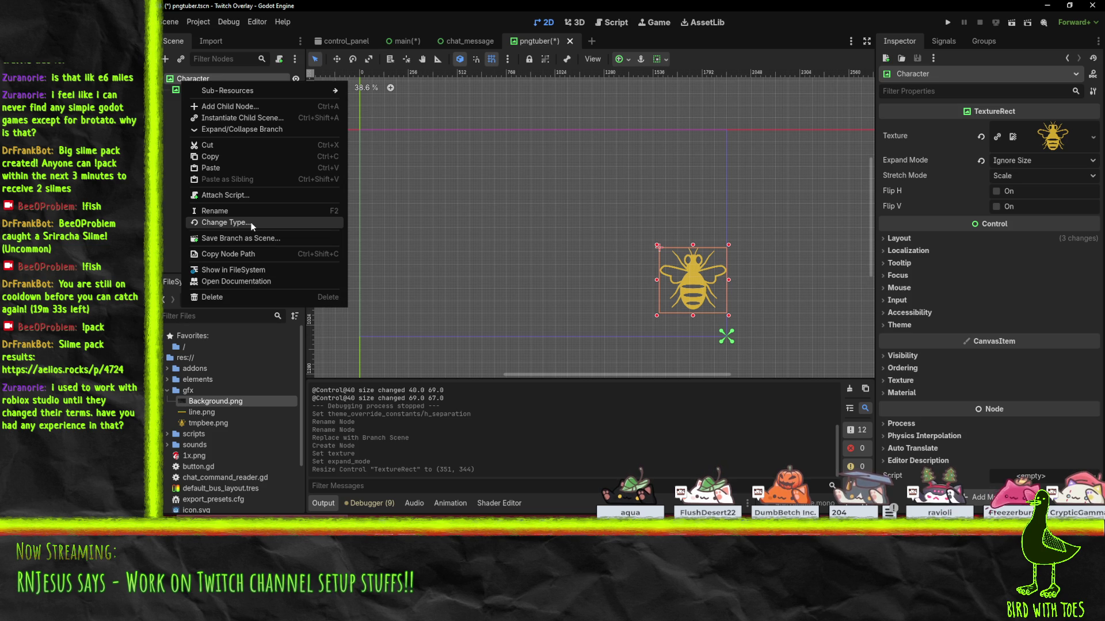
Change the Character node's type to Control
{"action": "left_click", "coordinate": [250, 222]}
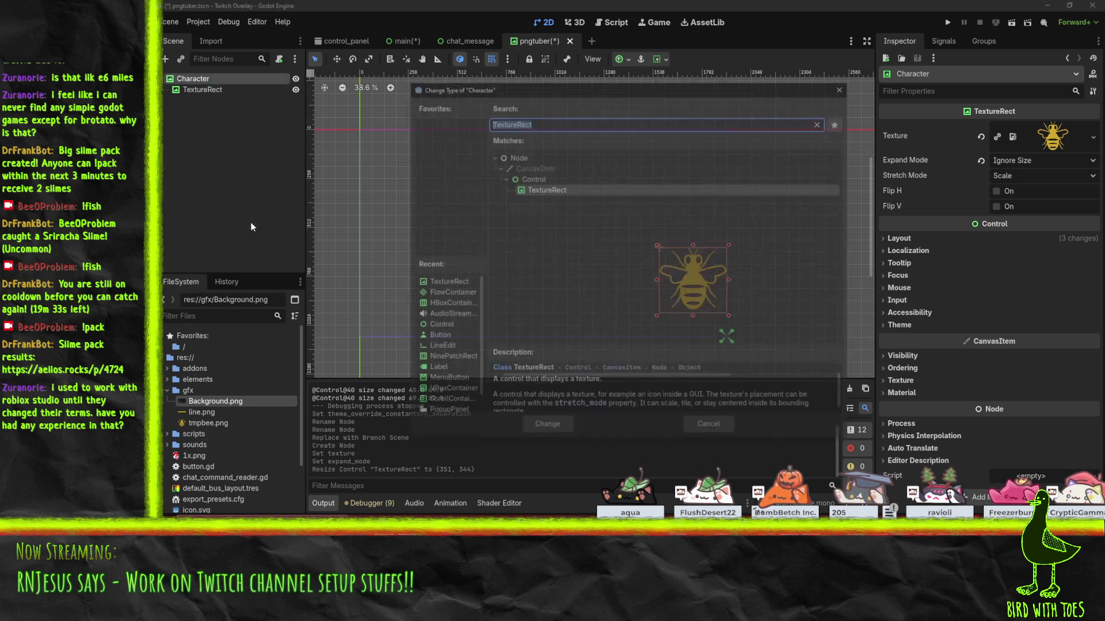
{"action": "left_click", "coordinate": [546, 178]}
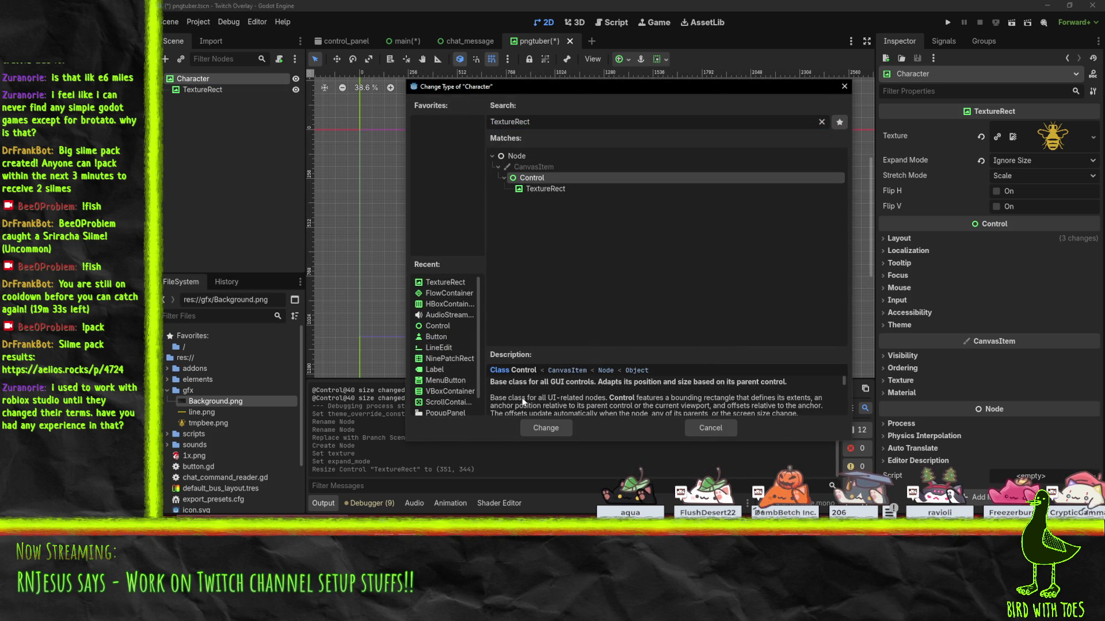
{"action": "left_click", "coordinate": [543, 428]}
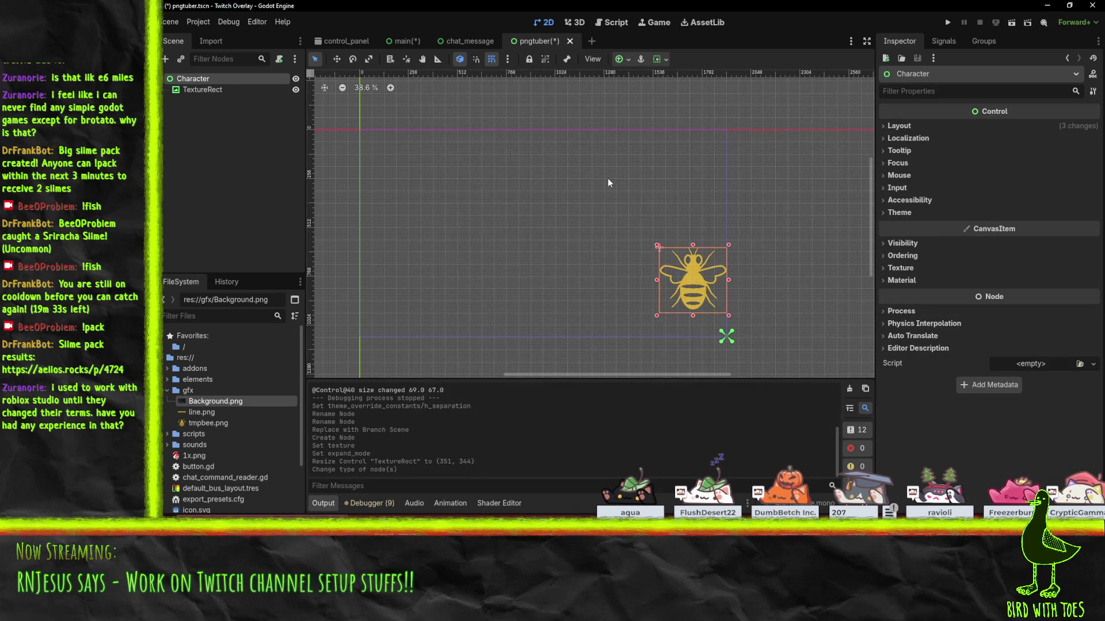
{"action": "scroll", "coordinate": [607, 177], "scroll_direction": "right", "scroll_amount": 5}
{"action": "left_click", "coordinate": [199, 92]}
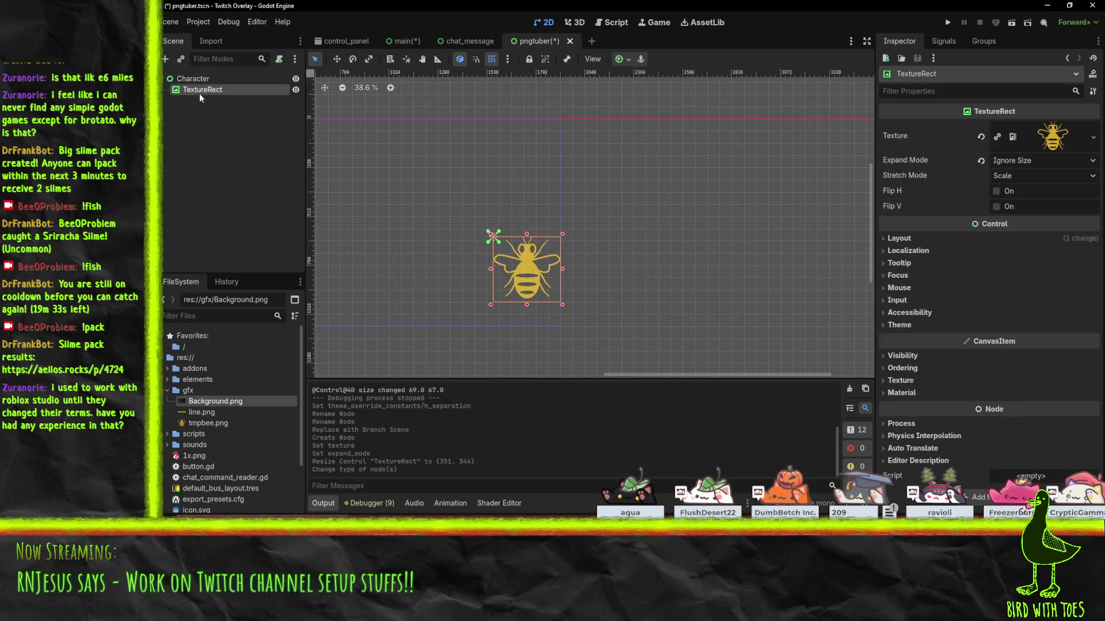
{"action": "scroll", "coordinate": [708, 203], "scroll_direction": "up", "scroll_amount": 2}
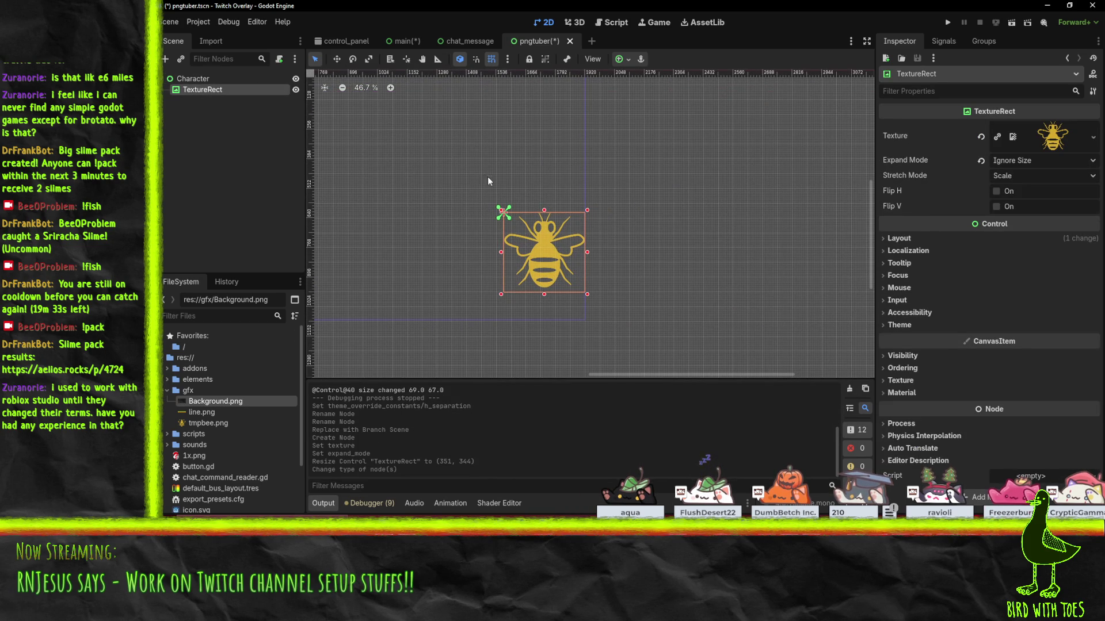
{"action": "left_click", "coordinate": [195, 78]}
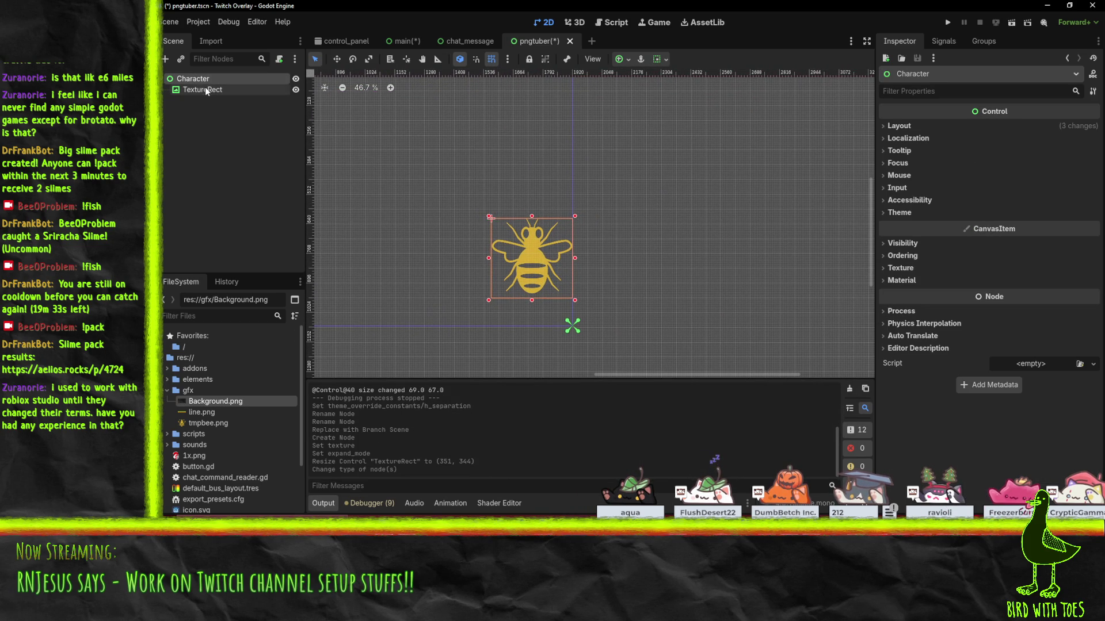
Attach a new script pngtuber.gd to Character
{"action": "left_click", "coordinate": [1080, 365]}
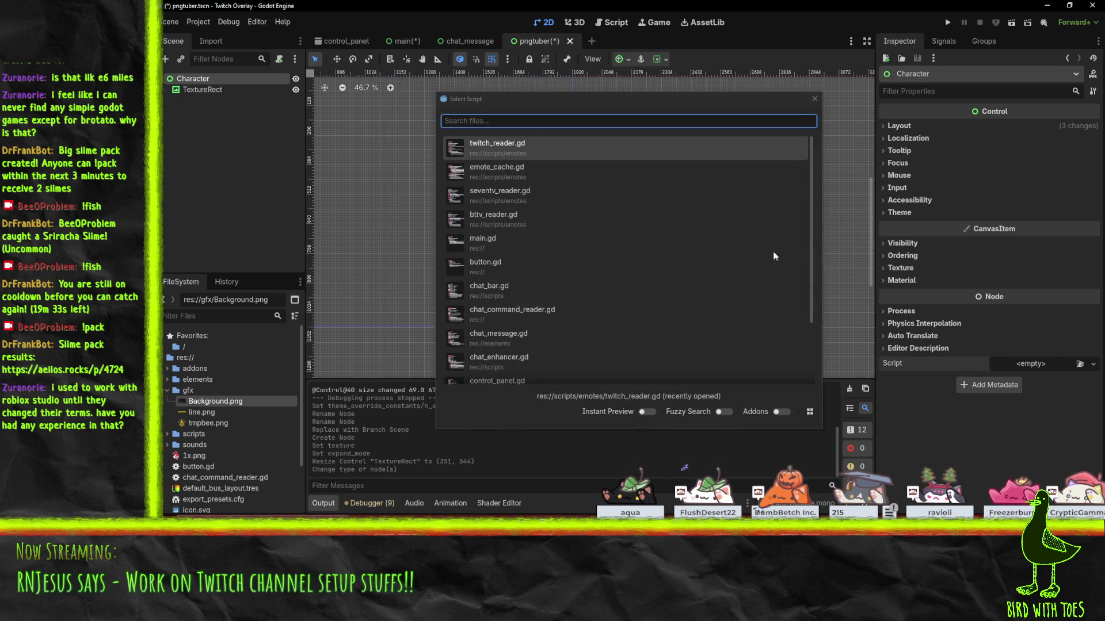
{"action": "left_click", "coordinate": [814, 99]}
{"action": "left_click", "coordinate": [1092, 364]}
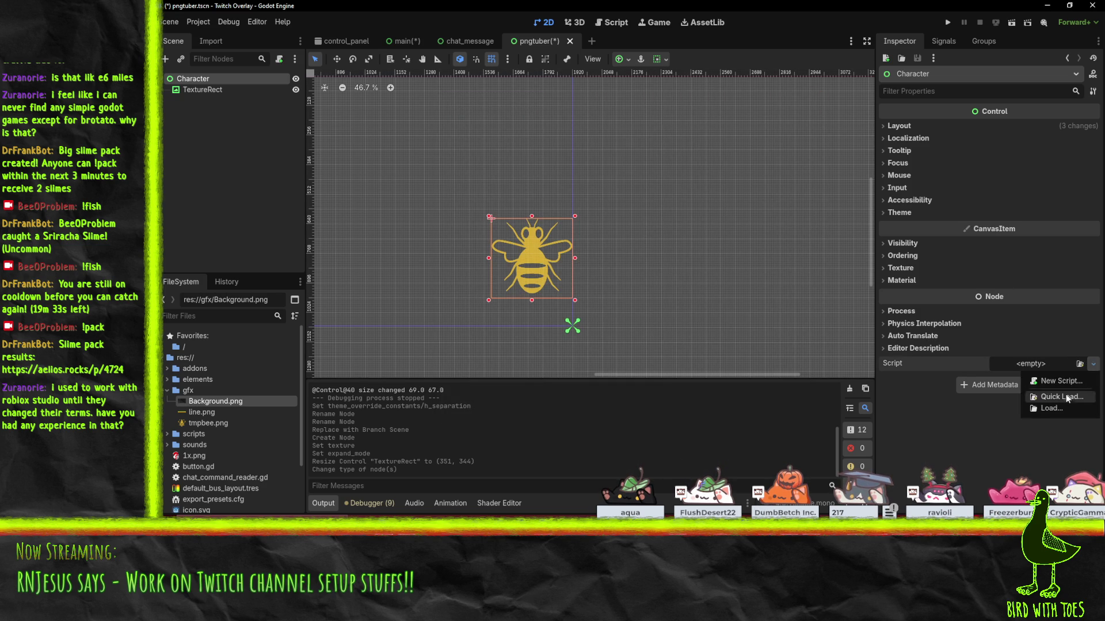
{"action": "left_click", "coordinate": [1035, 381]}
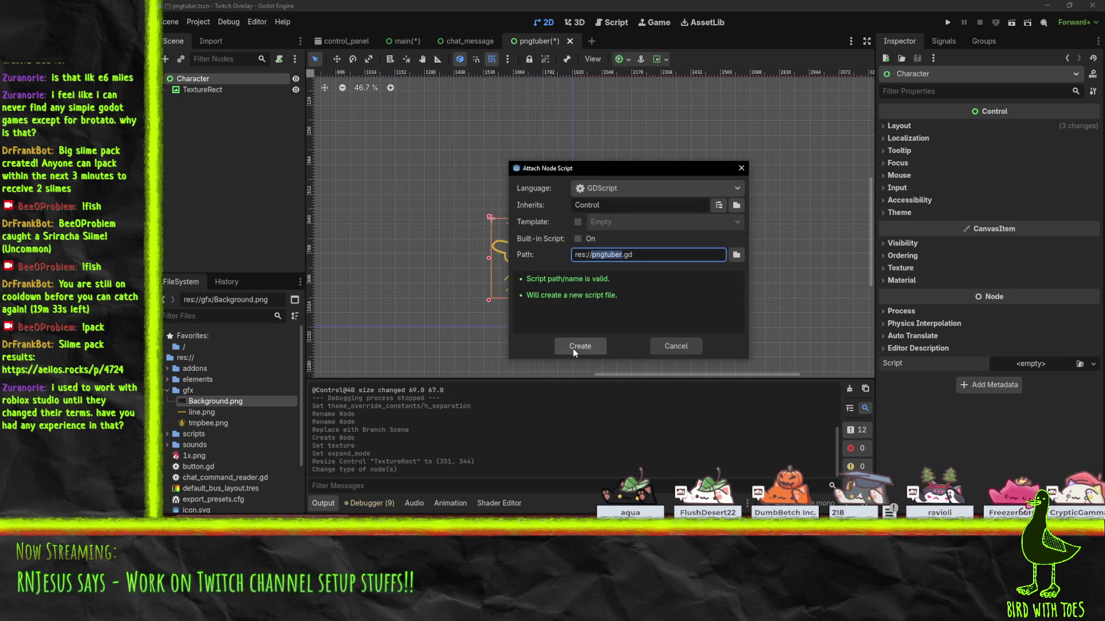
{"action": "left_click", "coordinate": [579, 347]}
Move pngtuber.gd into res://scripts and collapse the emotes and music folders
{"action": "scroll", "coordinate": [202, 430], "scroll_direction": "down", "scroll_amount": 3}
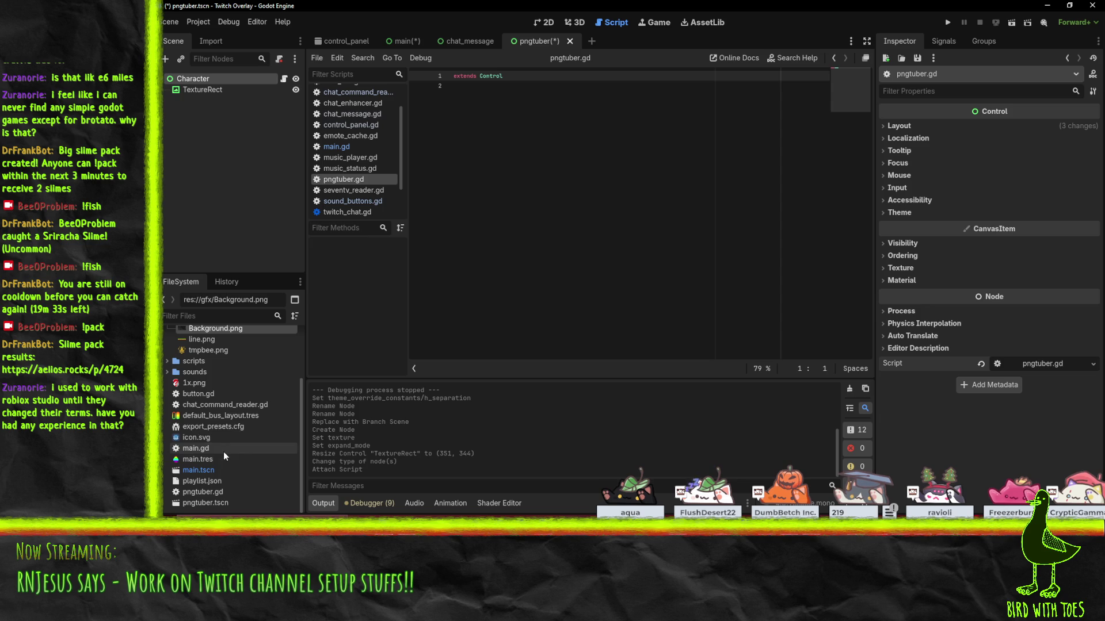
{"action": "left_click_drag", "start_coordinate": [209, 493], "coordinate": [196, 361]}
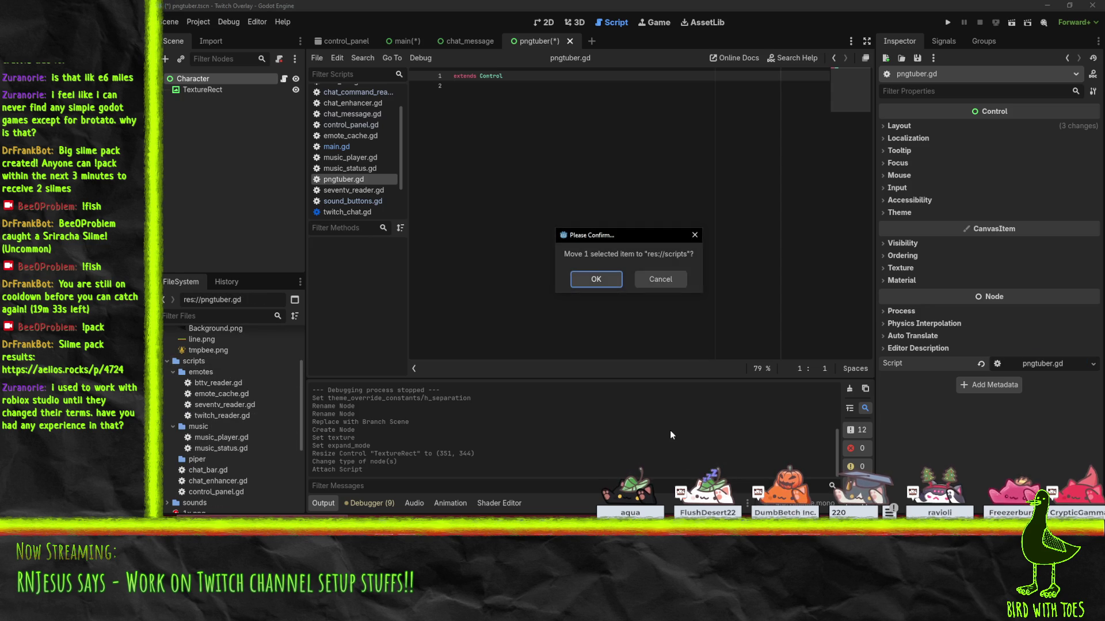
{"action": "left_click", "coordinate": [598, 279]}
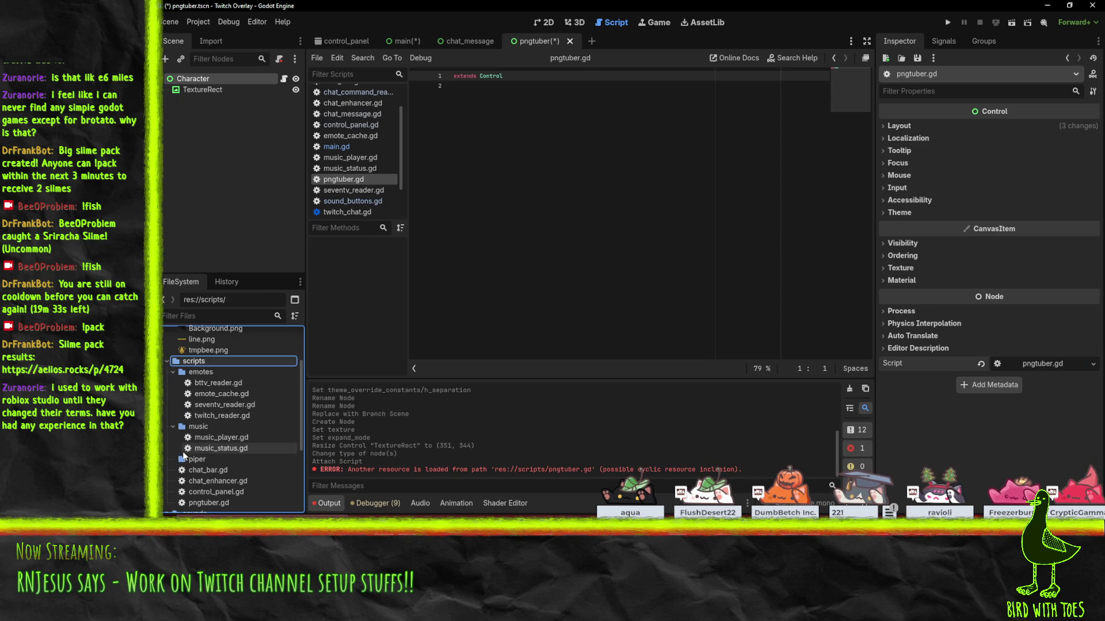
{"action": "left_click", "coordinate": [174, 371]}
{"action": "left_click", "coordinate": [174, 383]}
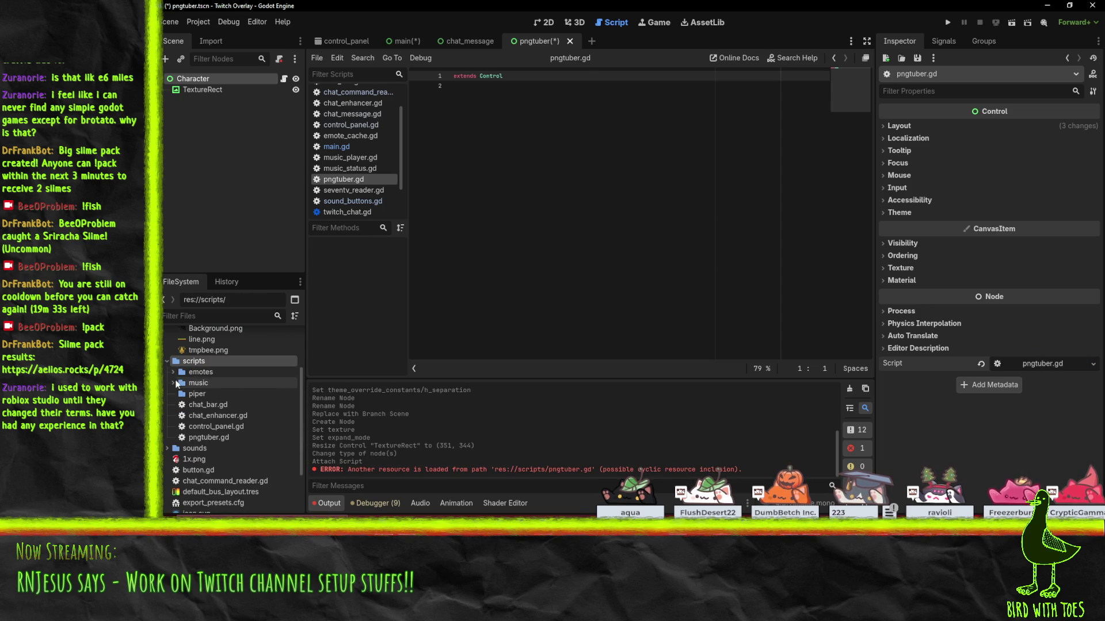
{"action": "right_click", "coordinate": [194, 371]}
Create res://scripts/pngtuber and move pngtuber.gd into that new folder
{"action": "mouse_move", "coordinate": [285, 339]}
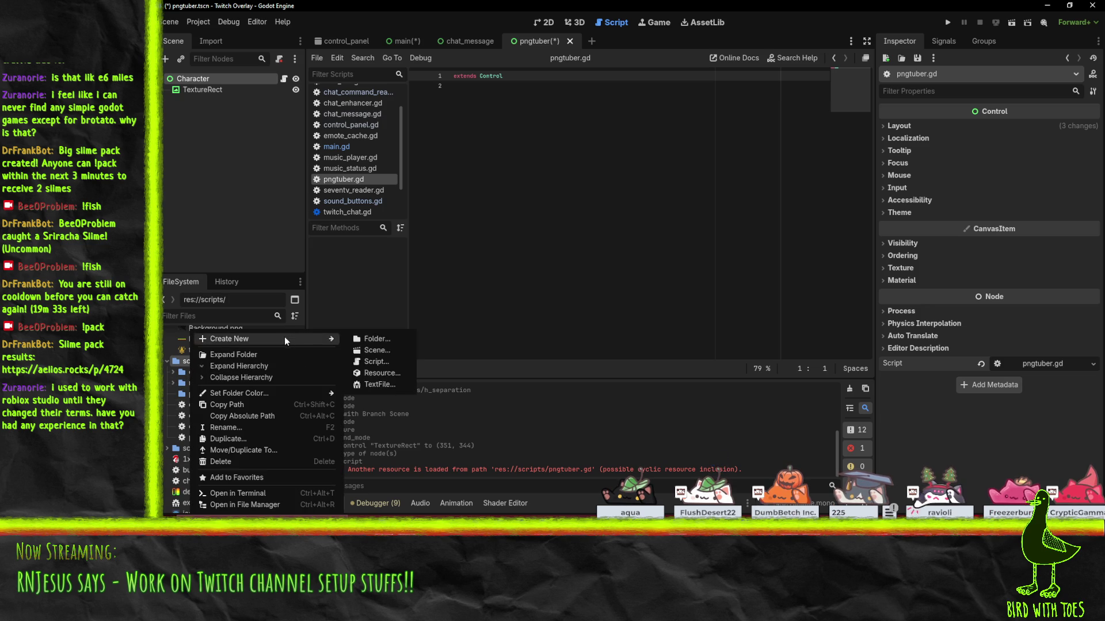
{"action": "left_click", "coordinate": [377, 338]}
{"action": "type", "text": "pngtuber"}
{"action": "key", "text": "Return"}
{"action": "left_click_drag", "start_coordinate": [210, 451], "coordinate": [203, 405]}
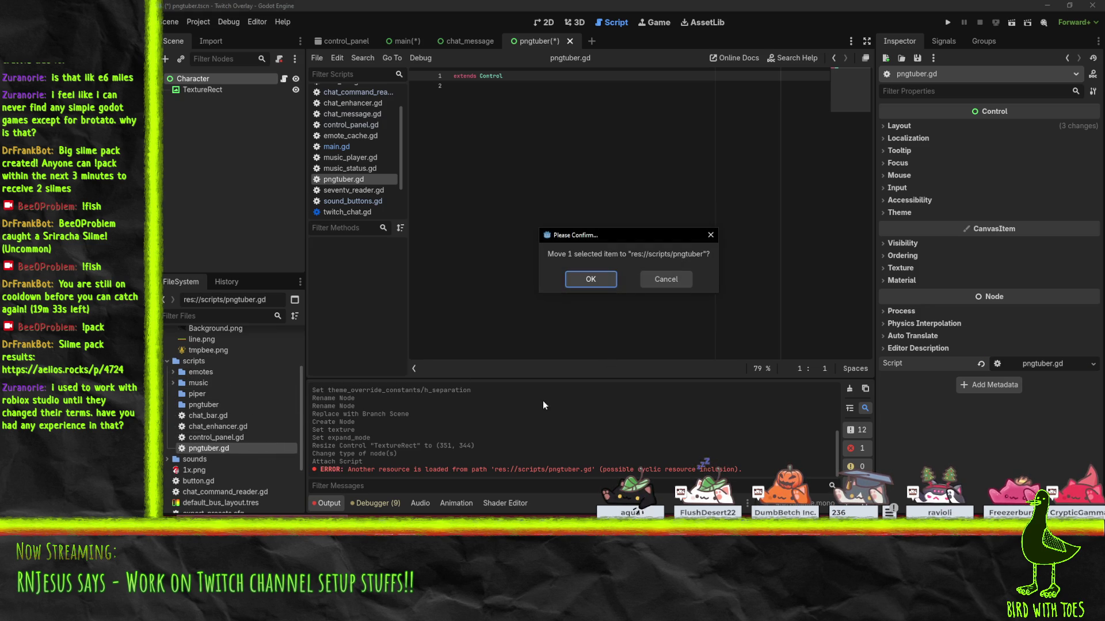
{"action": "left_click", "coordinate": [594, 276]}
{"action": "left_click", "coordinate": [535, 218]}
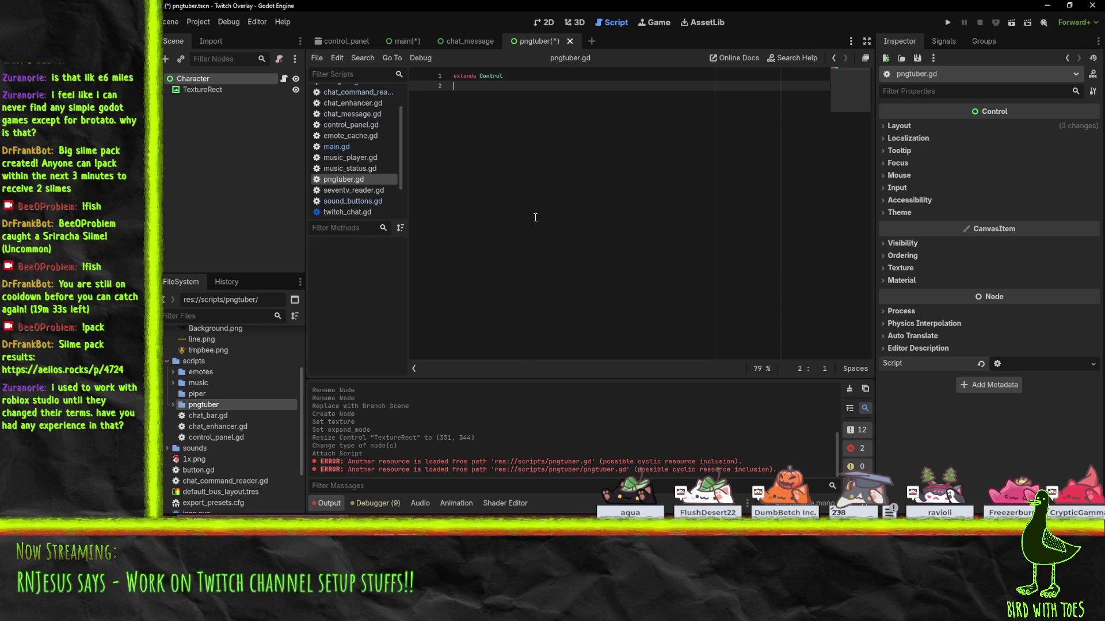
{"action": "double_click", "coordinate": [489, 76]}
{"action": "type", "text": "Node"}
{"action": "key", "text": "Return"}
{"action": "key", "text": "Down"}
{"action": "key", "text": "Return"}
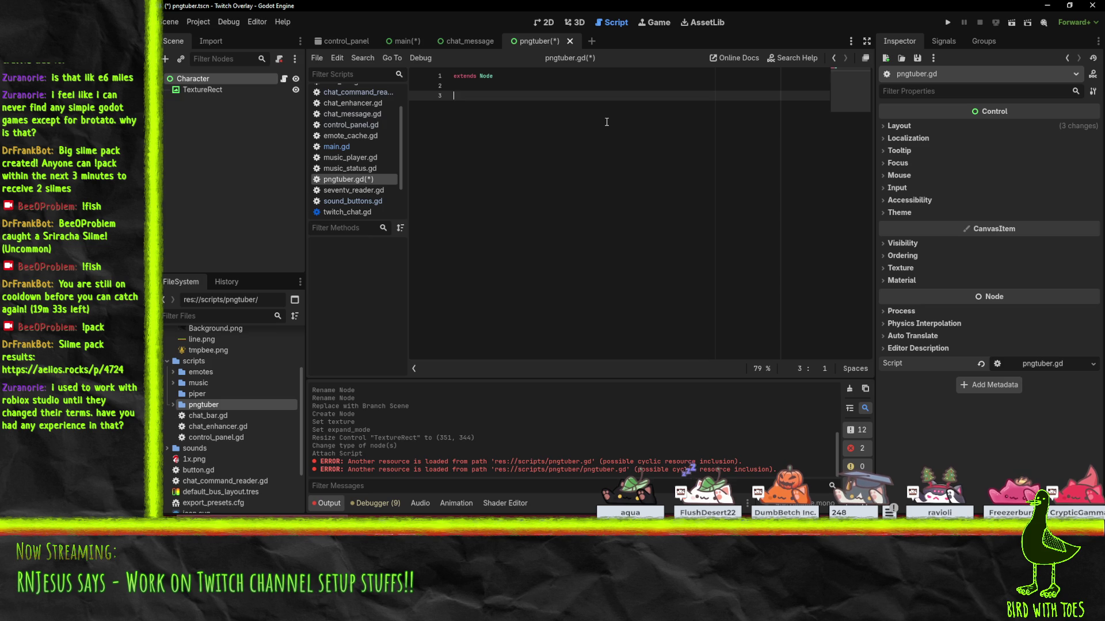
{"action": "type", "text": "@export"}
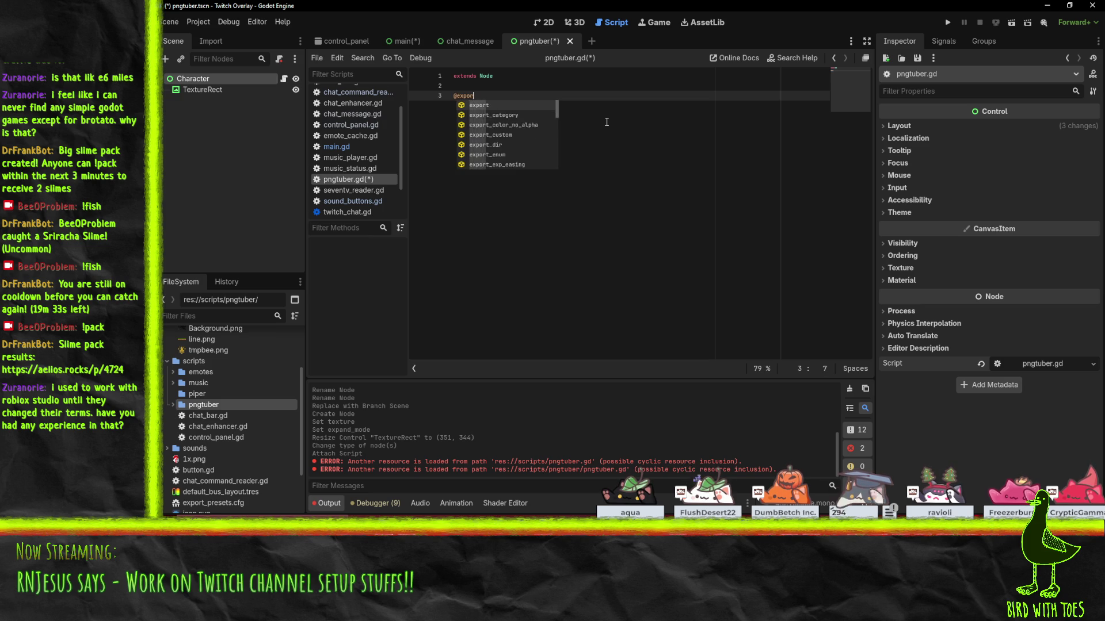
{"action": "key", "text": "Return"}
{"action": "key", "text": "Return"}
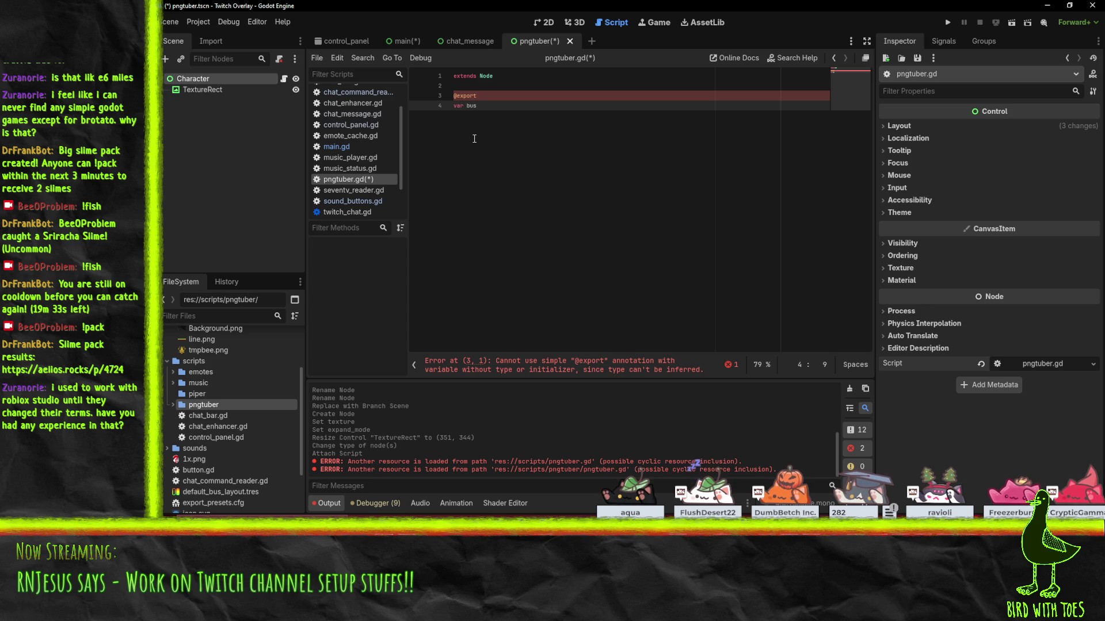
{"action": "key", "text": "BackSpace"}
{"action": "key", "text": "BackSpace"}
{"action": "key", "text": "BackSpace"}
{"action": "type", "text": "export"}
{"action": "key", "text": "Return"}
{"action": "type", "text": "var"}
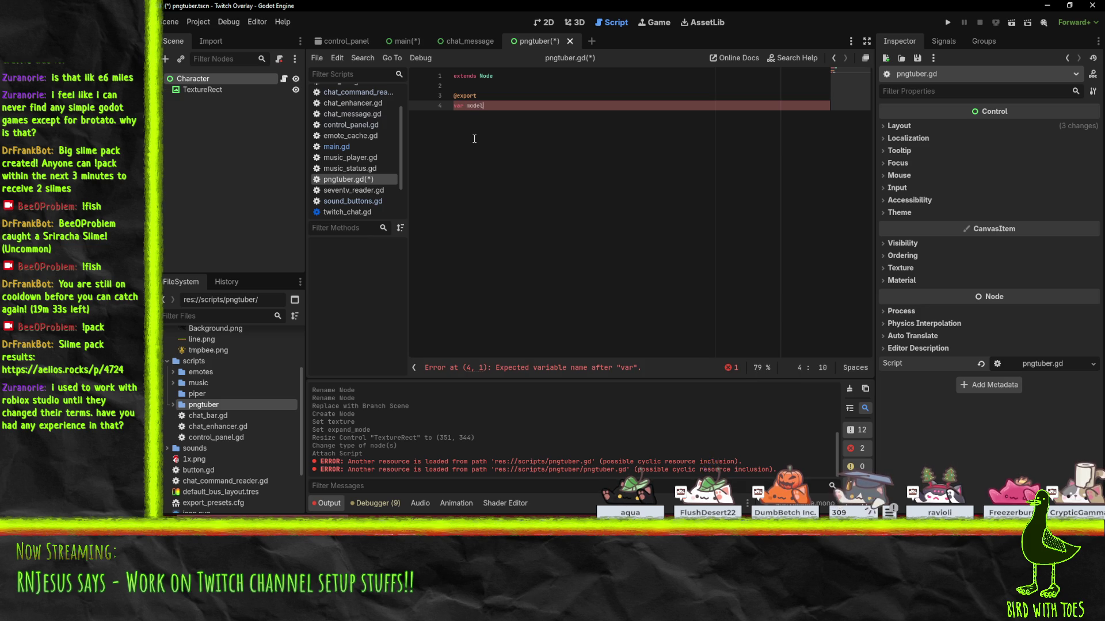
{"action": "type", "text": "TextureRec"}
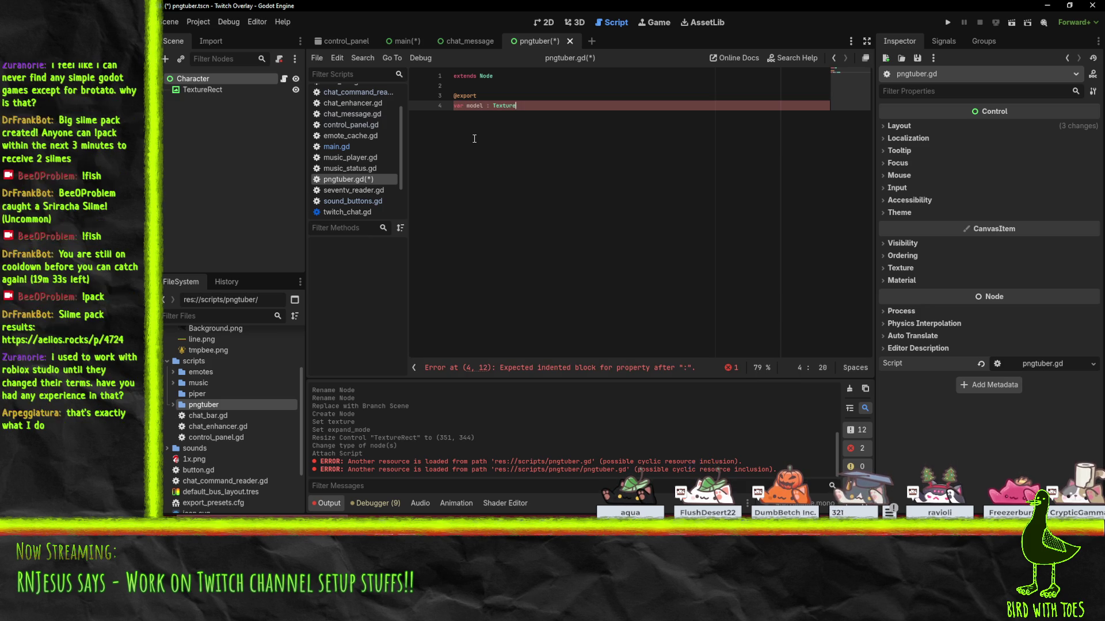
{"action": "type", "text": "t"}
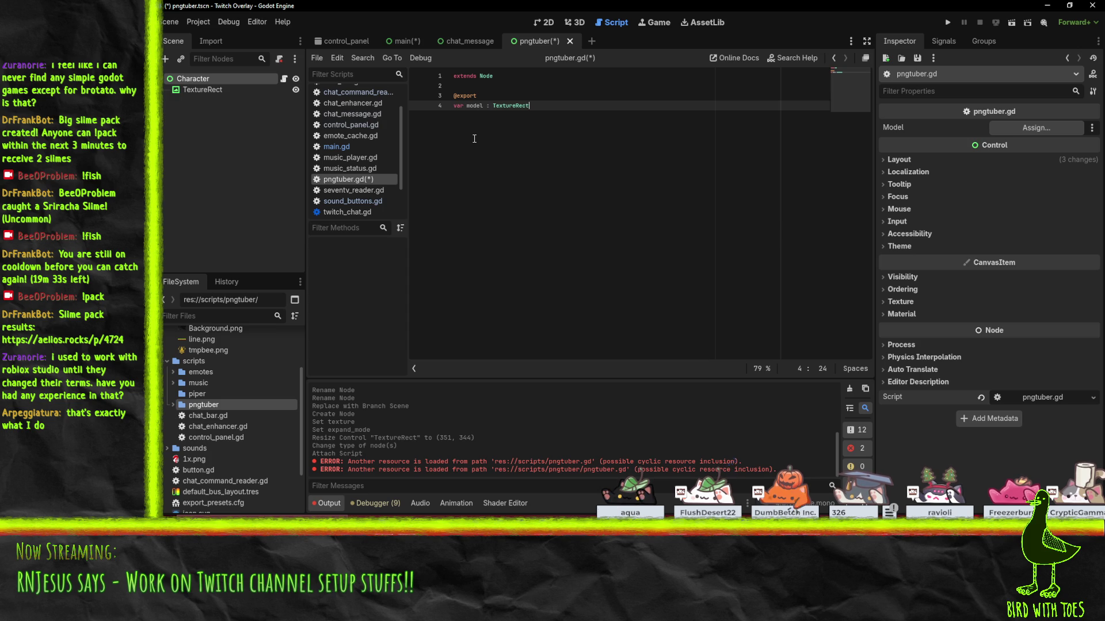
{"action": "key", "text": "Return"}
{"action": "key", "text": "Return"}
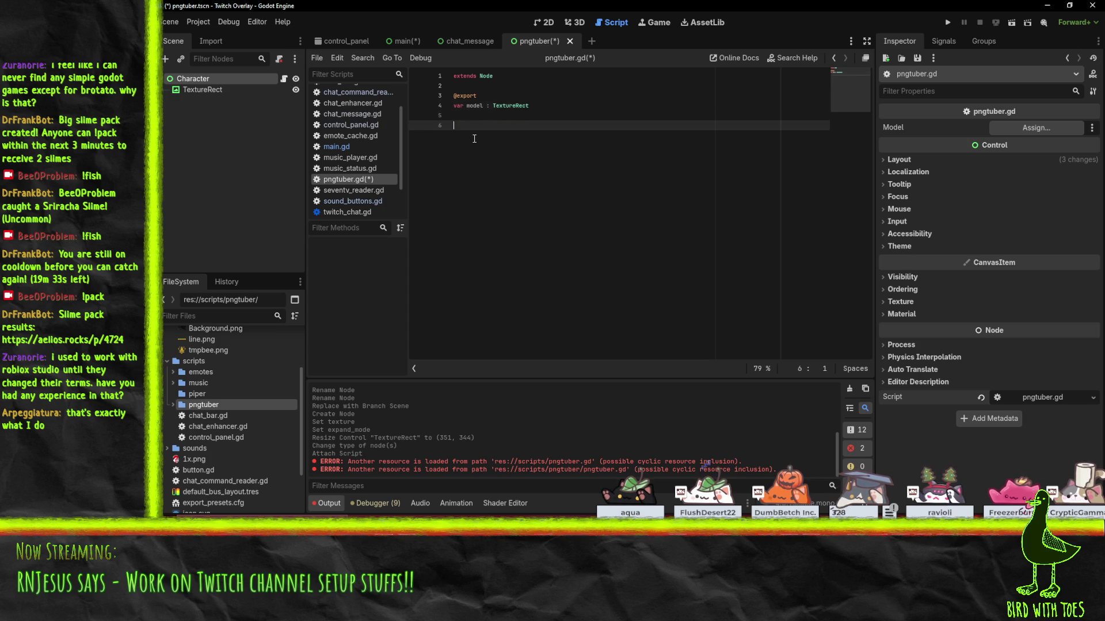
Add an empty _process(delta: float) function via autocomplete
{"action": "type", "text": "func _proce"}
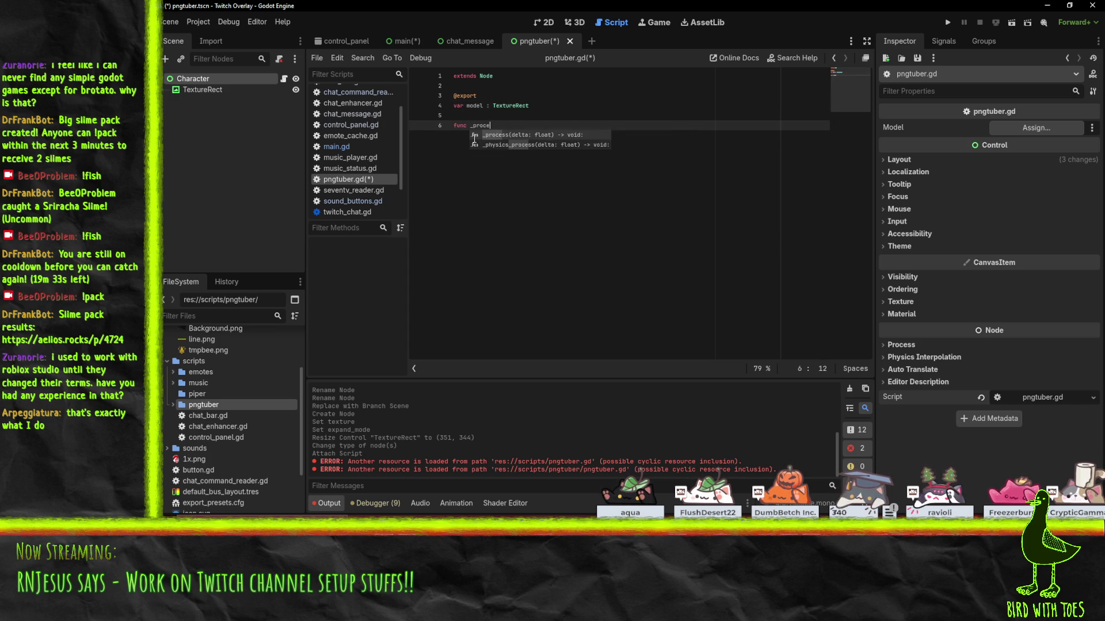
{"action": "key", "text": "Return"}
{"action": "key", "text": "Return"}
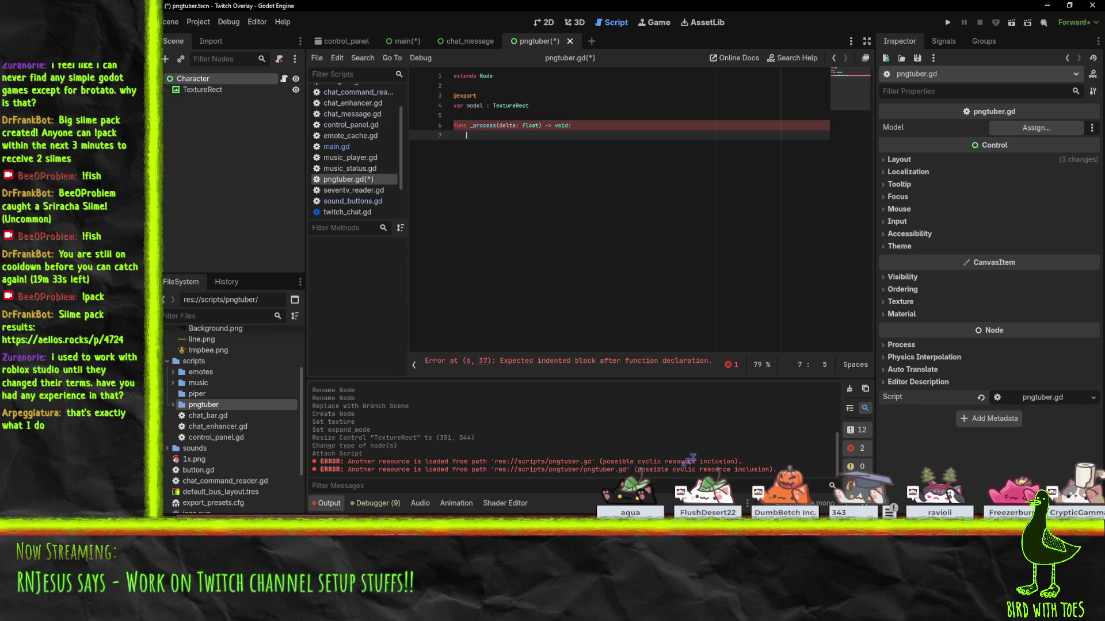
{"action": "left_click", "coordinate": [748, 483]}
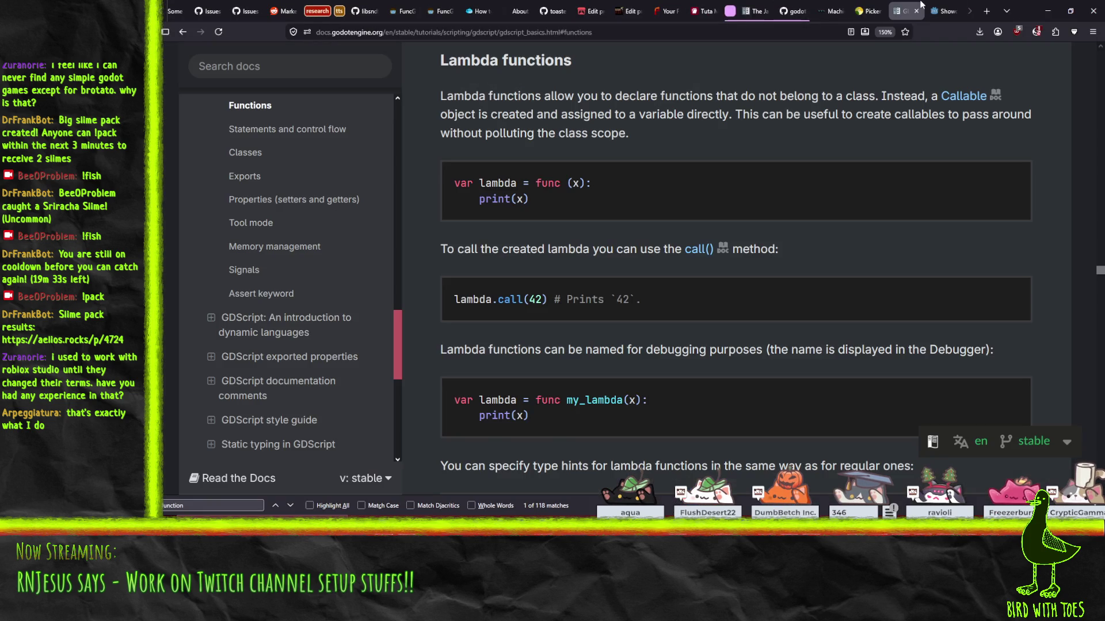
Close the GDScript docs and Showcase tabs, then open the AudioEffectSpectrumAnalyzer docs via 'godot spectrum'
{"action": "left_click", "coordinate": [914, 7]}
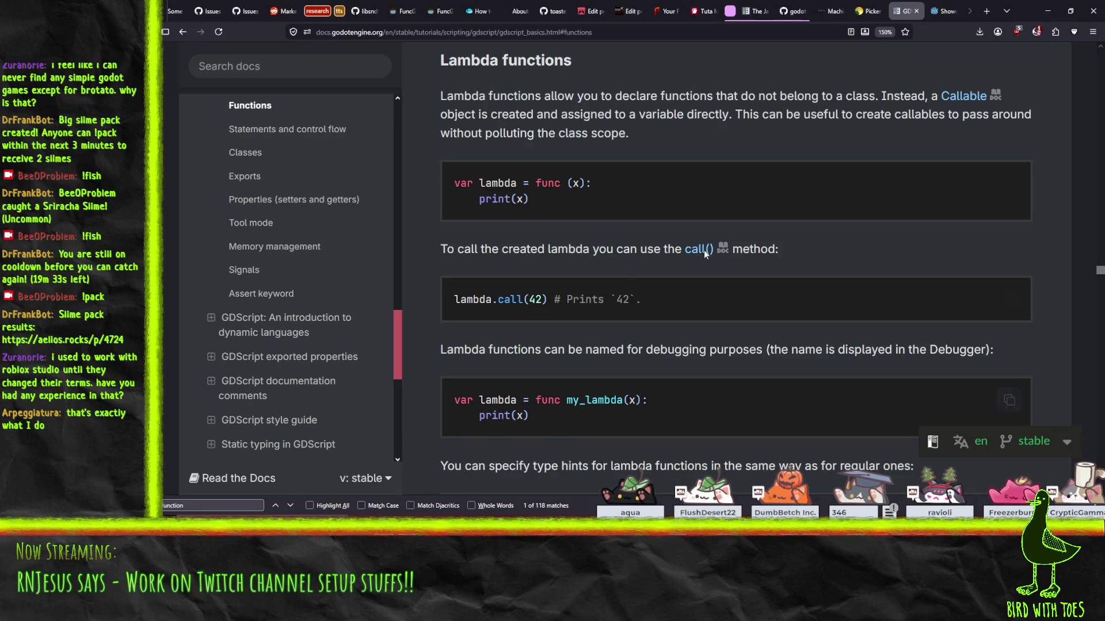
{"action": "left_click", "coordinate": [915, 7]}
{"action": "left_click", "coordinate": [915, 7]}
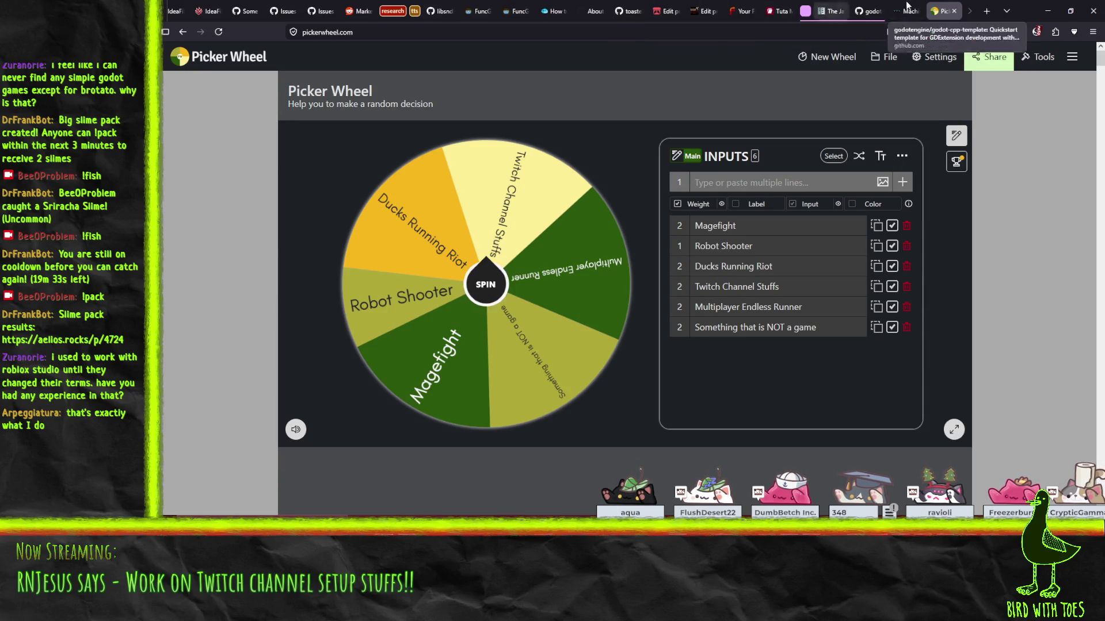
{"action": "left_click", "coordinate": [987, 12]}
{"action": "type", "text": "godot spectru"}
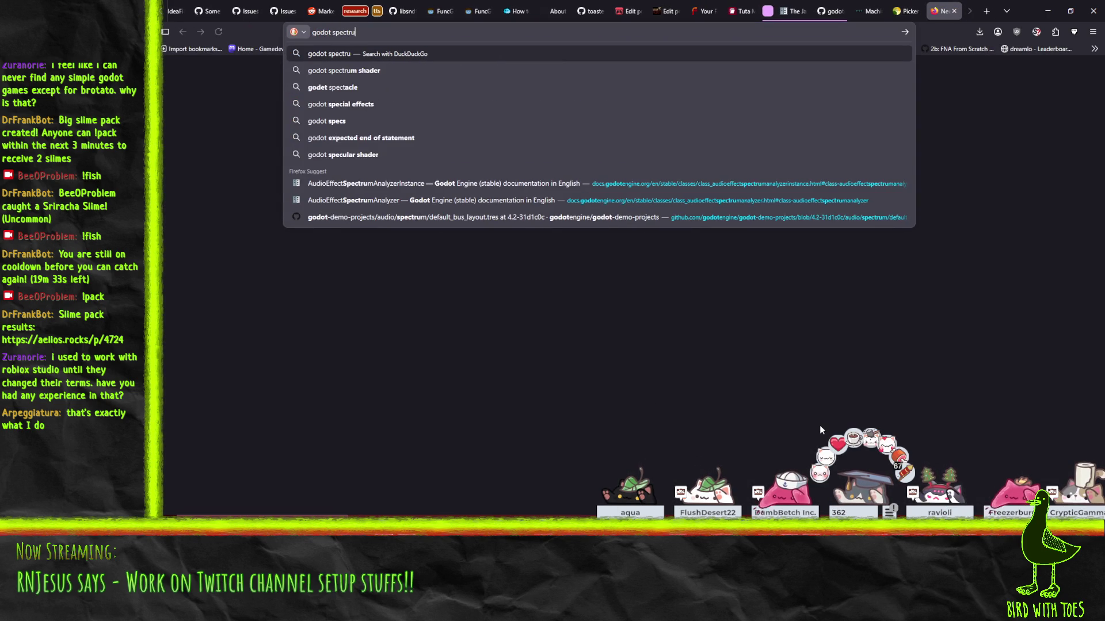
{"action": "left_click", "coordinate": [444, 147]}
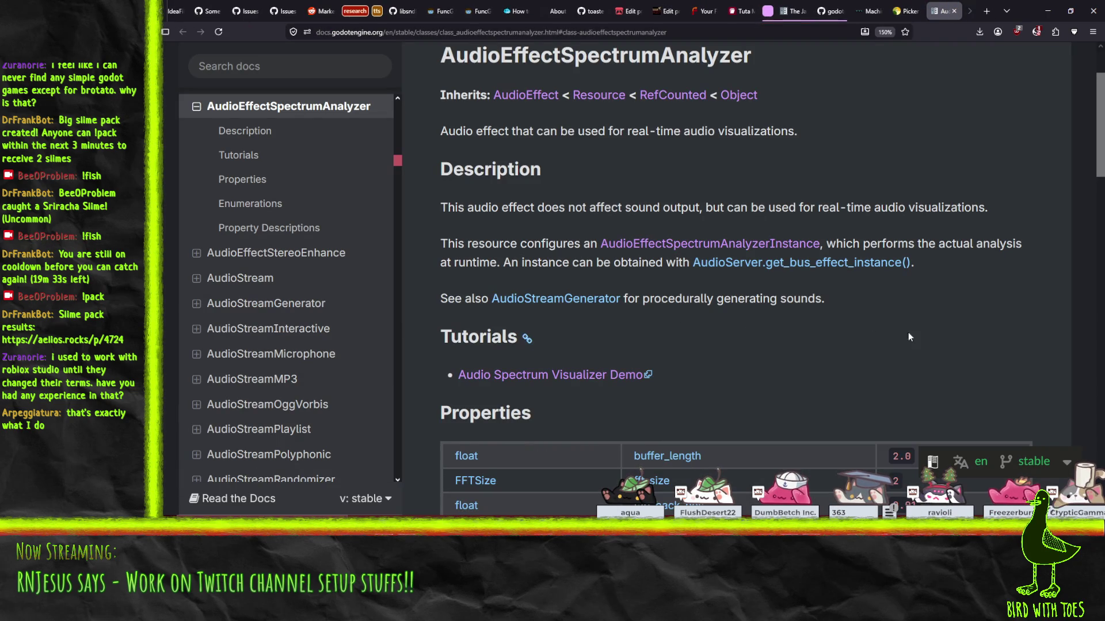
{"action": "scroll", "coordinate": [903, 336], "scroll_direction": "down", "scroll_amount": 2}
{"action": "scroll", "coordinate": [903, 336], "scroll_direction": "up", "scroll_amount": 4}
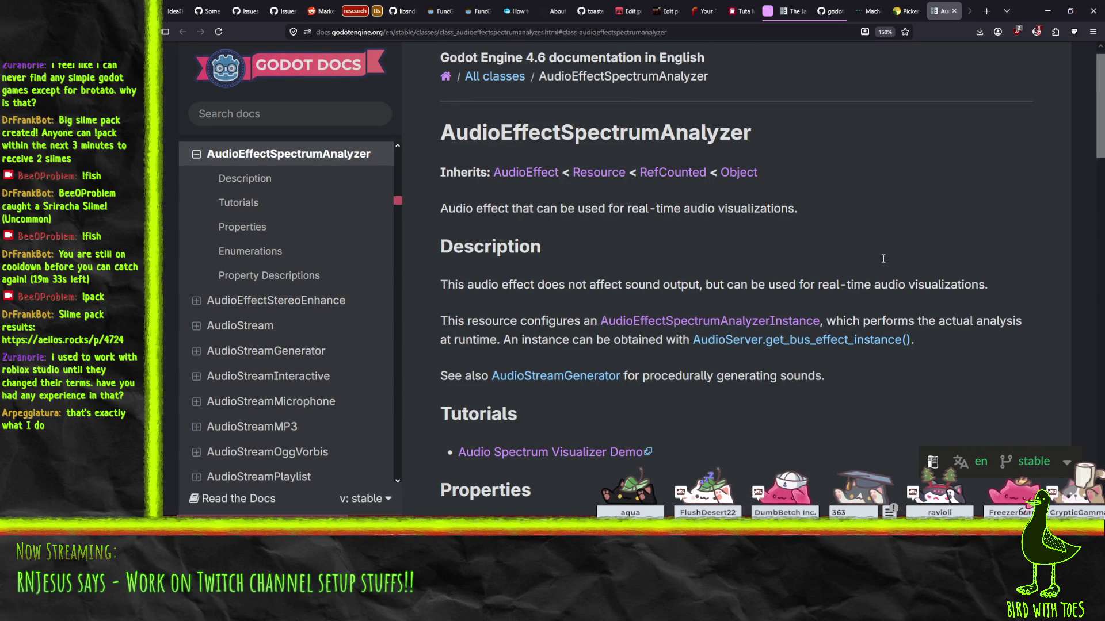
{"action": "left_click", "coordinate": [1047, 13]}
Insert a blank line above _process and begin a new function declaration
{"action": "key", "text": "Return"}
{"action": "key", "text": "Return"}
{"action": "key", "text": "Up"}
{"action": "type", "text": "funf _"}
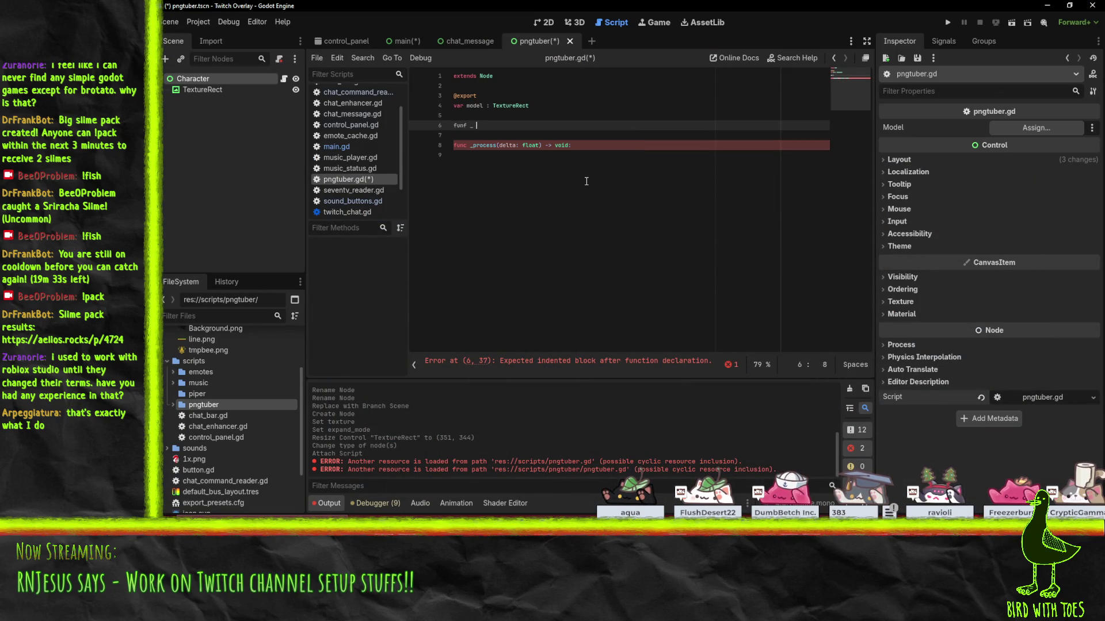
Complete func _ready() with a body calling AudioServer.get_bus_effect_instance()
{"action": "key", "text": "BackSpace"}
{"action": "key", "text": "BackSpace"}
{"action": "key", "text": "BackSpace"}
{"action": "type", "text": "c _r"}
{"action": "key", "text": "Return"}
{"action": "key", "text": "Return"}
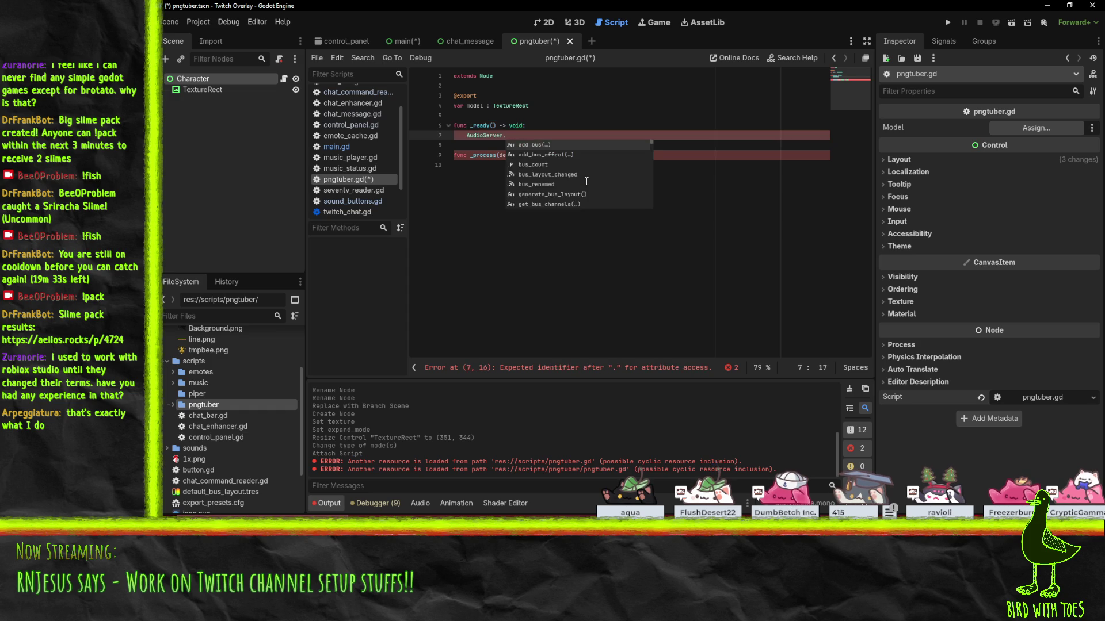
{"action": "type", "text": "audio"}
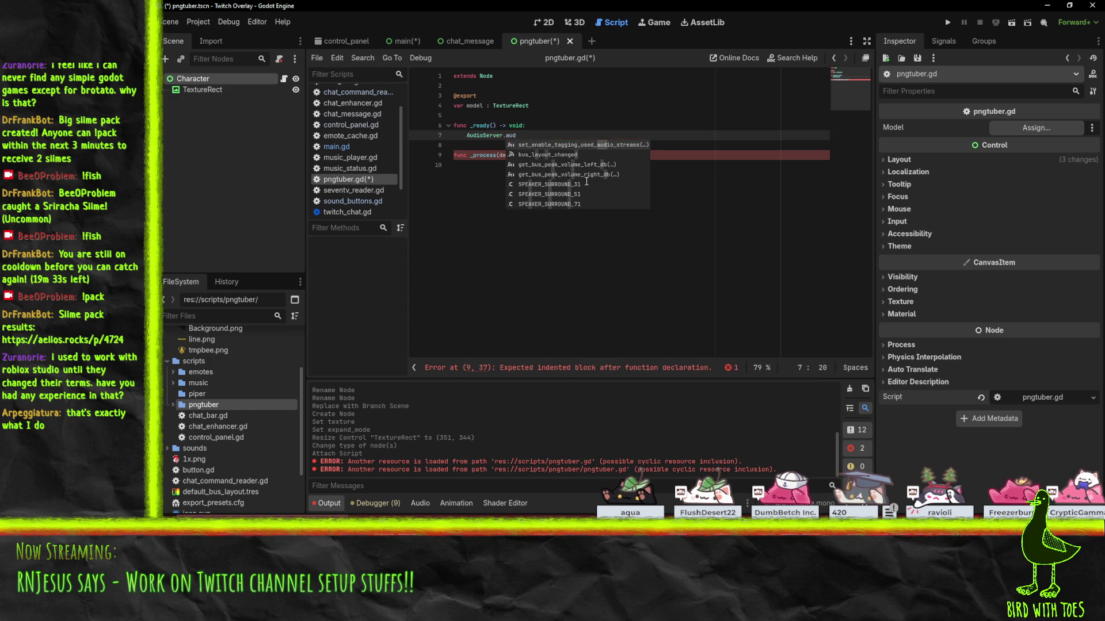
{"action": "key", "text": "BackSpace"}
{"action": "key", "text": "BackSpace"}
{"action": "key", "text": "BackSpace"}
{"action": "type", "text": "eff"}
{"action": "type", "text": "ect"}
{"action": "key", "text": "Down"}
{"action": "key", "text": "Down"}
{"action": "key", "text": "Down"}
{"action": "key", "text": "Return"}
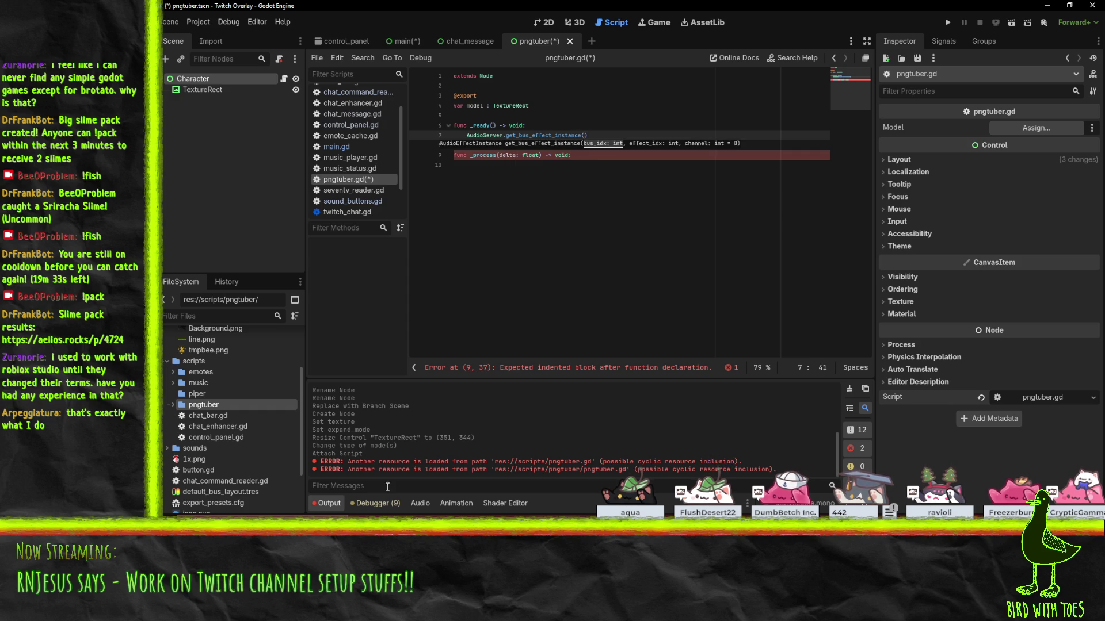
{"action": "left_click", "coordinate": [422, 503]}
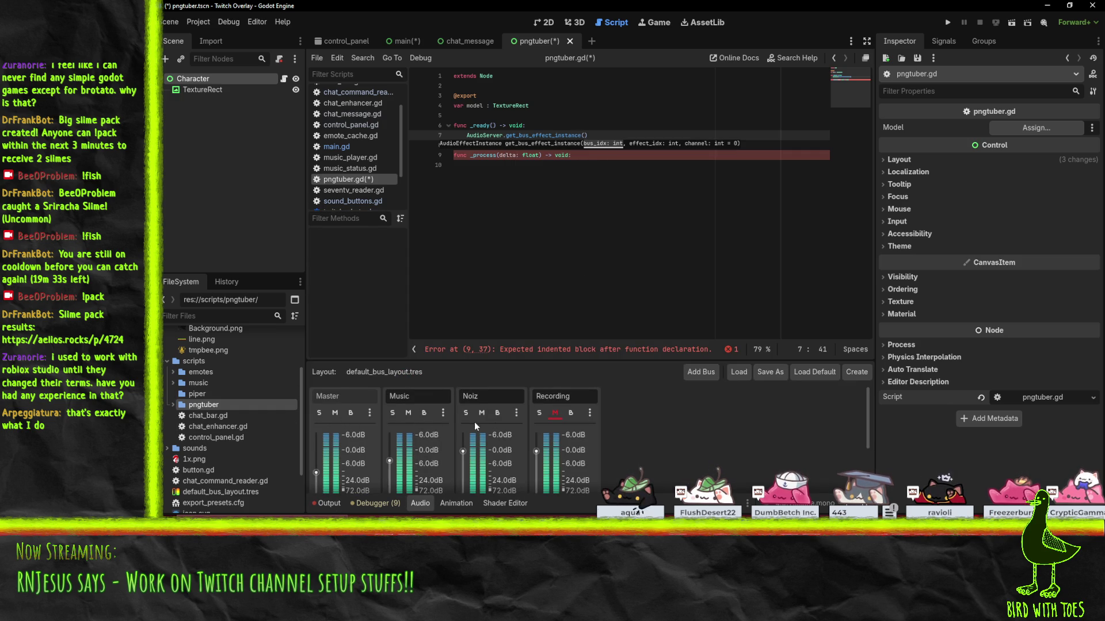
Pass (3, 0) to get_bus_effect_instance and declare var _spectrum_analyzer : AudioEffectSpectrumAnalyzerInstance
{"action": "type", "text": "3, "}
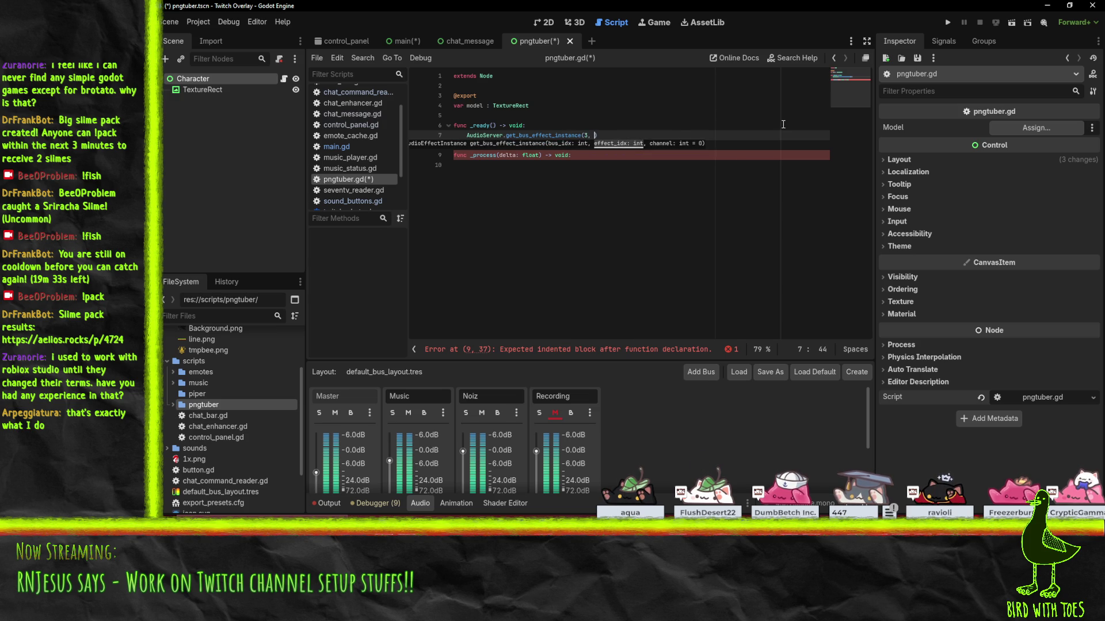
{"action": "type", "text": "0"}
{"action": "type", "text": ")"}
{"action": "type", "text": "var"}
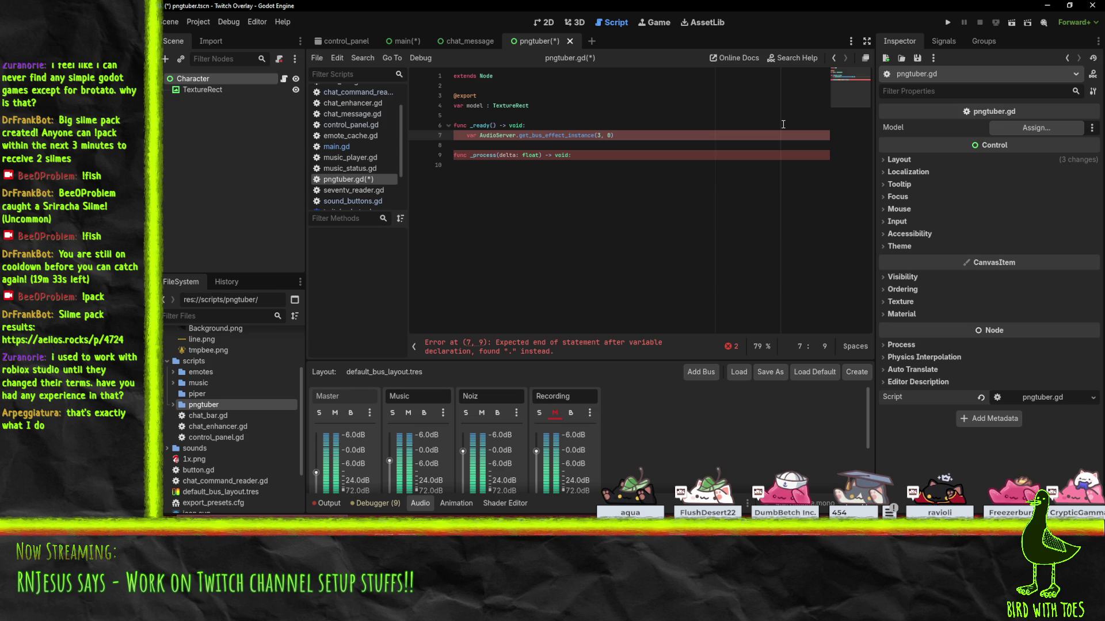
{"action": "left_click", "coordinate": [457, 115]}
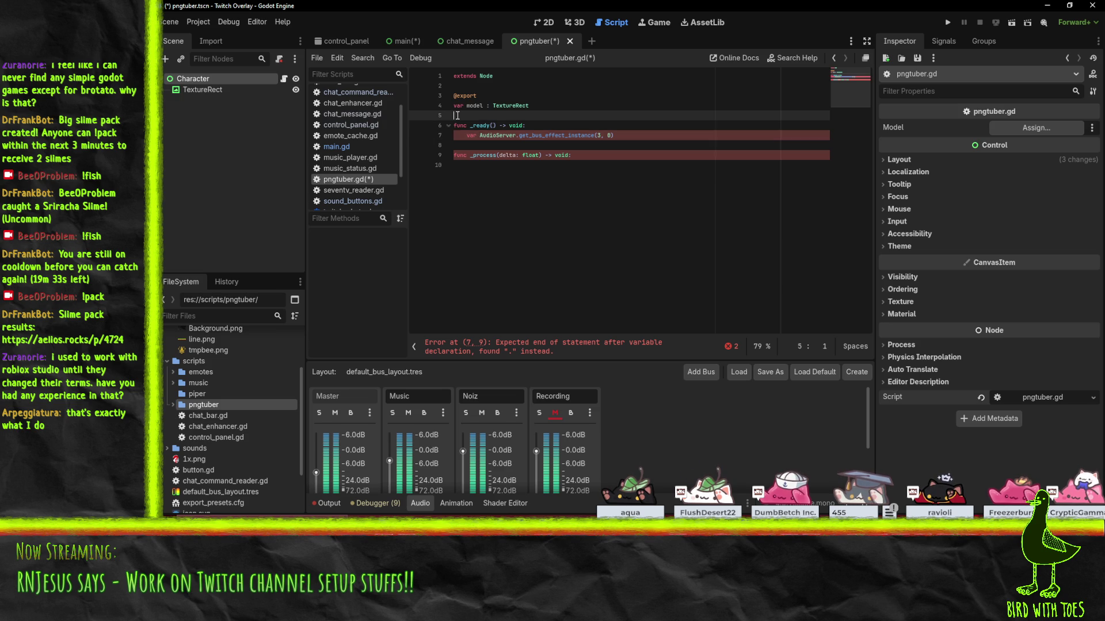
{"action": "key", "text": "Return"}
{"action": "key", "text": "BackSpace"}
{"action": "key", "text": "BackSpace"}
{"action": "type", "text": "rum_analyzer : AU"}
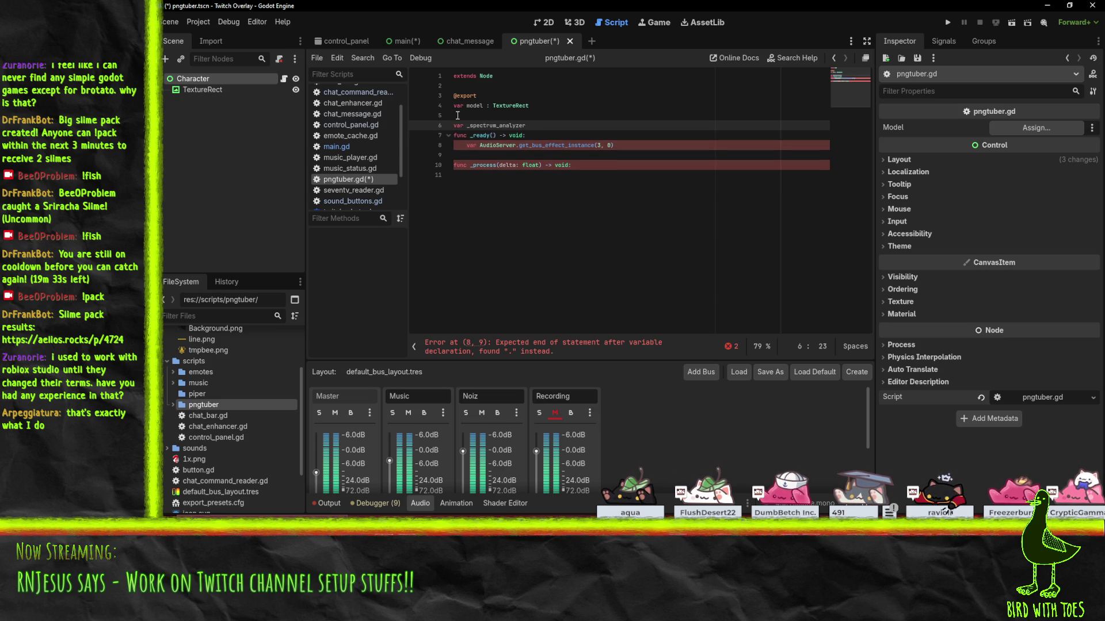
{"action": "type", "text": "dio"}
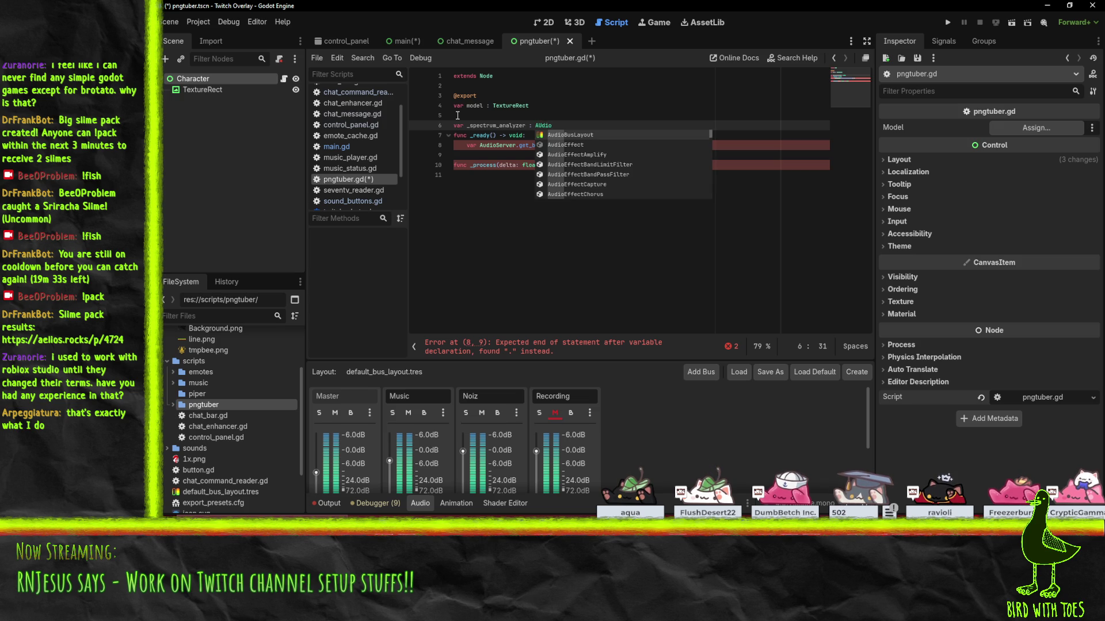
{"action": "type", "text": "Spec"}
{"action": "key", "text": "Down"}
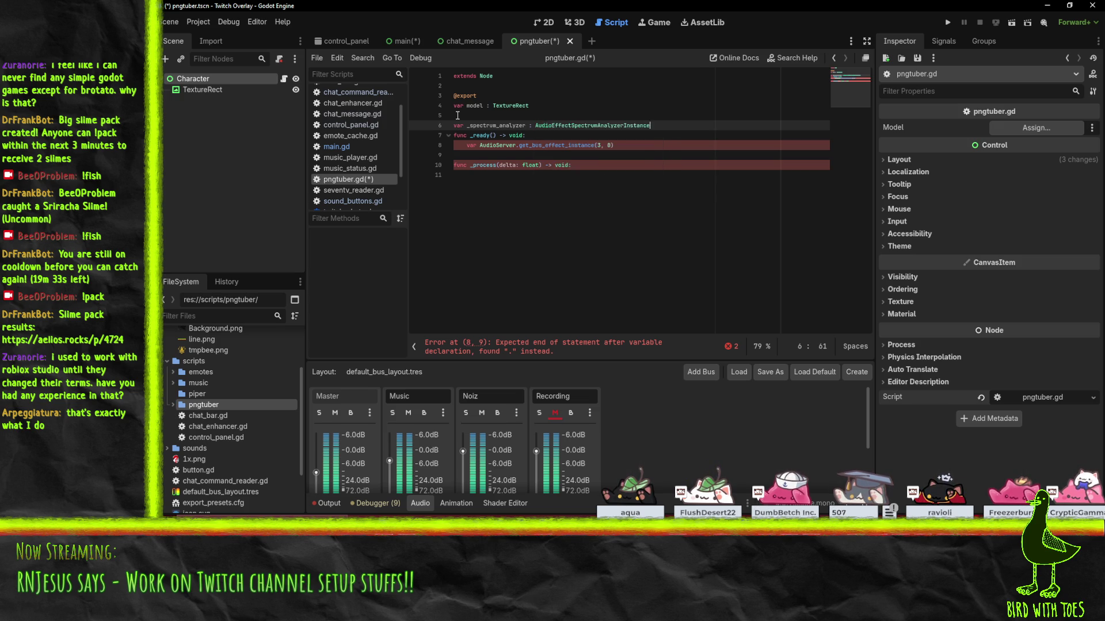
{"action": "key", "text": "Return"}
{"action": "key", "text": "Return"}
Assign the bus effect instance to _spectrum_analyzer instead of a local variable
{"action": "key", "text": "Down"}
{"action": "key", "text": "Down"}
{"action": "double_click", "coordinate": [497, 125]}
{"action": "key", "text": "ctrl+c"}
{"action": "double_click", "coordinate": [472, 155]}
{"action": "key", "text": "ctrl+v"}
{"action": "type", "text": "="}
{"action": "key", "text": "End"}
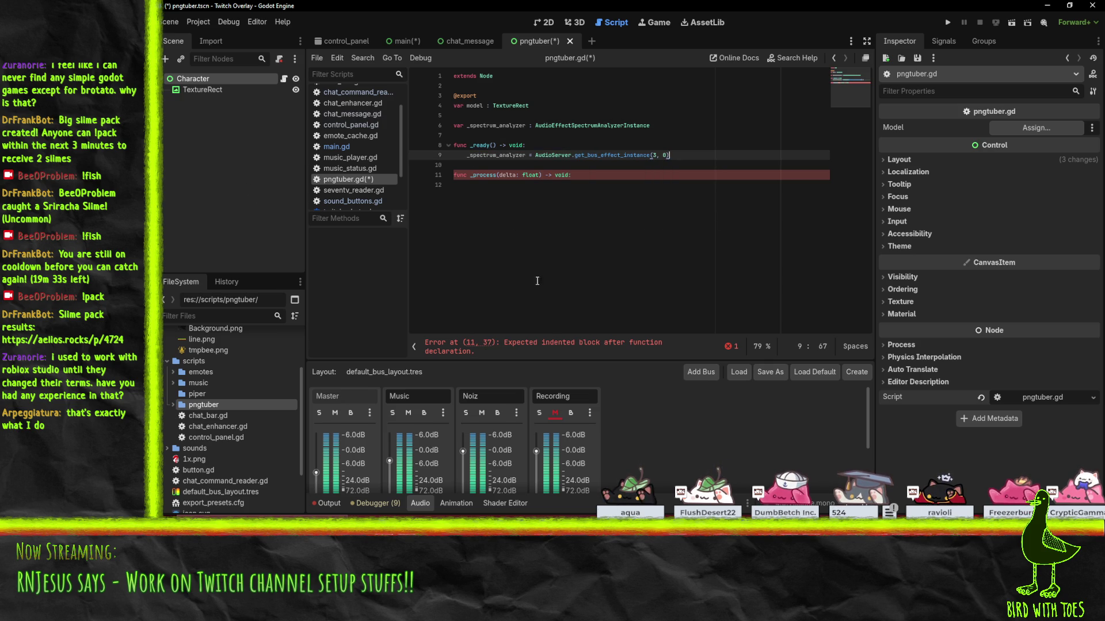
Call _spectrum_analyzer.get_magnitude_for_frequency_range inside _process, then switch to the browser
{"action": "left_click", "coordinate": [489, 212]}
{"action": "type", "text": "_spectrum_analyzer."}
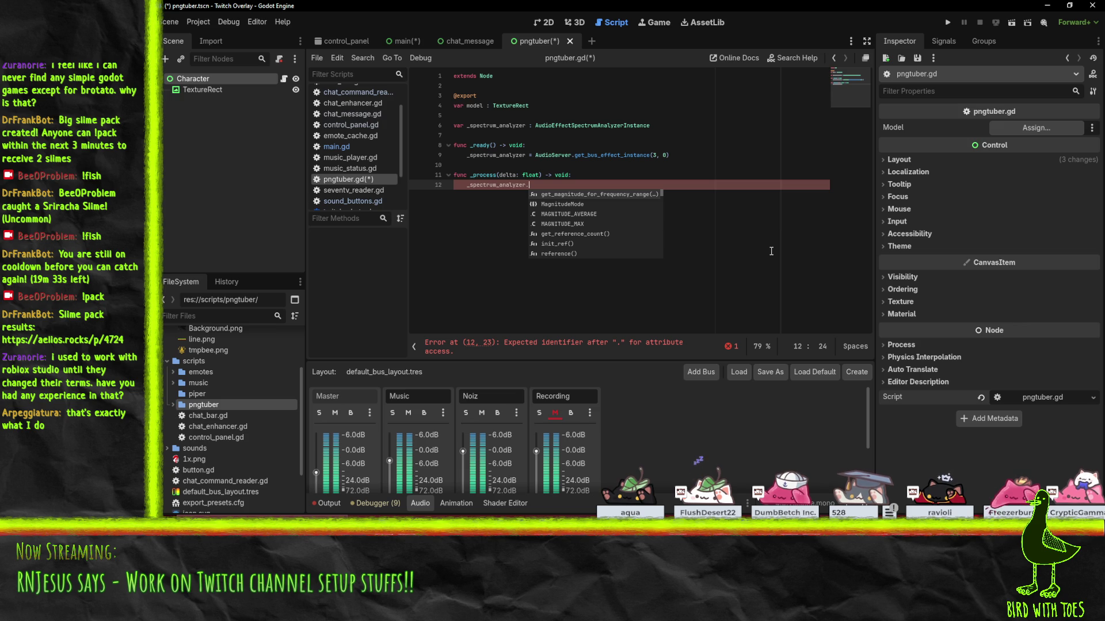
{"action": "key", "text": "Return"}
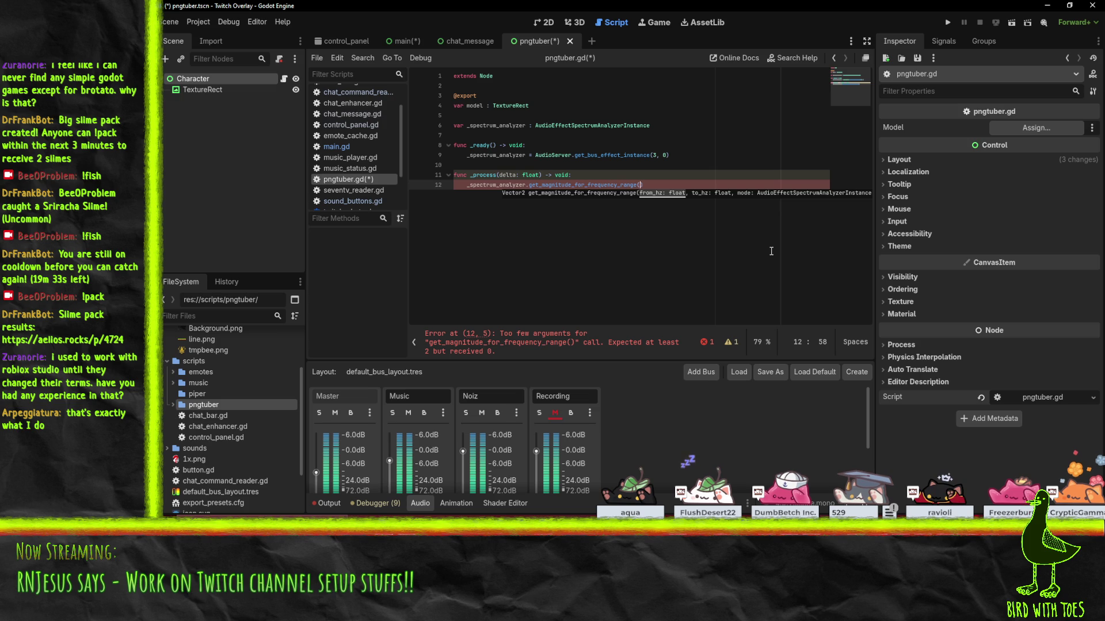
{"action": "mouse_move", "coordinate": [723, 534]}
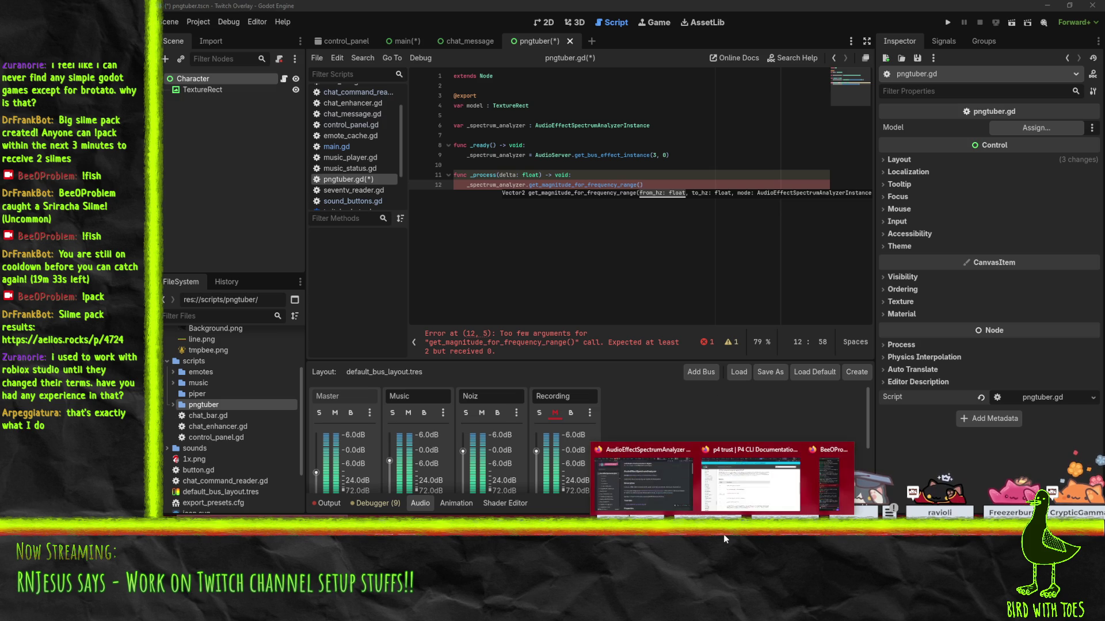
{"action": "left_click", "coordinate": [680, 494]}
Search the web for 'vocal frequency spectrum' in a new tab, then close the browser
{"action": "key", "text": "ctrl+t"}
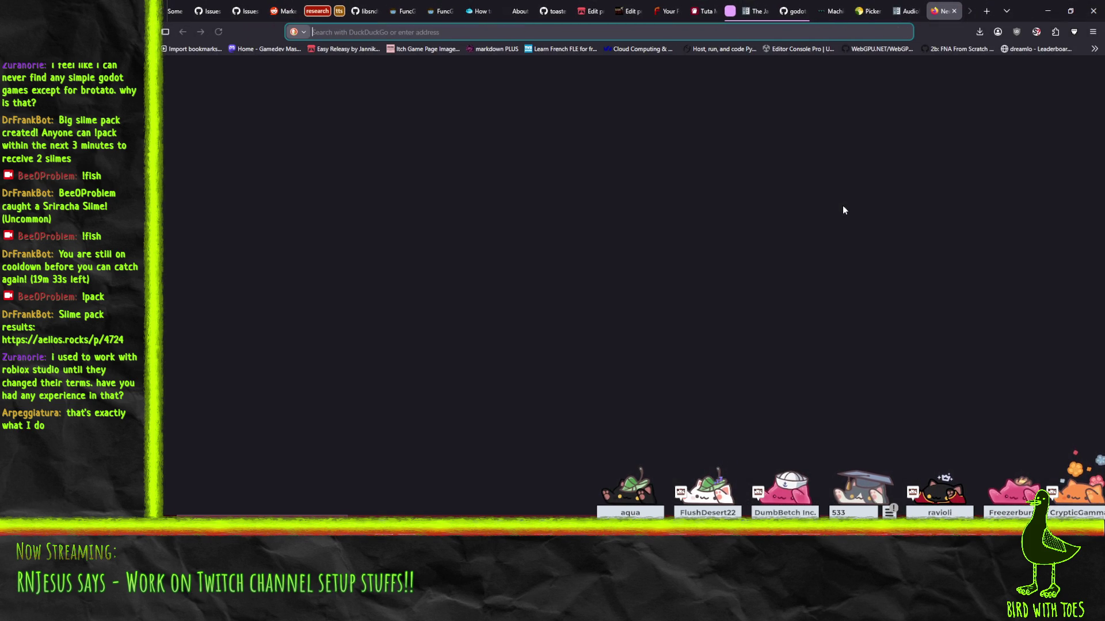
{"action": "type", "text": "vocal frequency "}
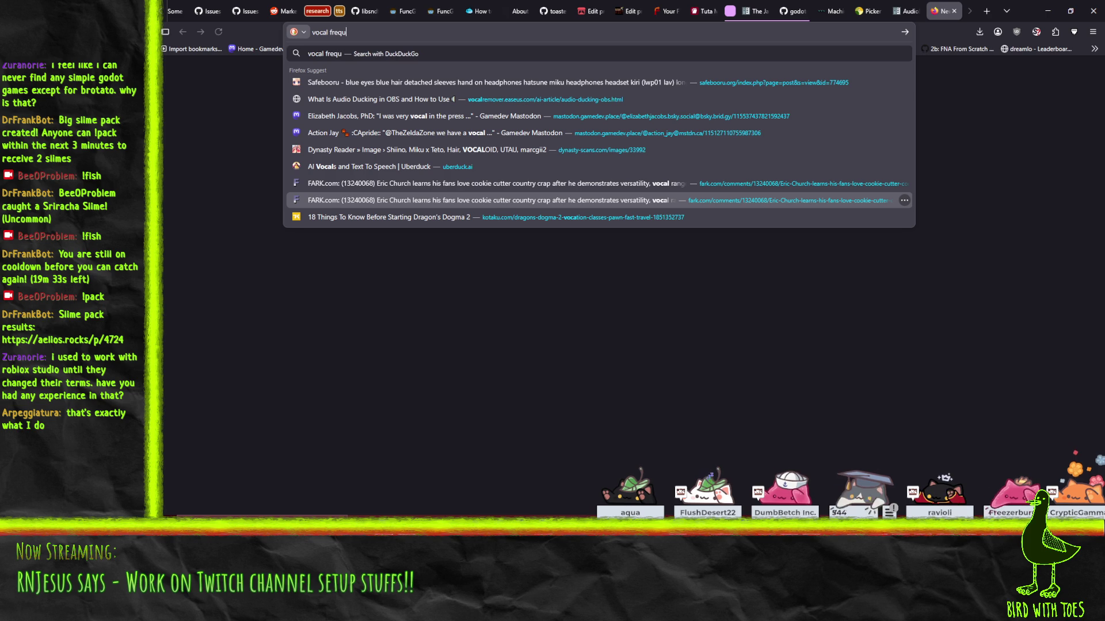
{"action": "type", "text": "spectru"}
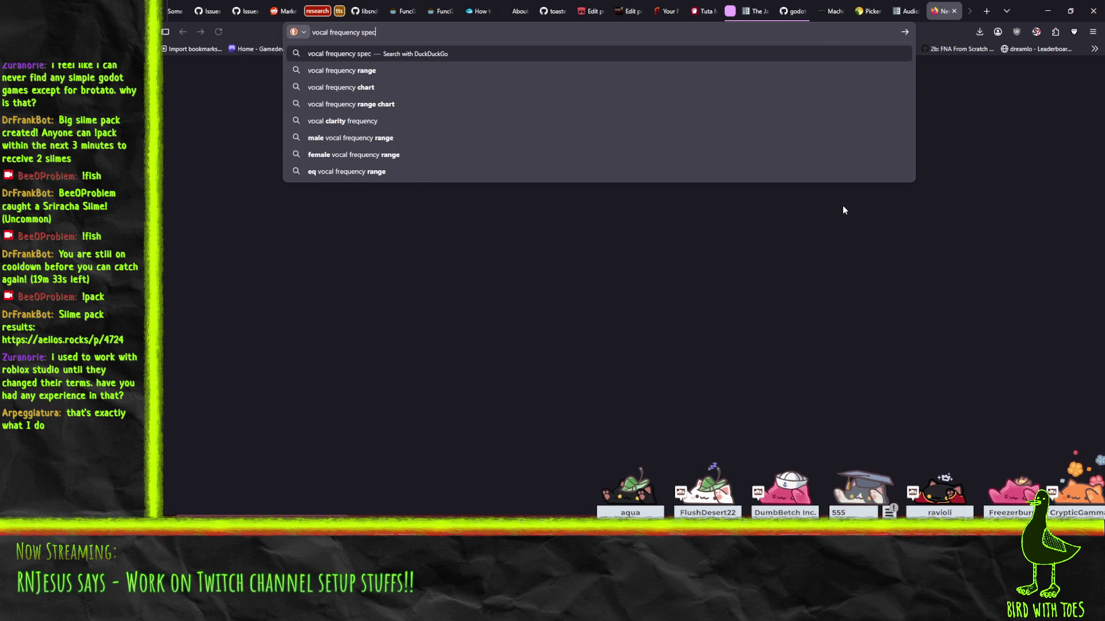
{"action": "key", "text": "Return"}
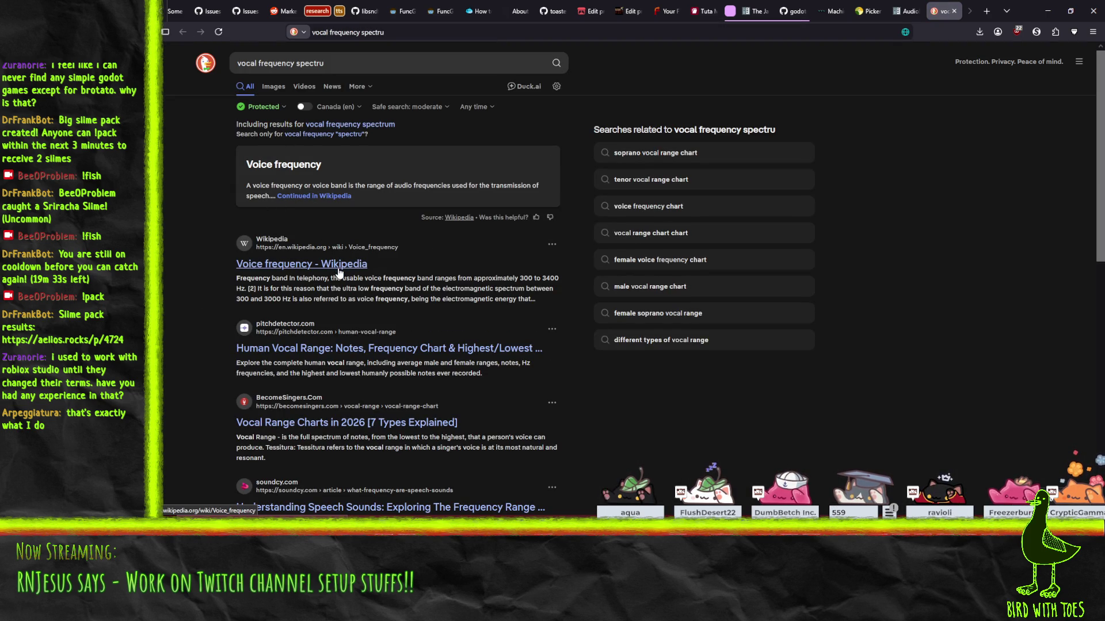
{"action": "left_click", "coordinate": [1097, 7]}
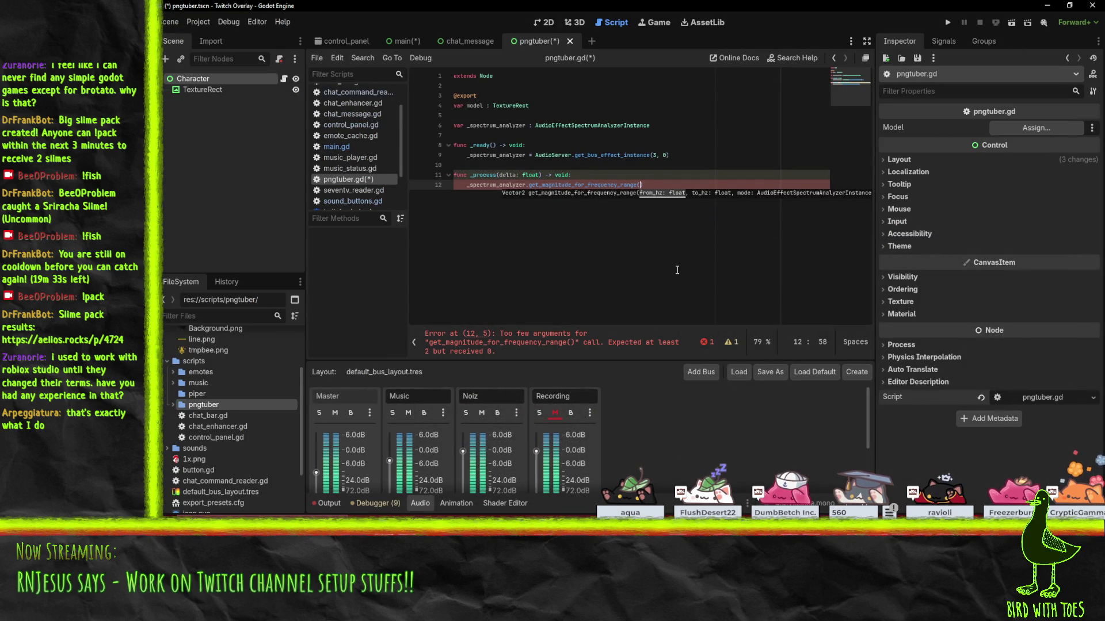
Complete the magnitude call with 300–3400 Hz and MAGNITUDE_AVERAGE, storing it in var mag
{"action": "type", "text": "400"}
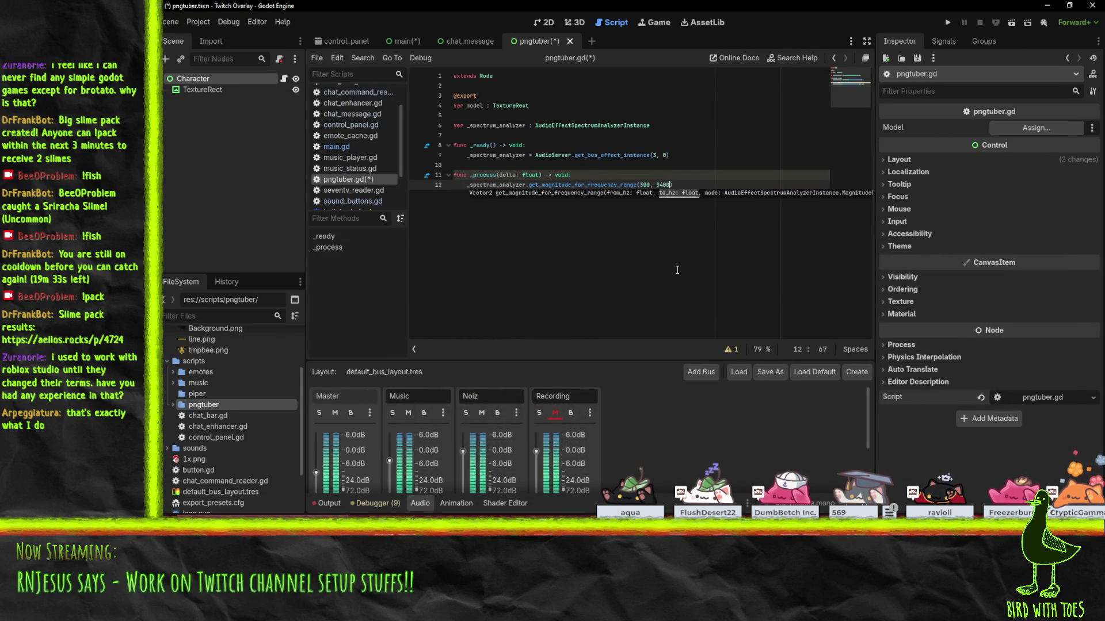
{"action": "type", "text": ","}
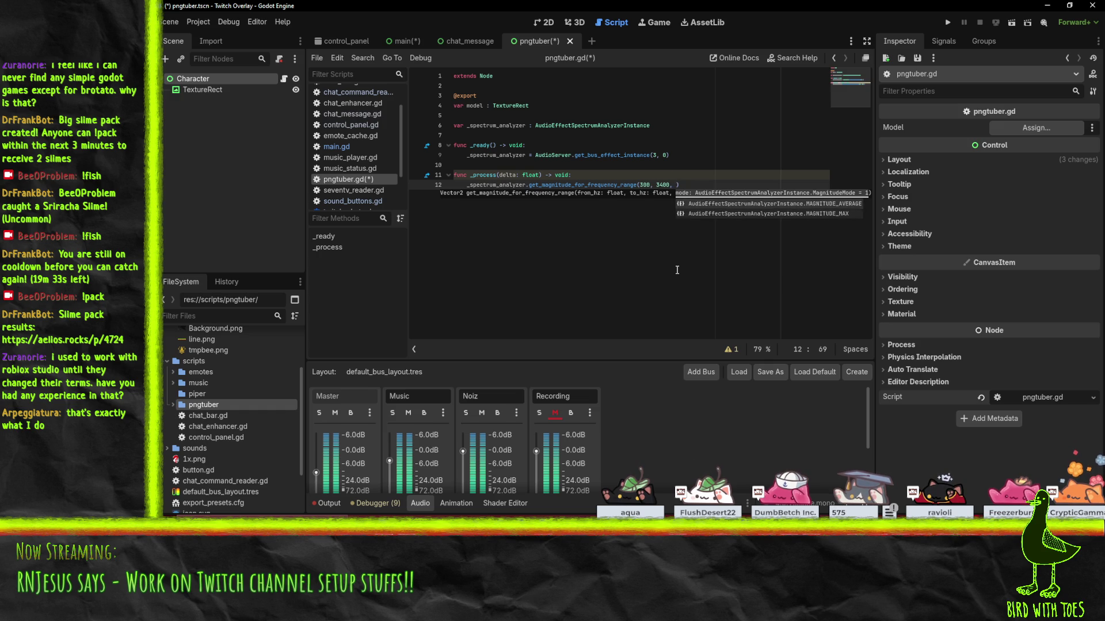
{"action": "key", "text": "Return"}
{"action": "key", "text": "Home"}
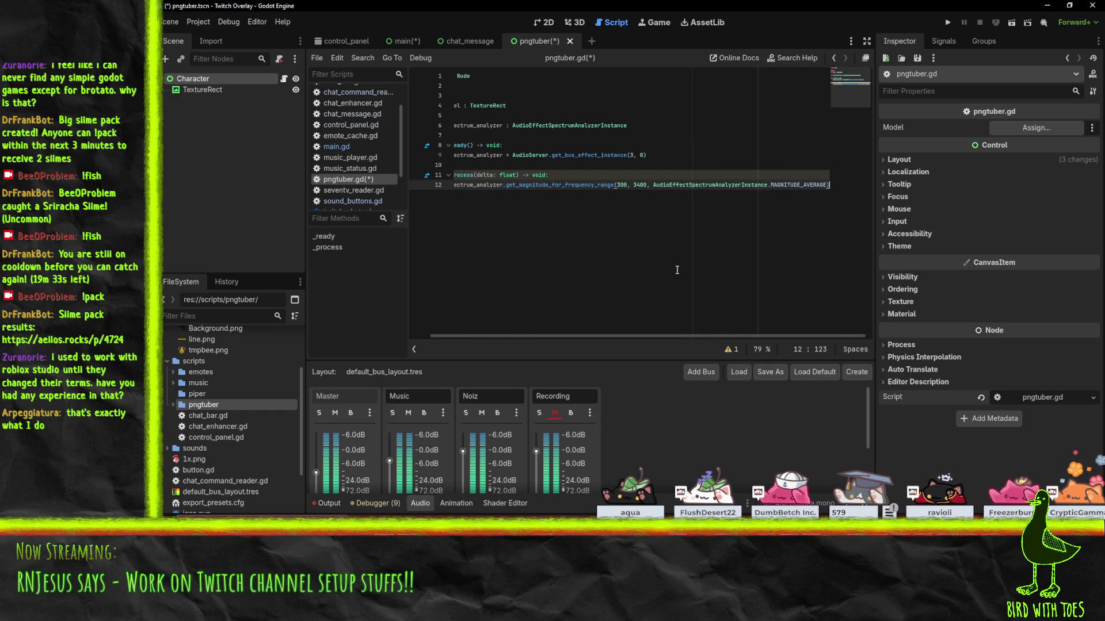
{"action": "type", "text": "var mag"}
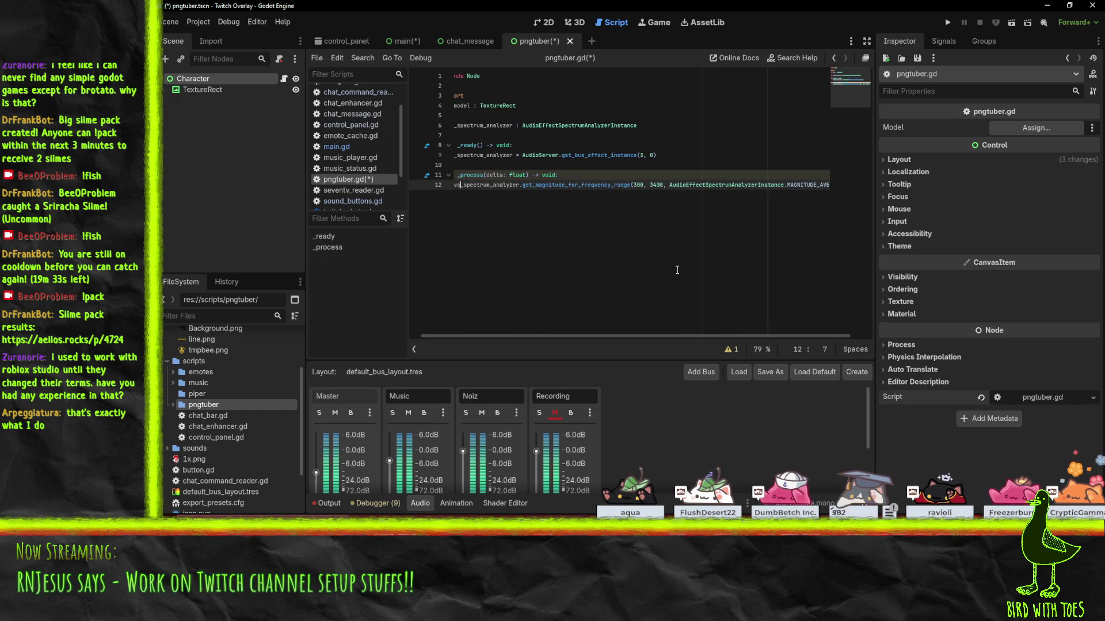
{"action": "type", "text": " ="}
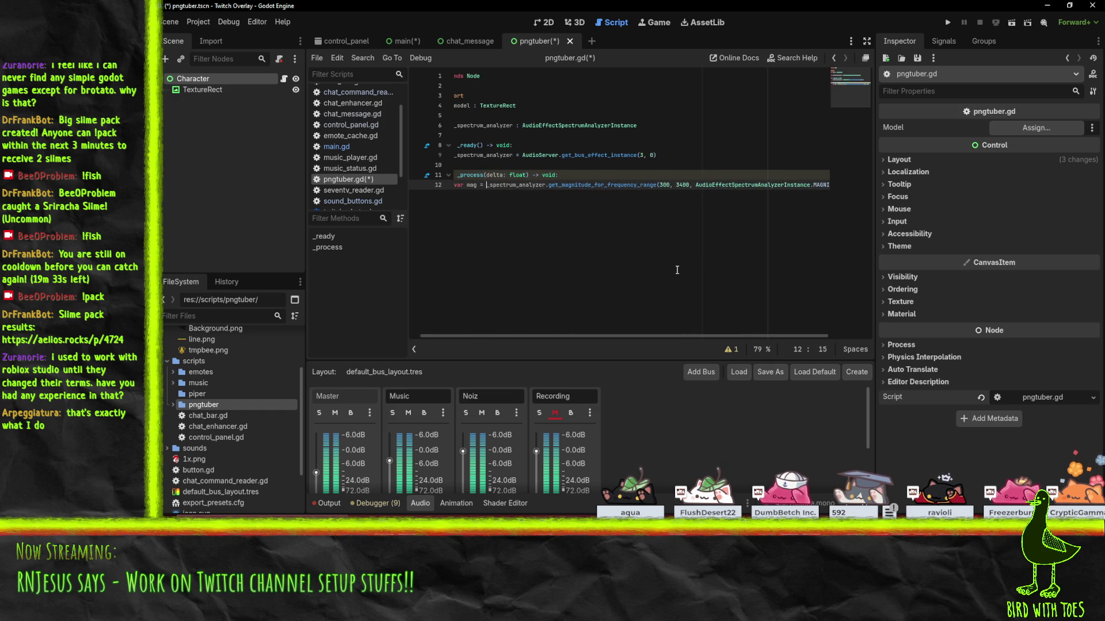
{"action": "key", "text": "Home"}
{"action": "key", "text": "Home"}
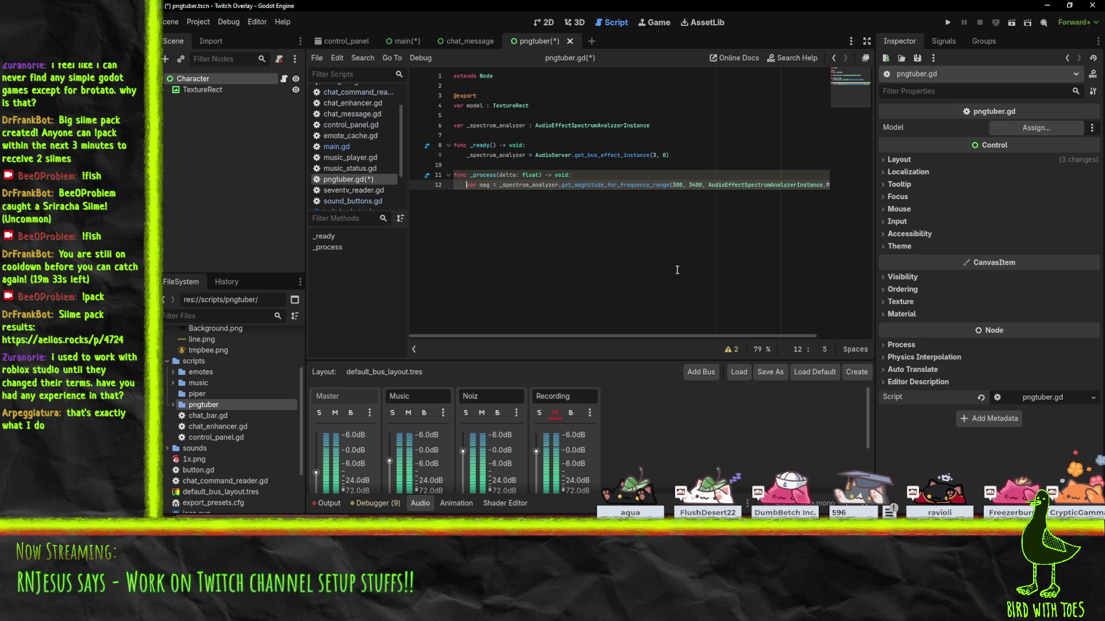
Add model.position.x = mag * 20 on a new line and save pngtuber.gd
{"action": "key", "text": "End"}
{"action": "key", "text": "Return"}
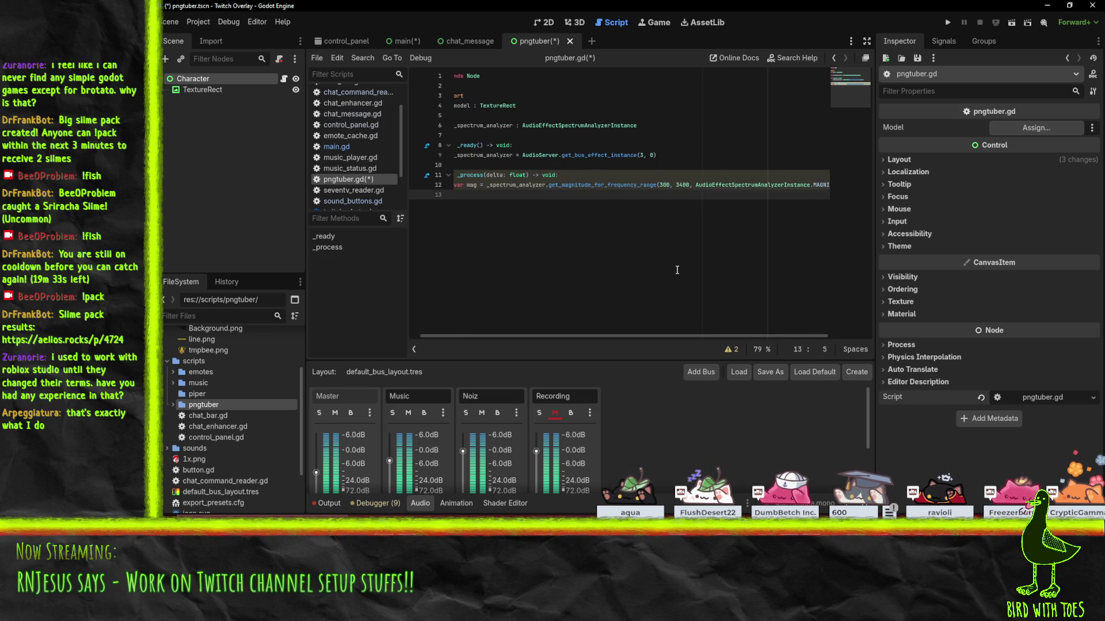
{"action": "left_click_drag", "start_coordinate": [630, 335], "coordinate": [619, 335]}
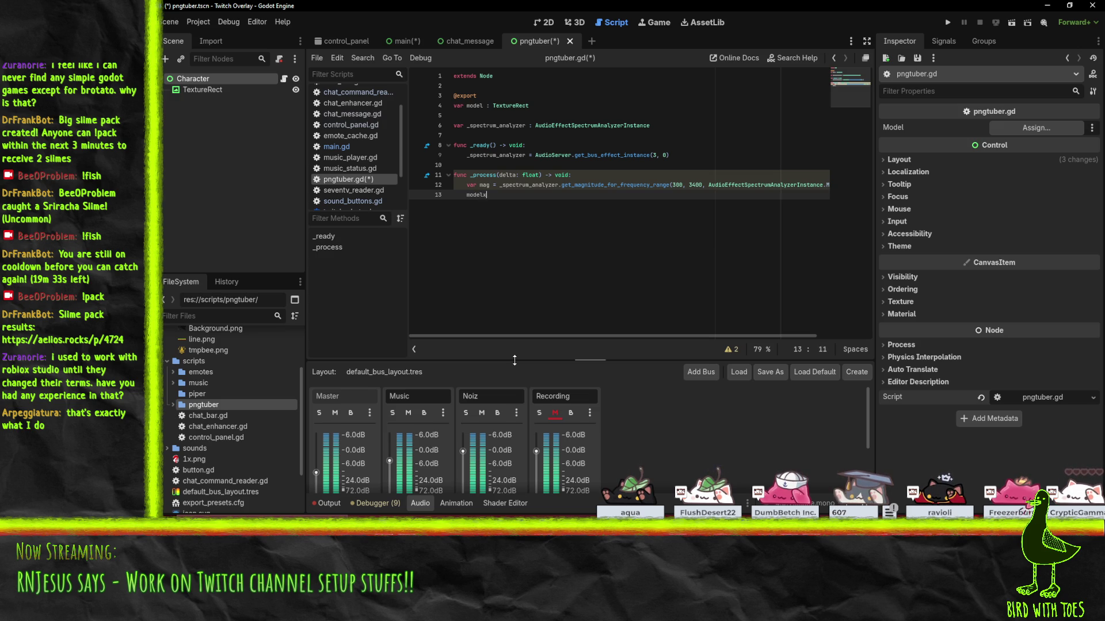
{"action": "type", "text": ".position.x ="}
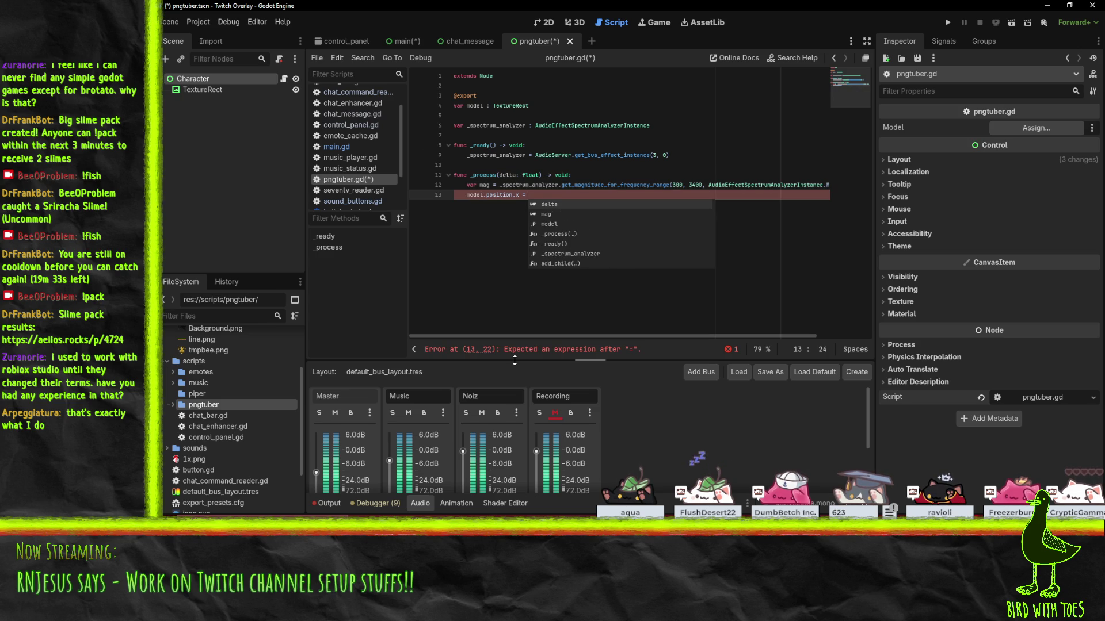
{"action": "key", "text": "Escape"}
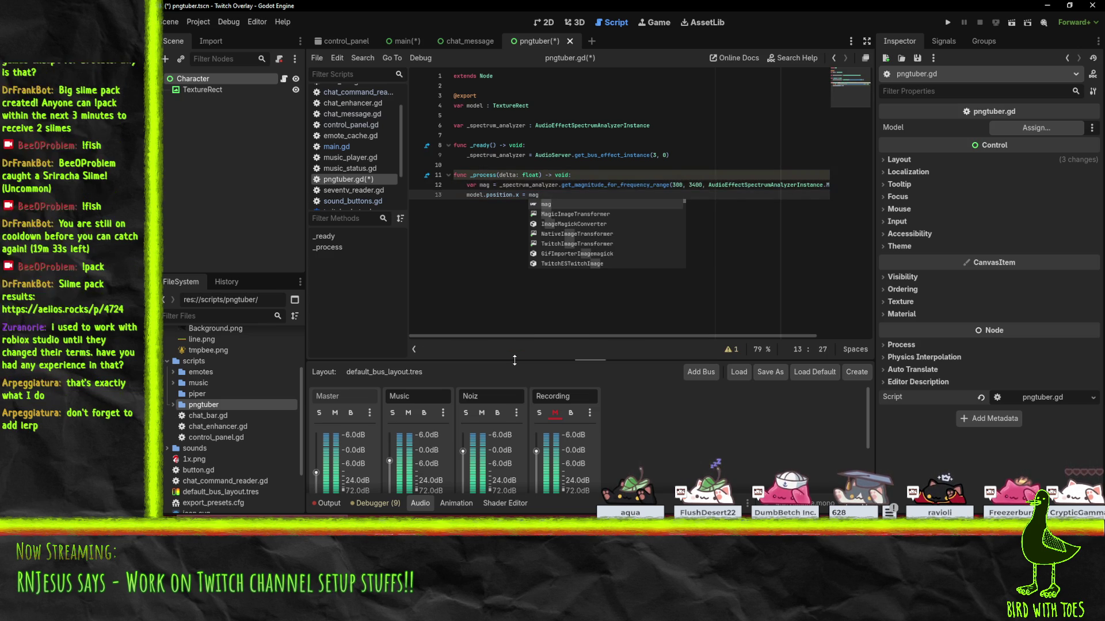
{"action": "type", "text": "*"}
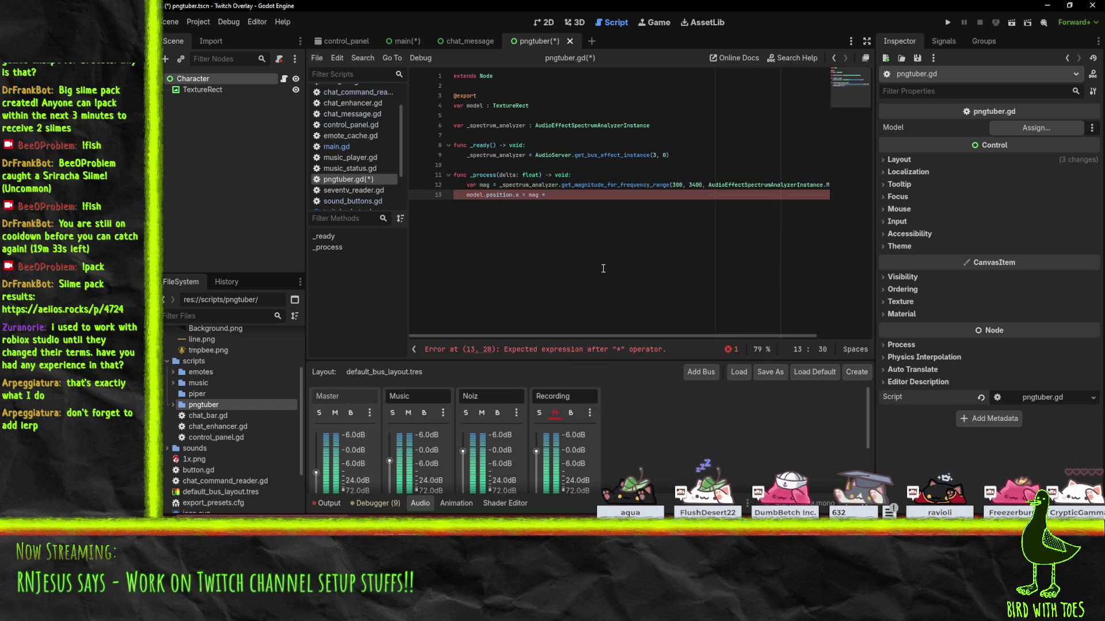
{"action": "type", "text": "20"}
{"action": "key", "text": "ctrl+s"}
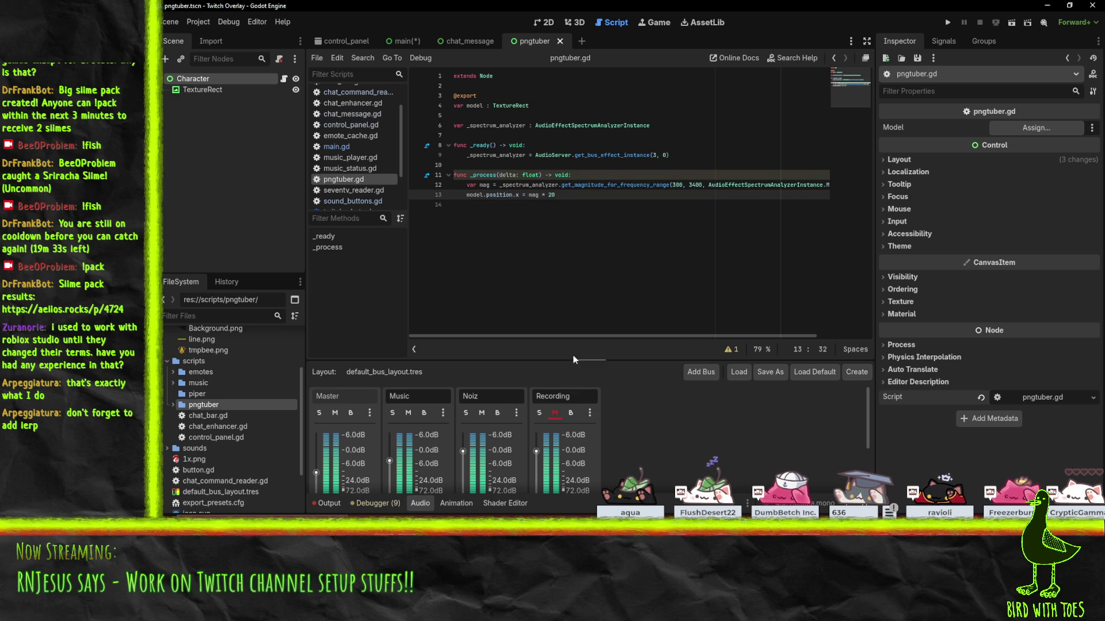
In the main scene's Audio panel, add a SpectrumAnalyzer effect to the Recording bus
{"action": "left_click", "coordinate": [402, 41]}
{"action": "scroll", "coordinate": [556, 421], "scroll_direction": "down", "scroll_amount": 2}
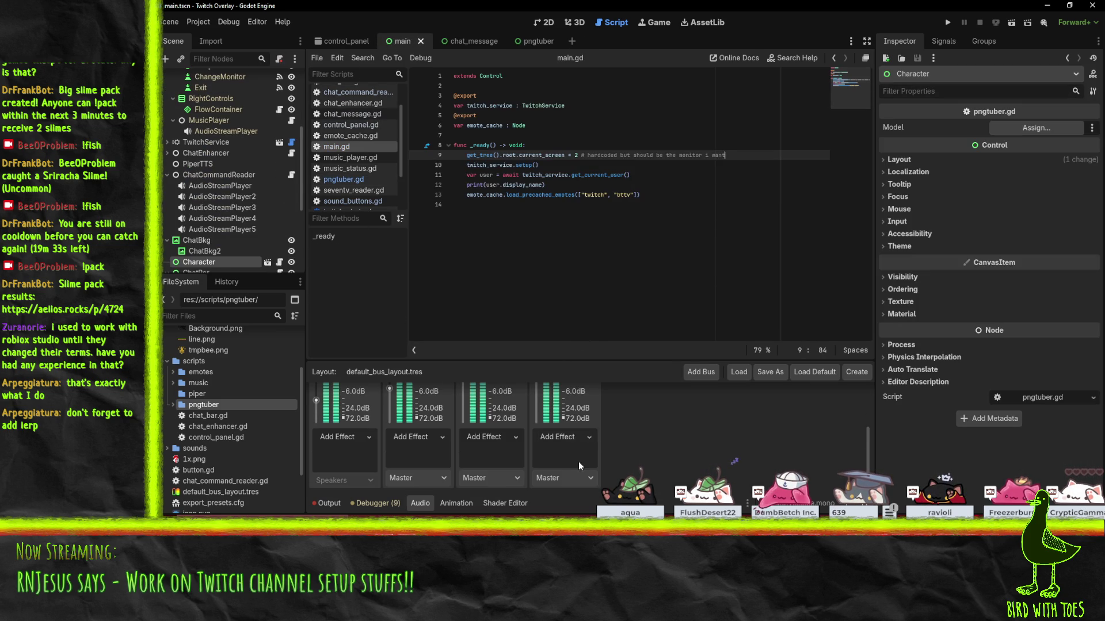
{"action": "left_click", "coordinate": [581, 439]}
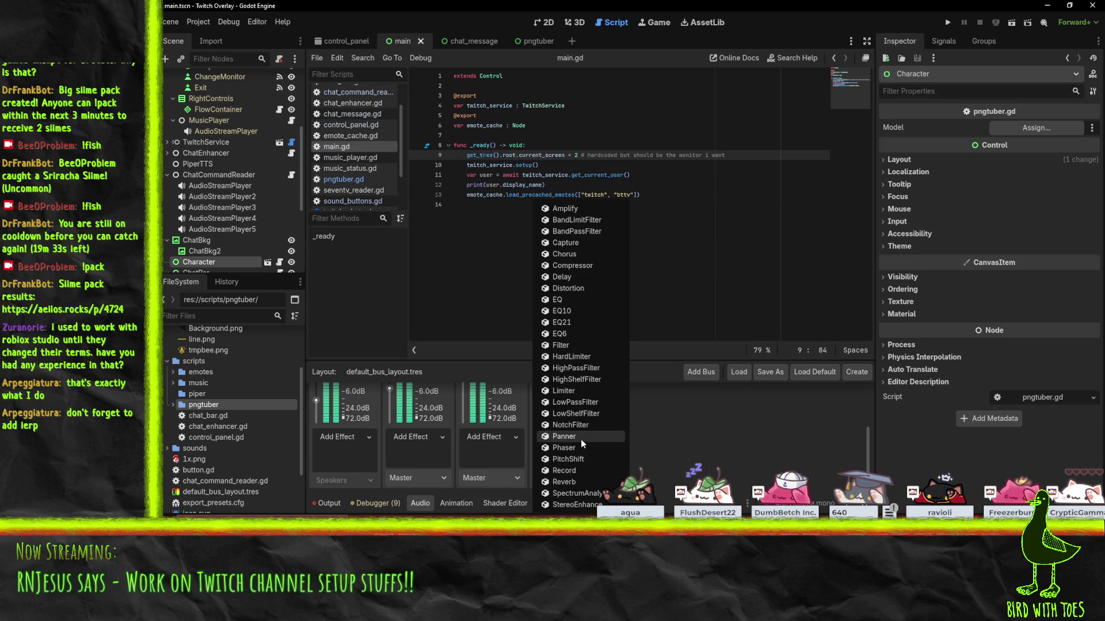
{"action": "left_click", "coordinate": [571, 493]}
{"action": "scroll", "coordinate": [575, 445], "scroll_direction": "down", "scroll_amount": 2}
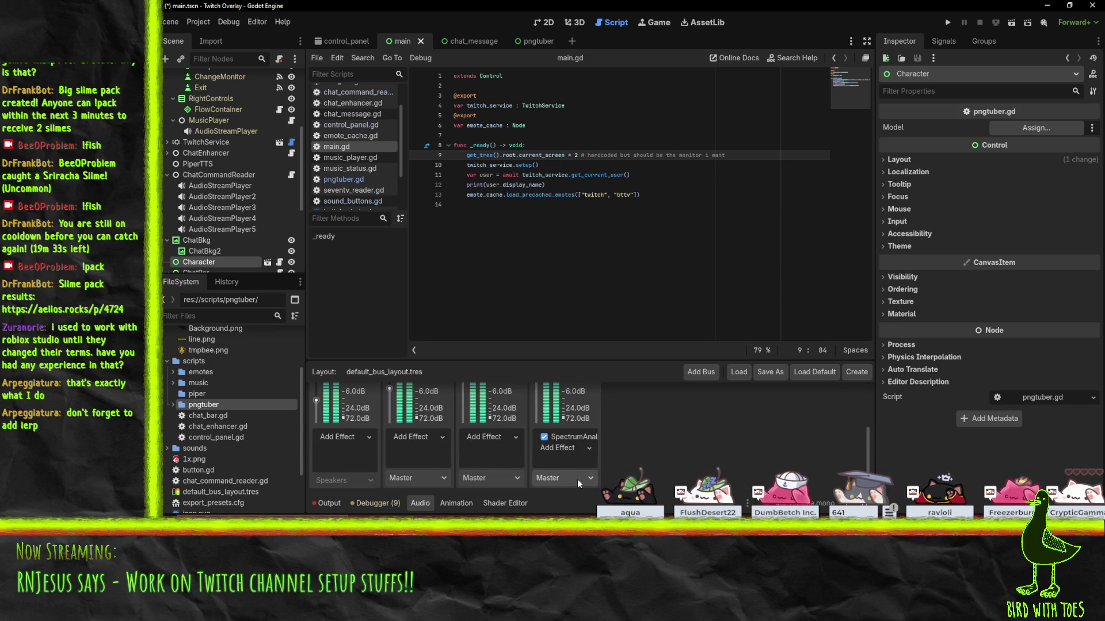
{"action": "scroll", "coordinate": [578, 479], "scroll_direction": "up", "scroll_amount": 2}
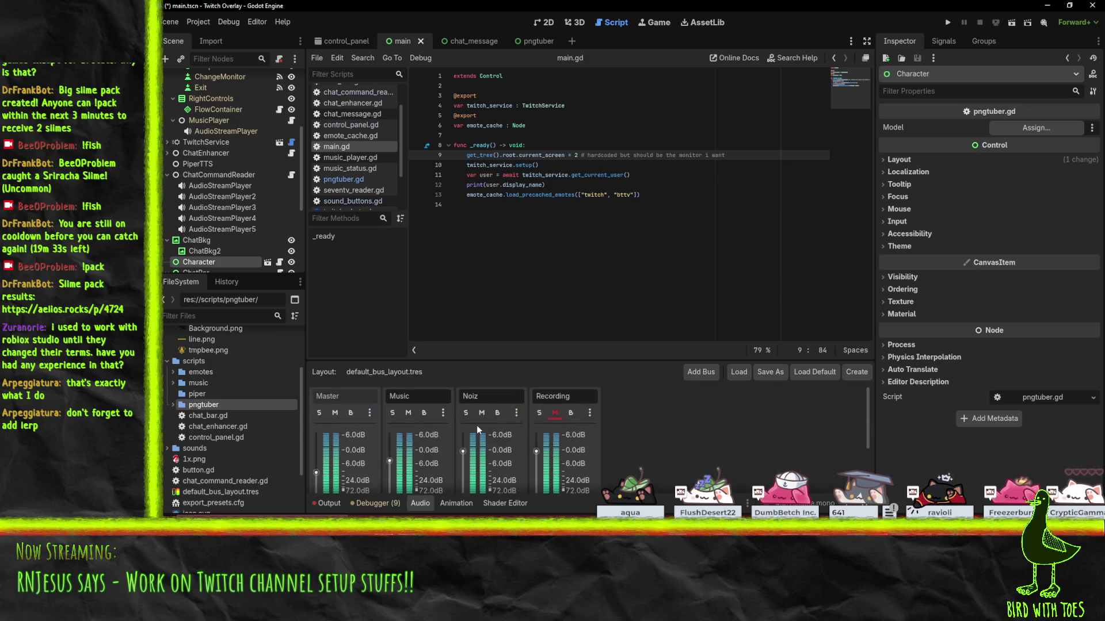
Save the main scene and run the project with F5
{"action": "left_click", "coordinate": [584, 175]}
{"action": "key", "text": "ctrl+s"}
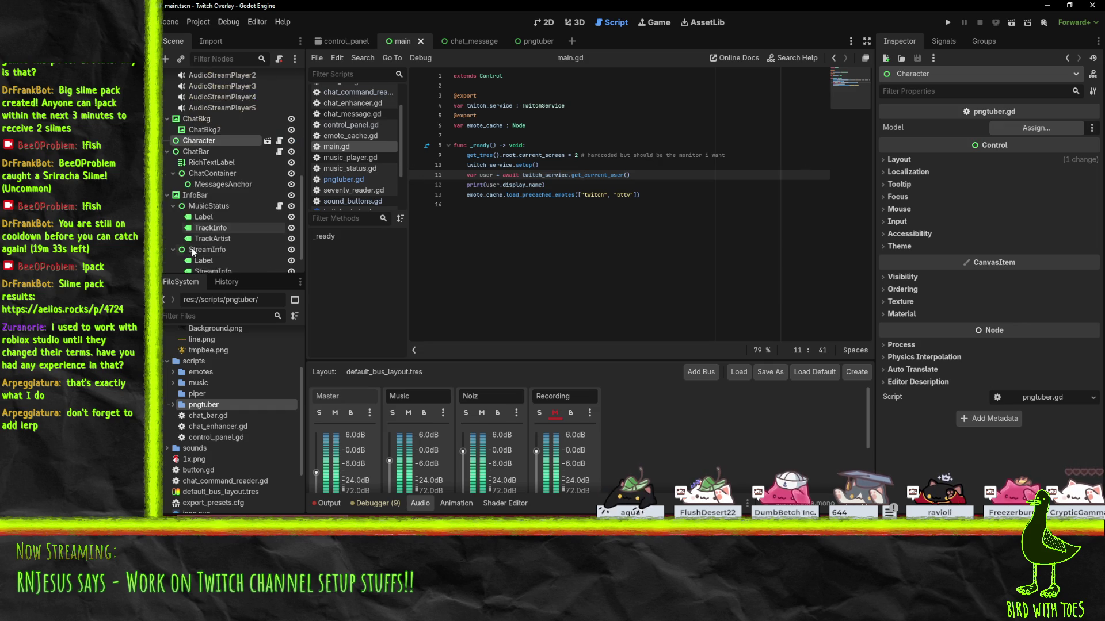
{"action": "key", "text": "F5"}
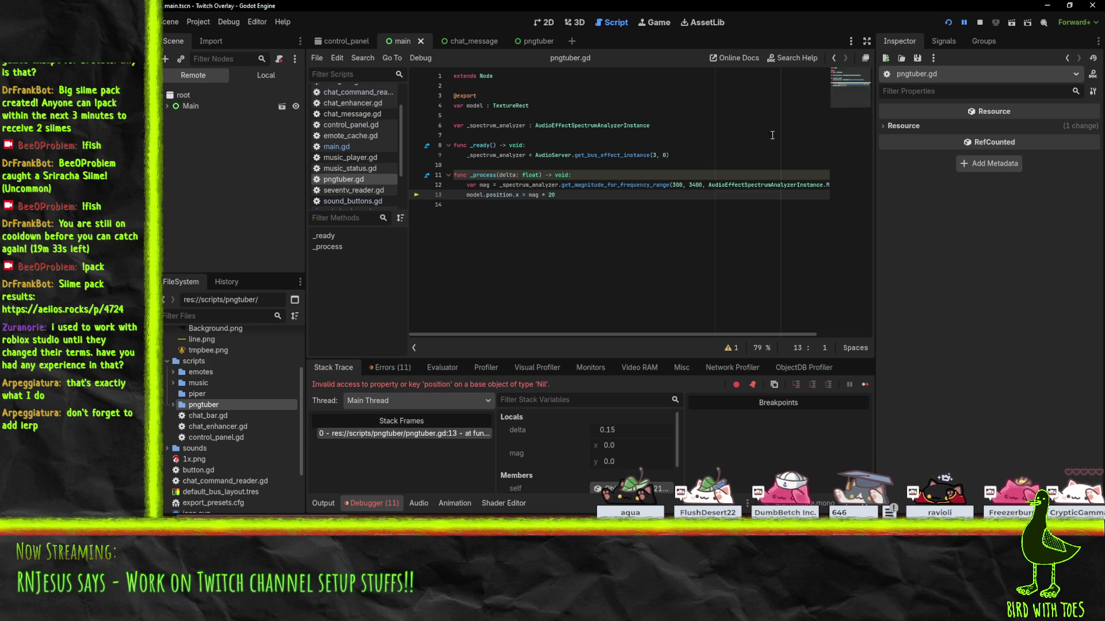
Stop the game and drag the bee TextureRect into the Character's Model property in the pngtuber scene
{"action": "left_click", "coordinate": [979, 23]}
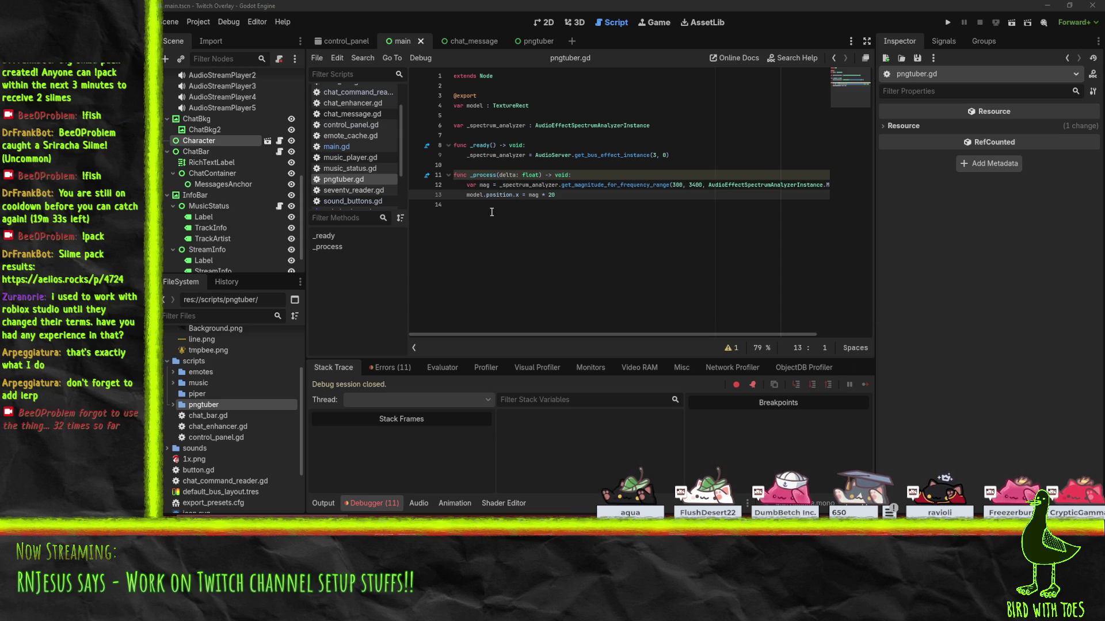
{"action": "left_click", "coordinate": [542, 23]}
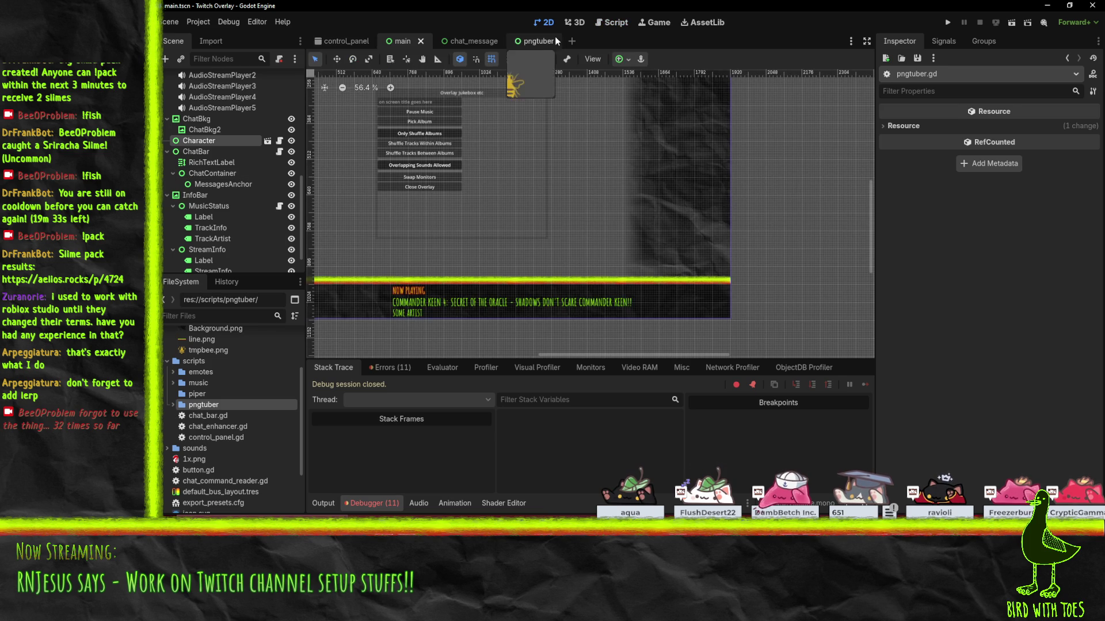
{"action": "left_click", "coordinate": [553, 40]}
{"action": "left_click_drag", "start_coordinate": [199, 90], "coordinate": [1036, 127]}
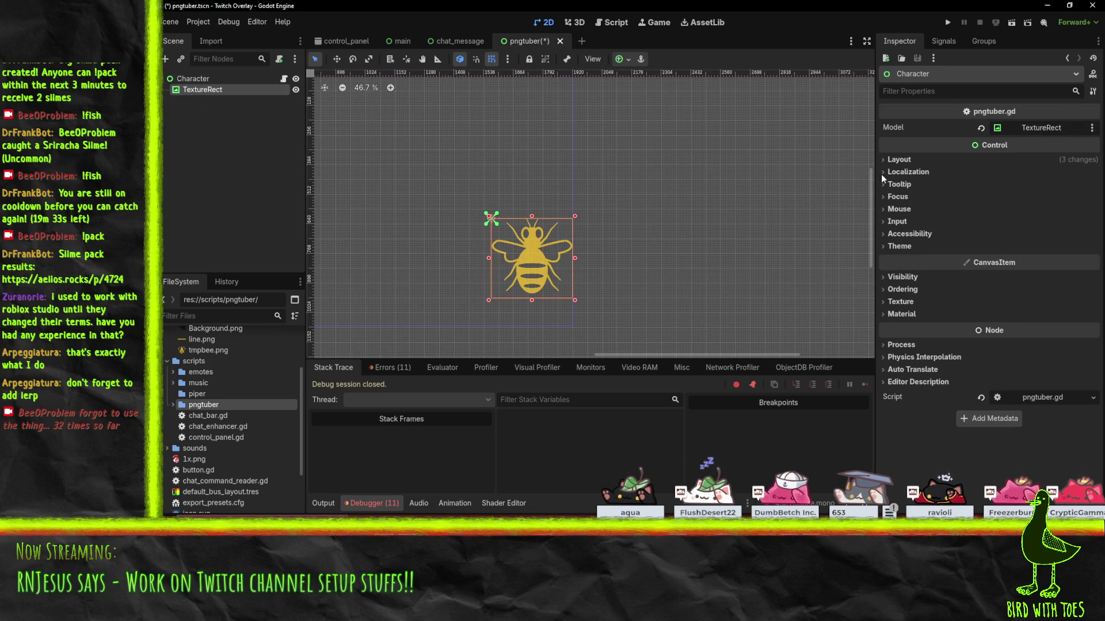
Rename the TextureRect node to CharacterModel and run the project again
{"action": "double_click", "coordinate": [209, 89]}
{"action": "type", "text": "CharacterModel"}
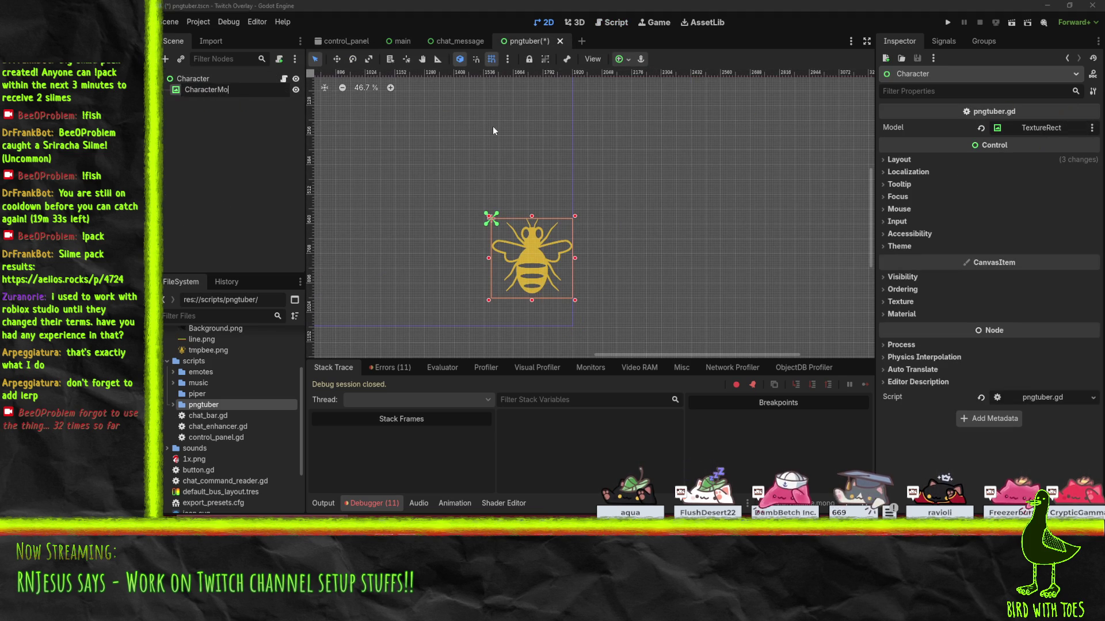
{"action": "key", "text": "Return"}
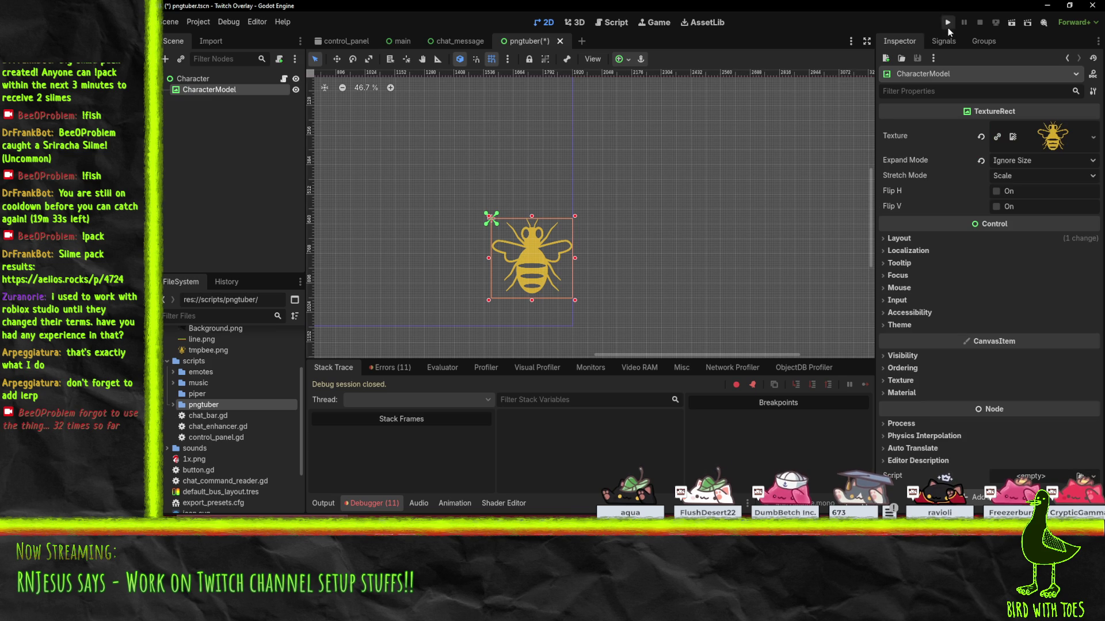
{"action": "left_click", "coordinate": [947, 24]}
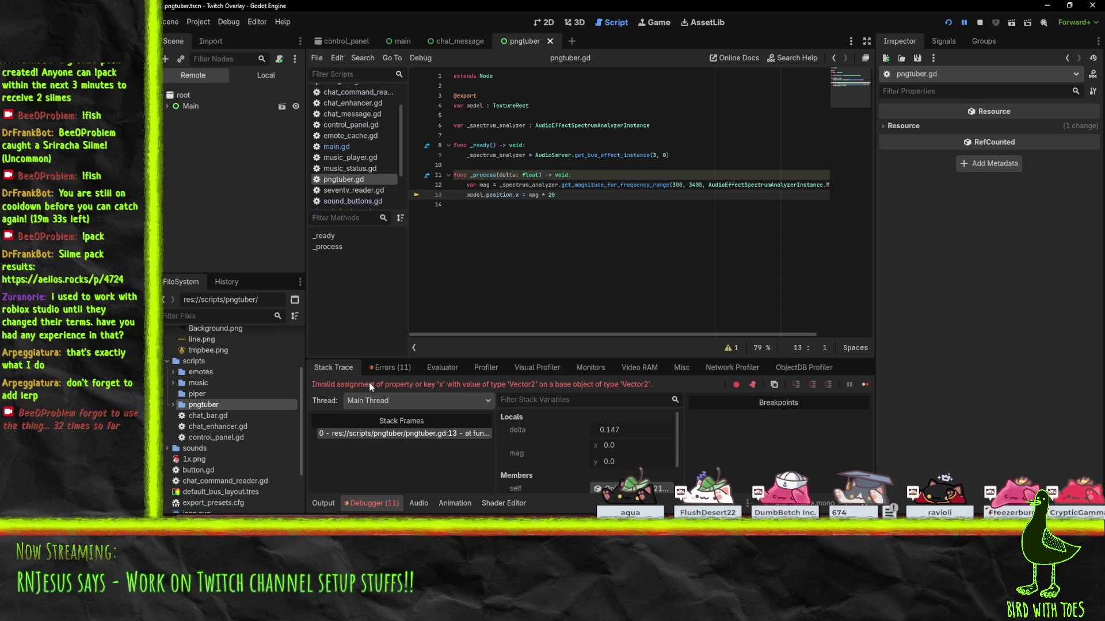
Stop the game and change line 13 to assign a Vector2 to model.position instead of .x, then save
{"action": "left_click", "coordinate": [979, 25]}
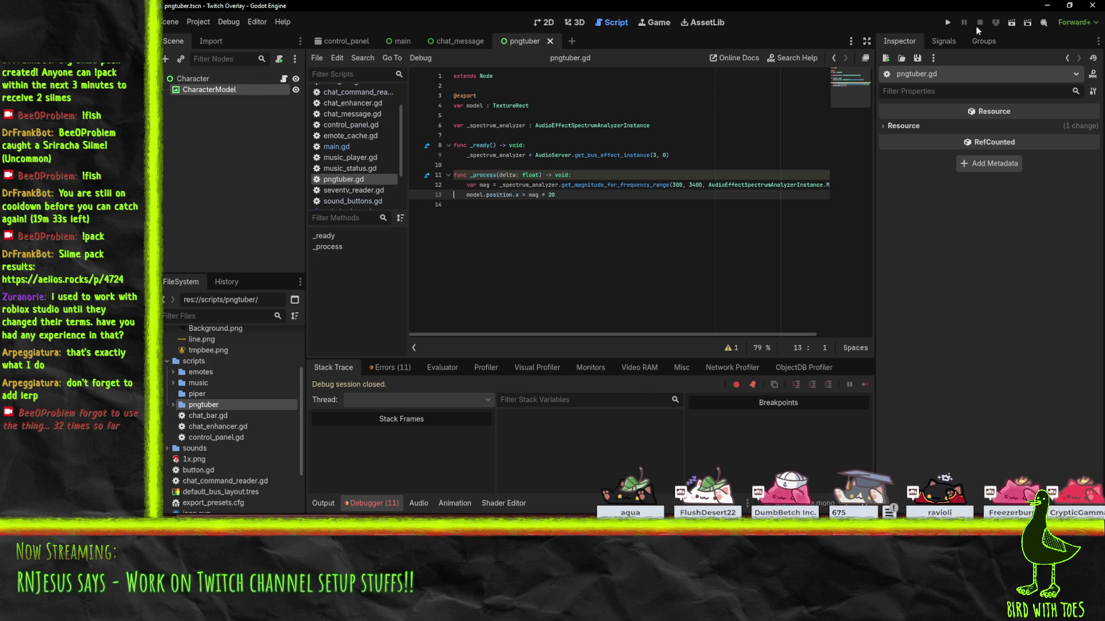
{"action": "left_click", "coordinate": [522, 196]}
{"action": "key", "text": "Left"}
{"action": "key", "text": "BackSpace"}
{"action": "key", "text": "BackSpace"}
{"action": "type", "text": "Vector"}
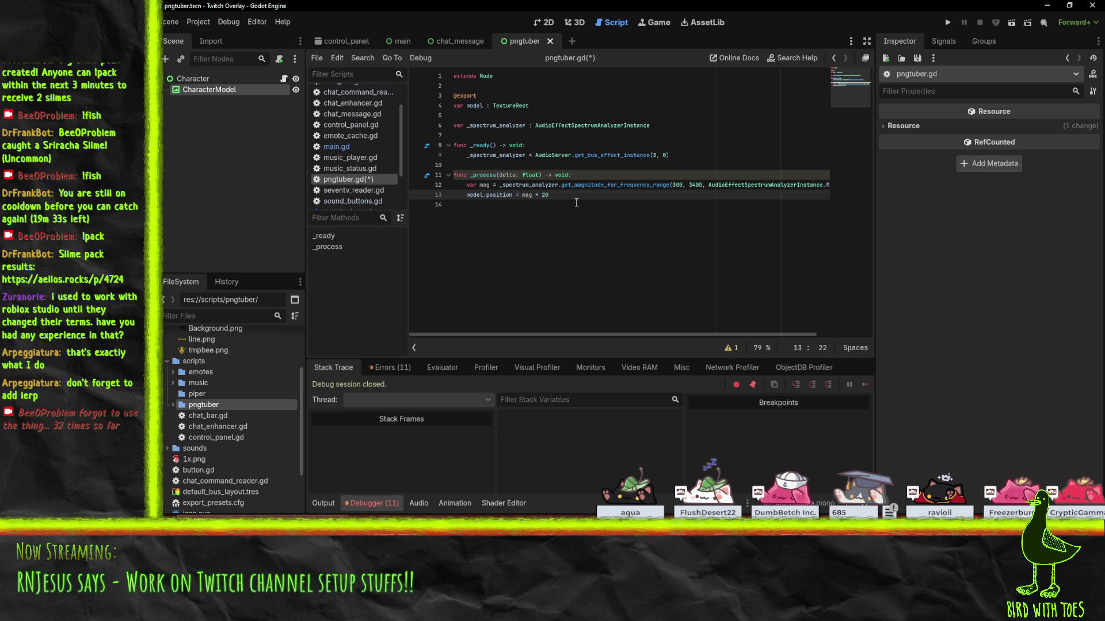
{"action": "key", "text": "End"}
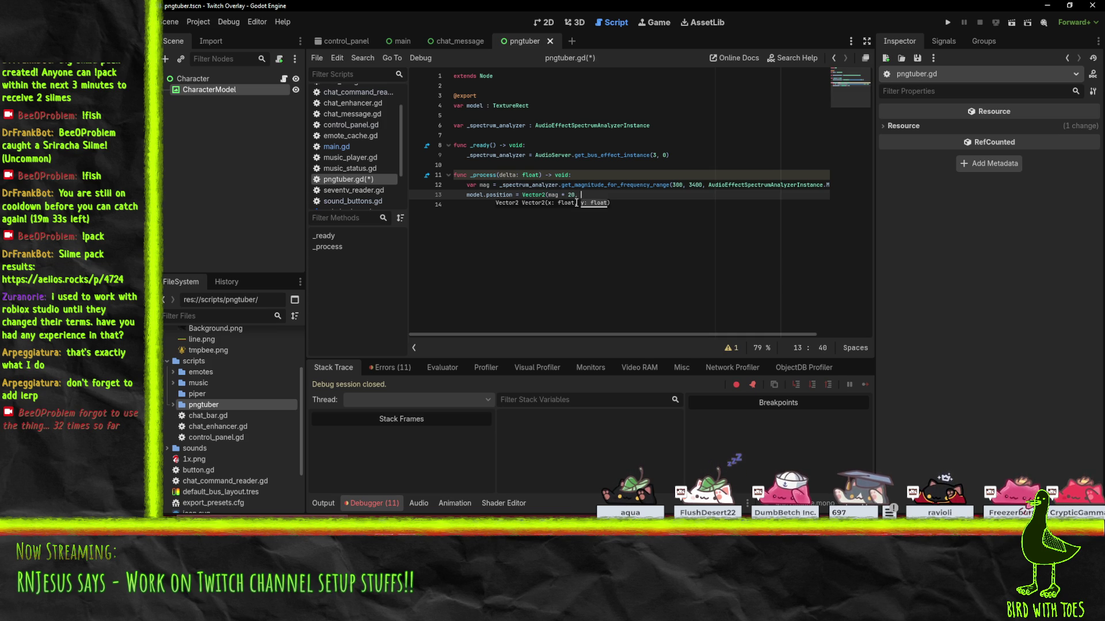
{"action": "type", "text": "-"}
{"action": "key", "text": "BackSpace"}
{"action": "key", "text": "BackSpace"}
{"action": "key", "text": "BackSpace"}
{"action": "type", "text": "0)"}
{"action": "key", "text": "ctrl+s"}
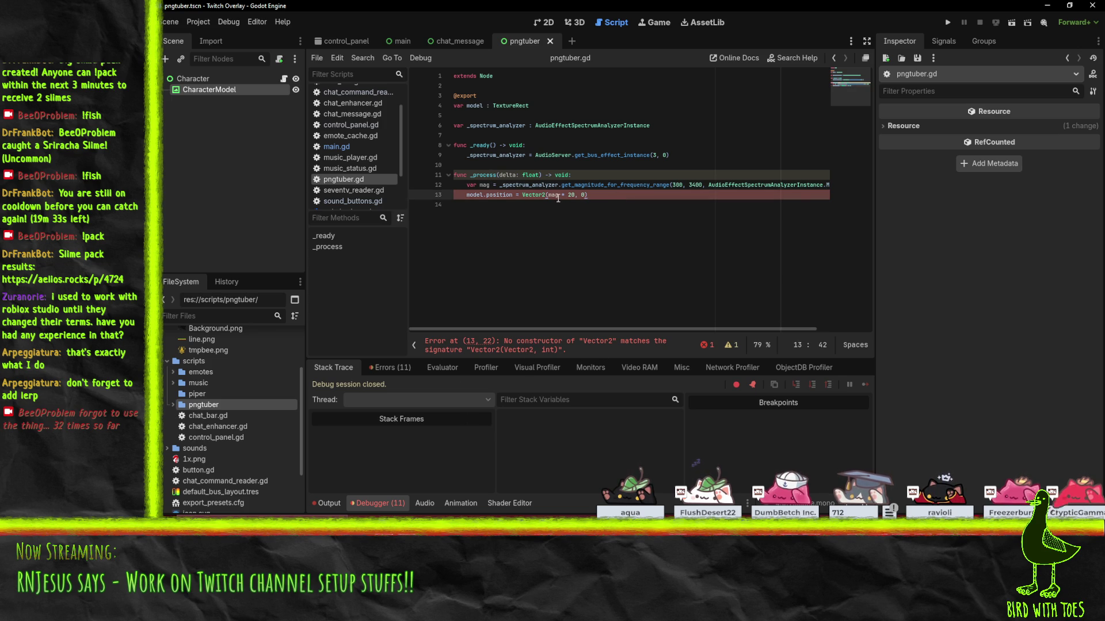
Replace the Vector2 expression with mag, save, and run the project
{"action": "mouse_move", "coordinate": [554, 198]}
{"action": "left_click_drag", "start_coordinate": [587, 195], "coordinate": [522, 195]}
{"action": "type", "text": "mag"}
{"action": "key", "text": "ctrl+s"}
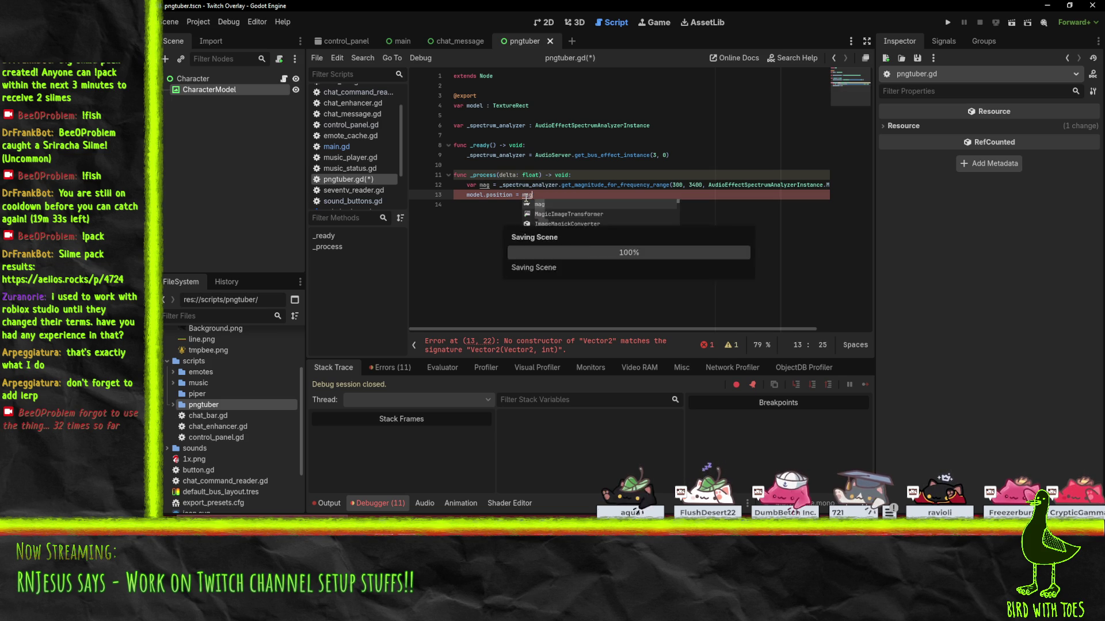
{"action": "left_click", "coordinate": [649, 178]}
{"action": "left_click", "coordinate": [947, 22]}
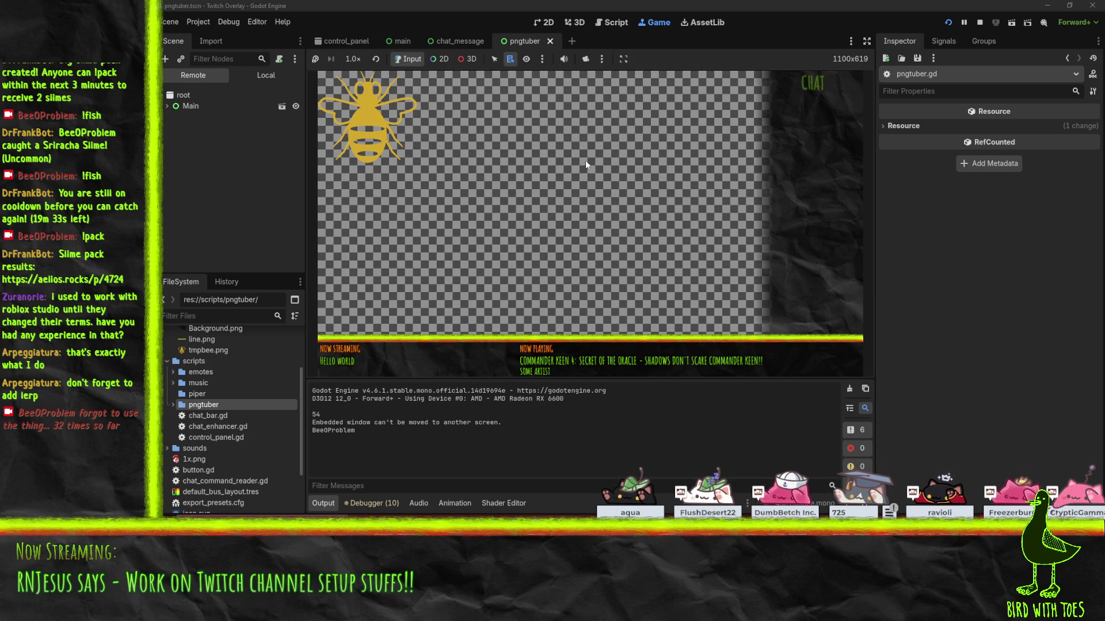
Check the debugger and audio bus mixer panels, then stop the running game
{"action": "left_click", "coordinate": [451, 506]}
{"action": "left_click", "coordinate": [374, 503]}
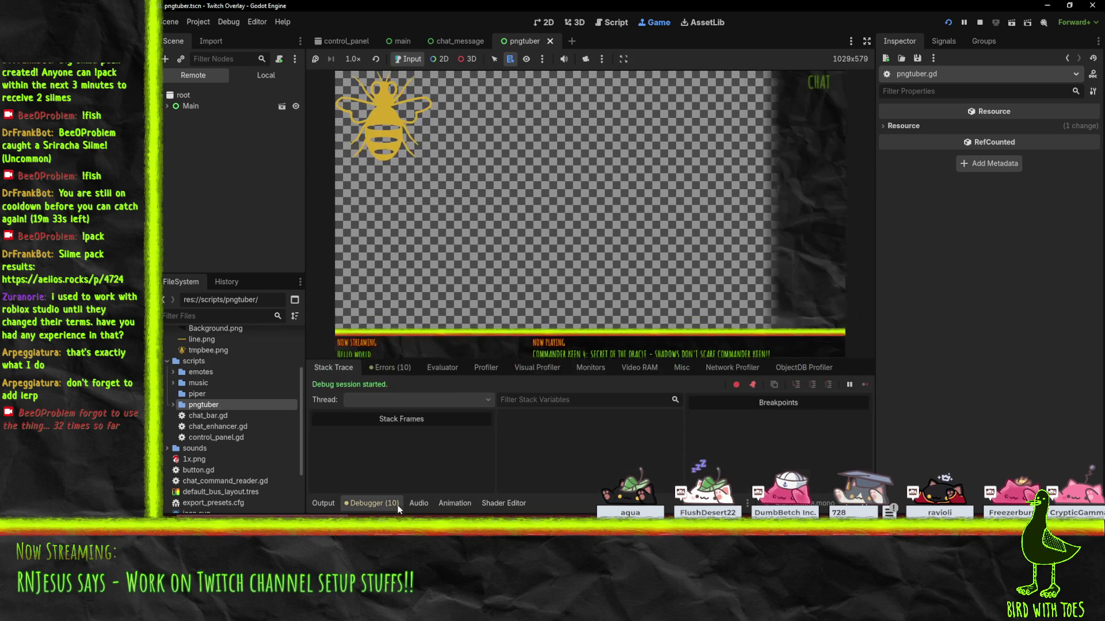
{"action": "left_click", "coordinate": [419, 503]}
{"action": "scroll", "coordinate": [570, 433], "scroll_direction": "down", "scroll_amount": 2}
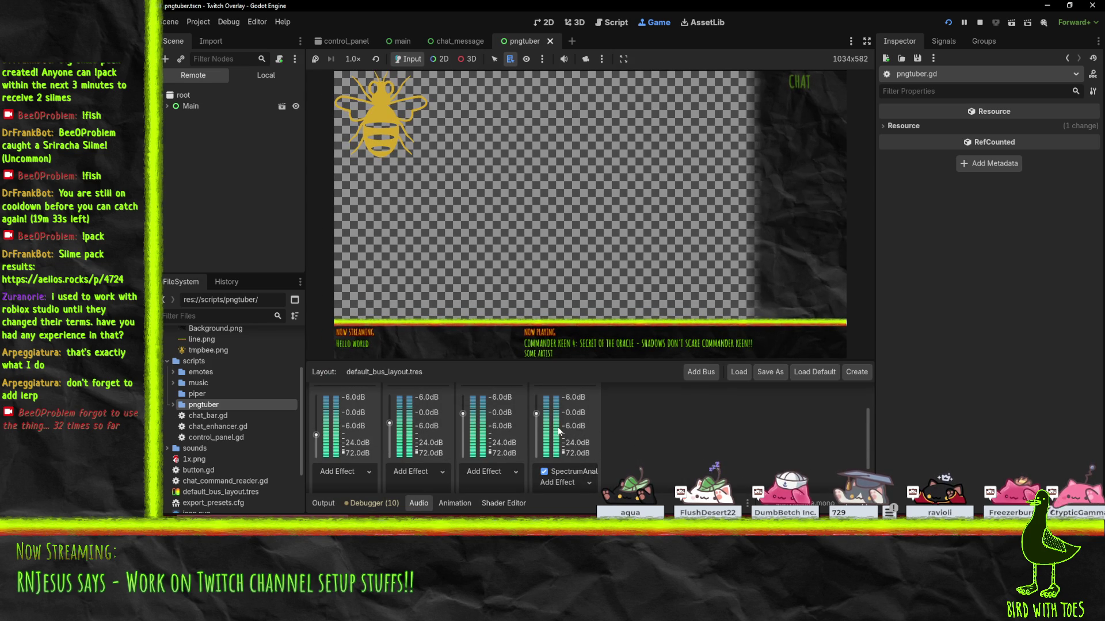
{"action": "scroll", "coordinate": [557, 427], "scroll_direction": "up", "scroll_amount": 1}
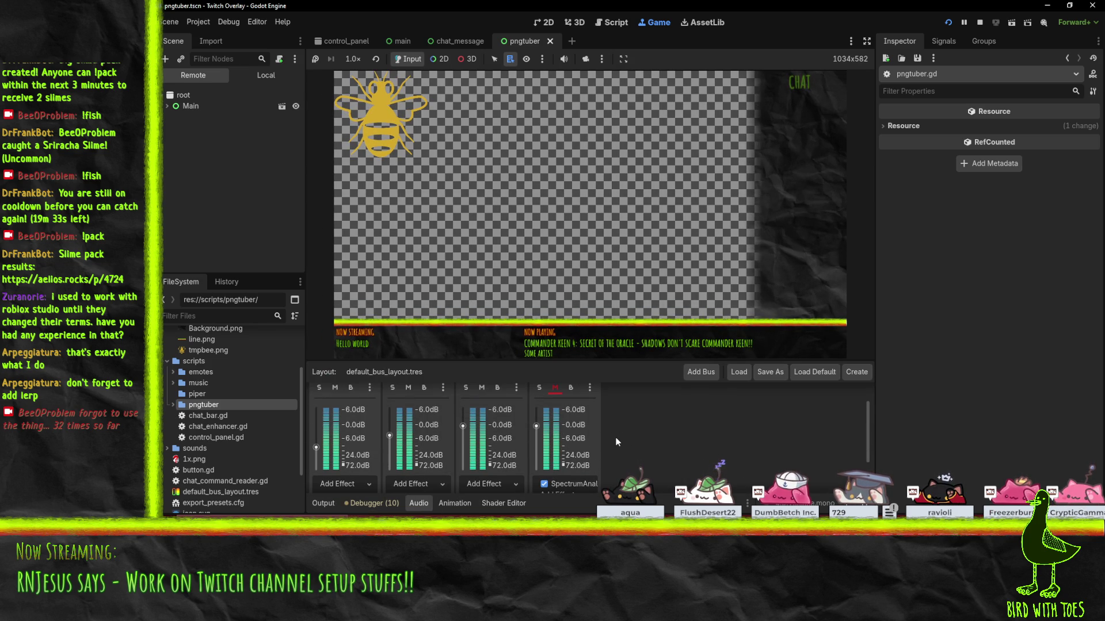
{"action": "left_click", "coordinate": [206, 22]}
{"action": "left_click", "coordinate": [206, 21]}
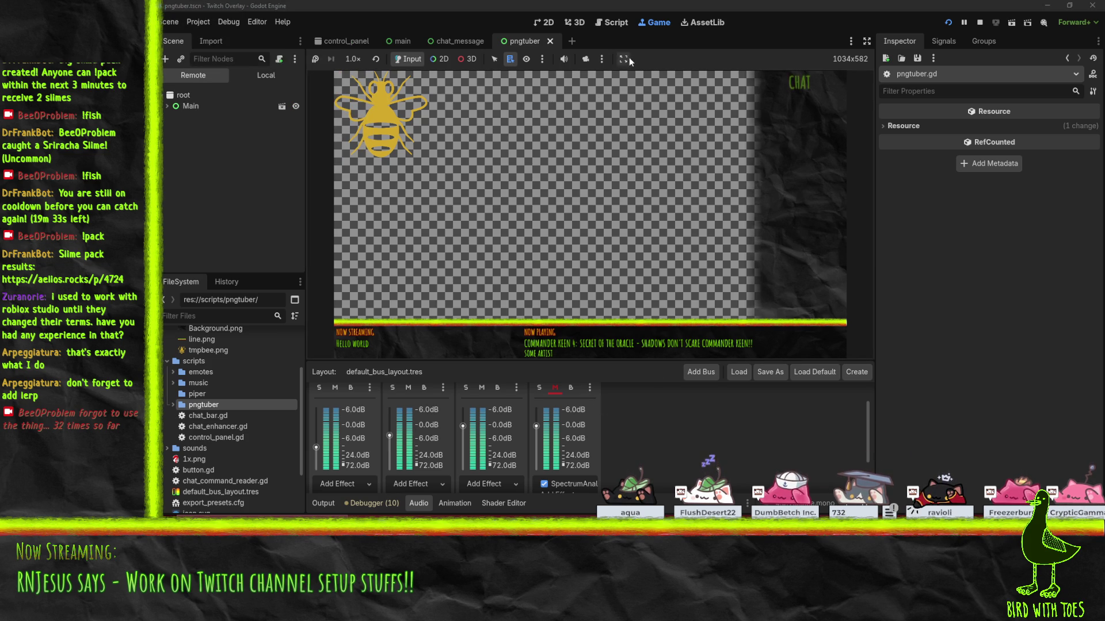
{"action": "left_click", "coordinate": [979, 22]}
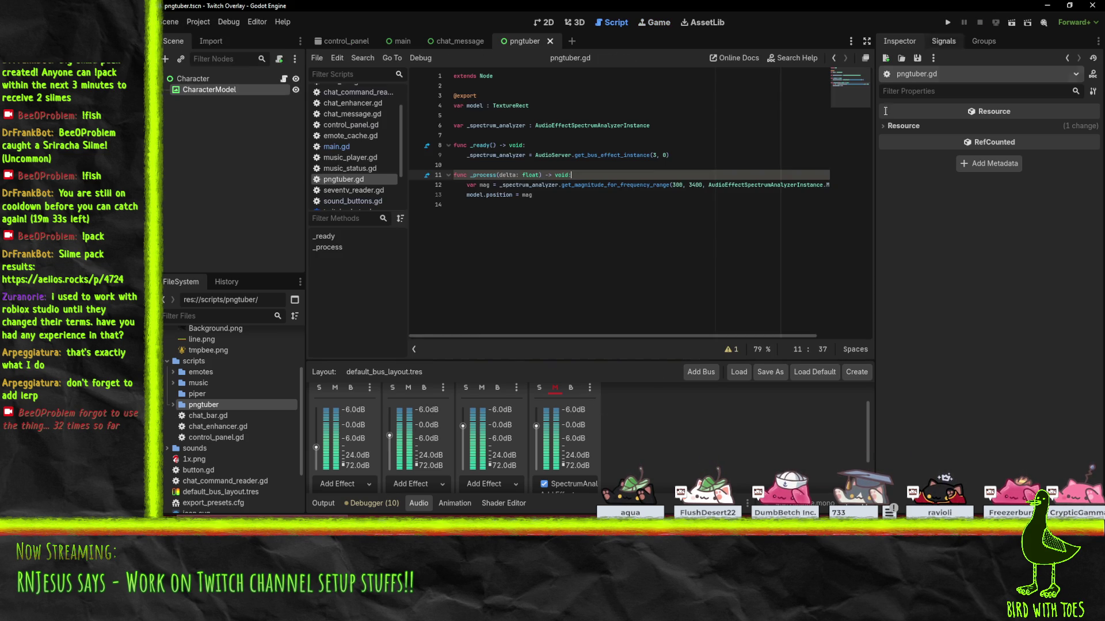
Add print(mag) below line 13, save, run the project with F5 and stop it
{"action": "left_click", "coordinate": [557, 194]}
{"action": "key", "text": "Return"}
{"action": "type", "text": "print(ma"}
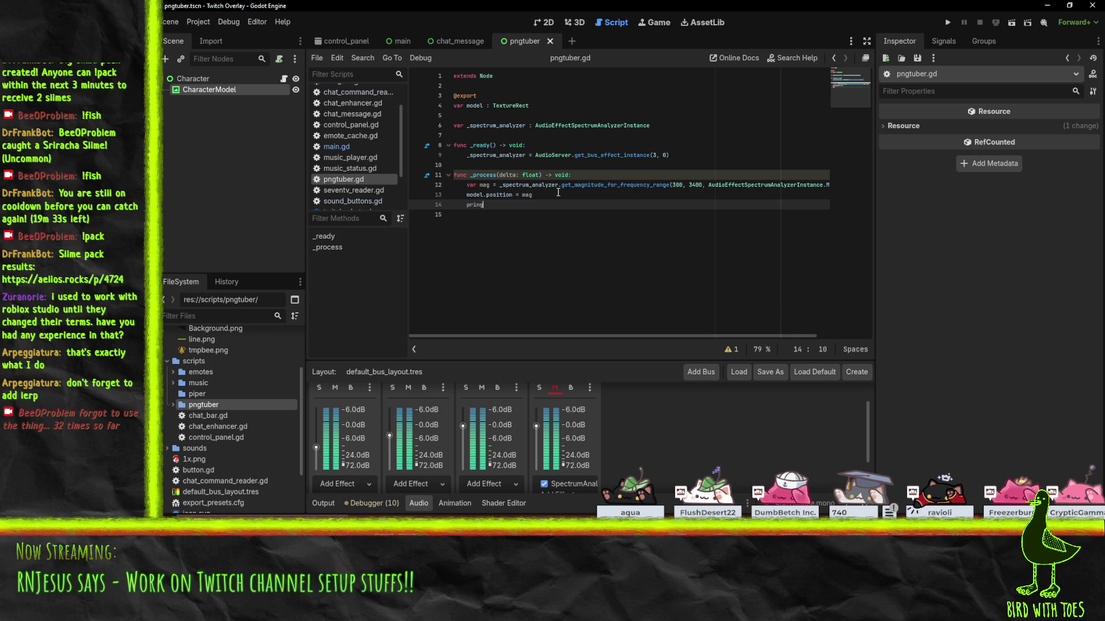
{"action": "type", "text": "g)"}
{"action": "key", "text": "ctrl+s"}
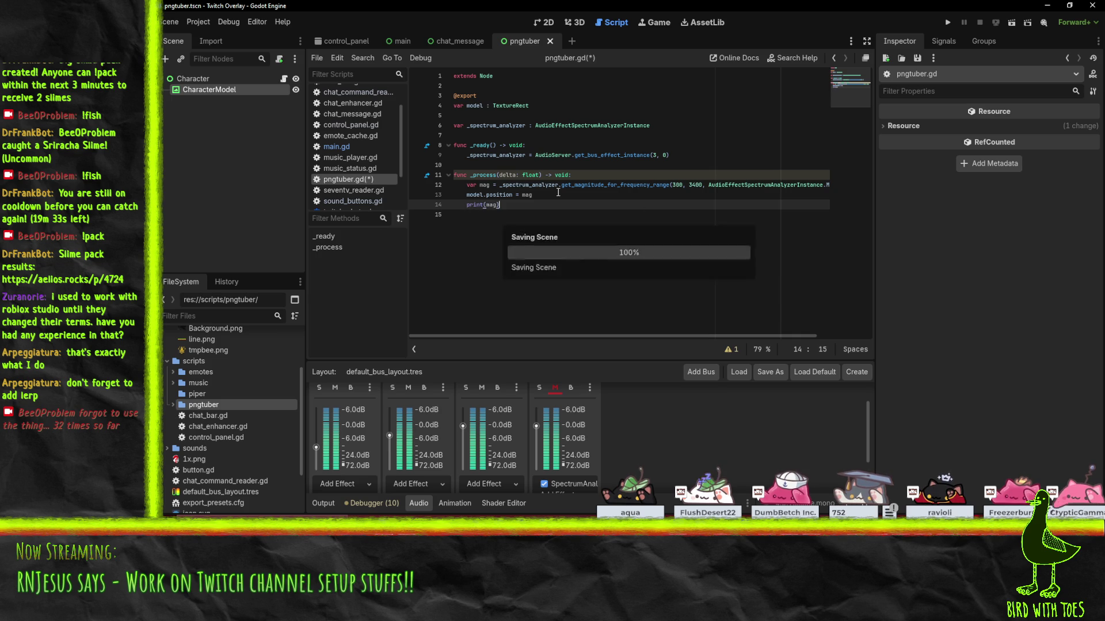
{"action": "left_click", "coordinate": [361, 499]}
{"action": "key", "text": "F5"}
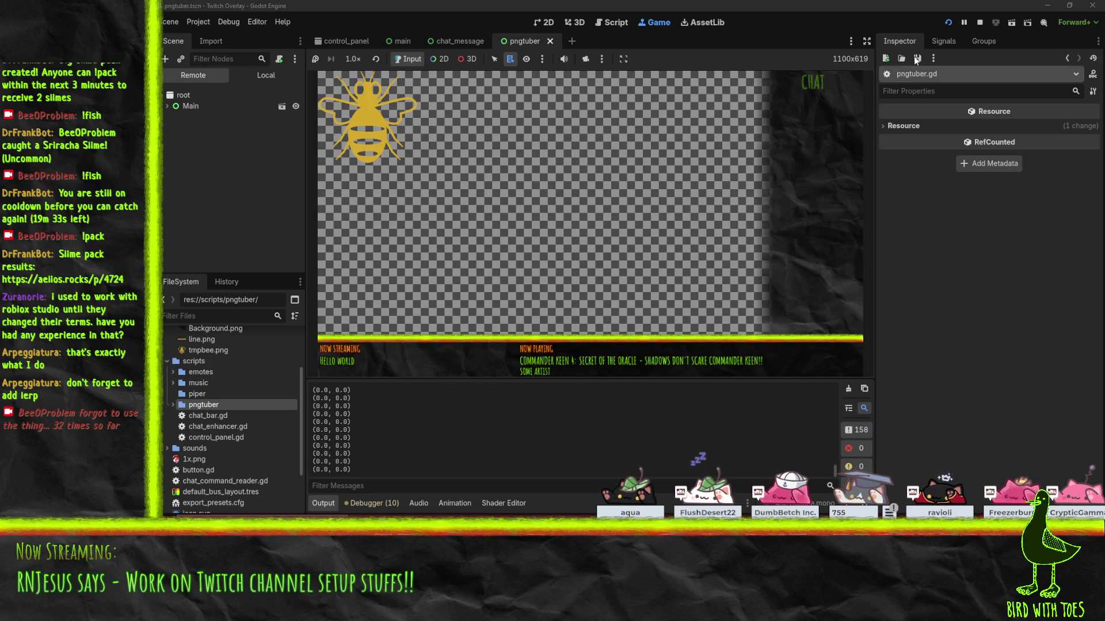
{"action": "left_click", "coordinate": [979, 23]}
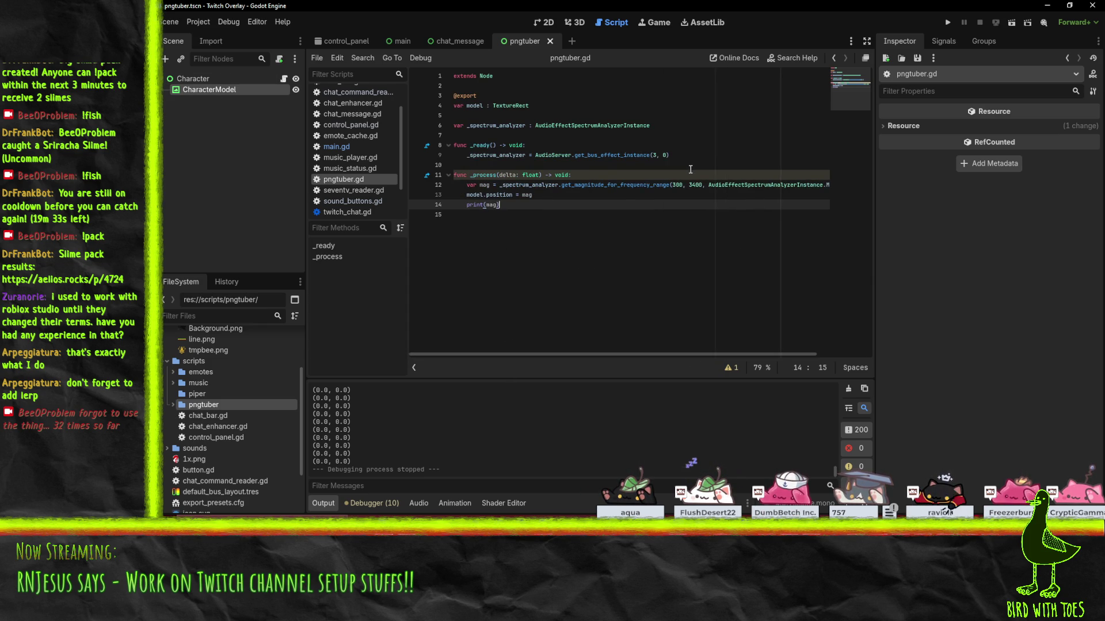
{"action": "left_click", "coordinate": [188, 26]}
{"action": "left_click", "coordinate": [212, 37]}
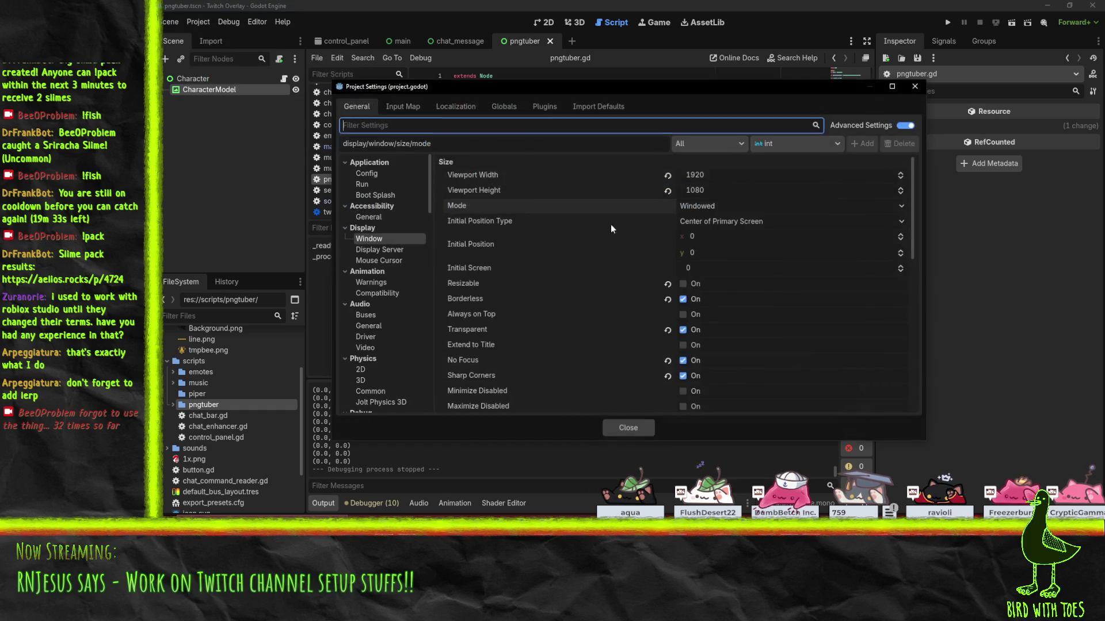
{"action": "left_click", "coordinate": [370, 326]}
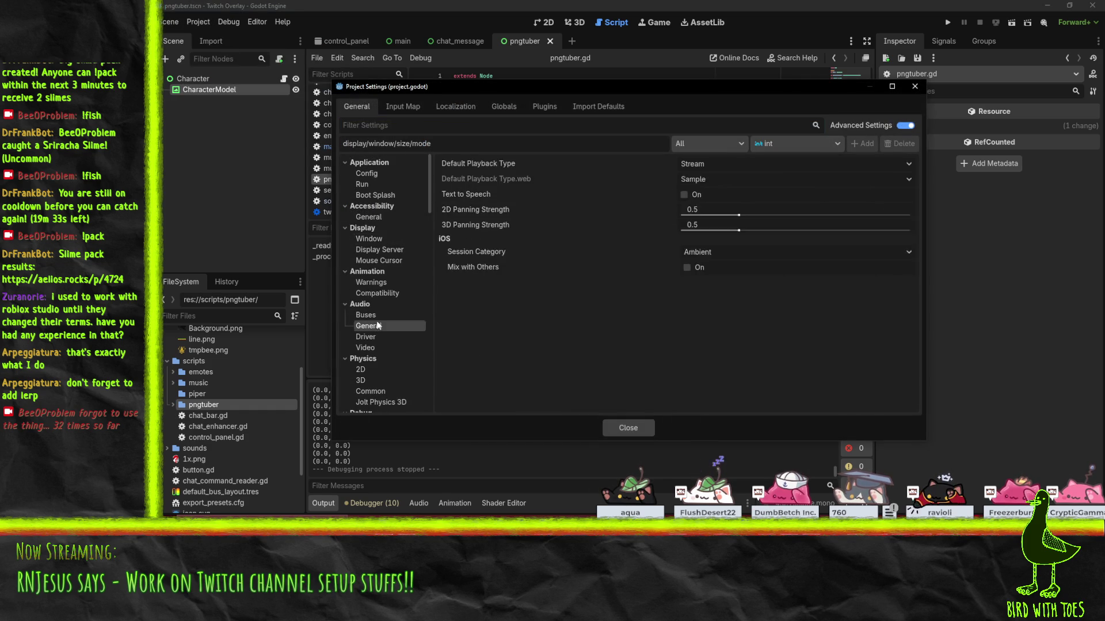
{"action": "left_click", "coordinate": [370, 314]}
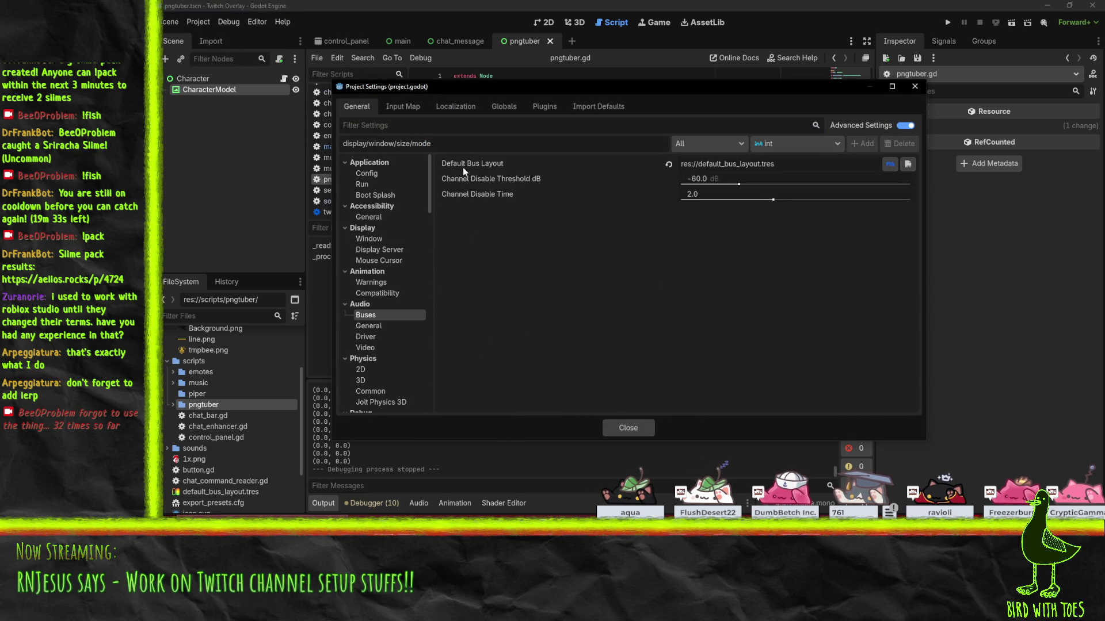
{"action": "left_click", "coordinate": [367, 326]}
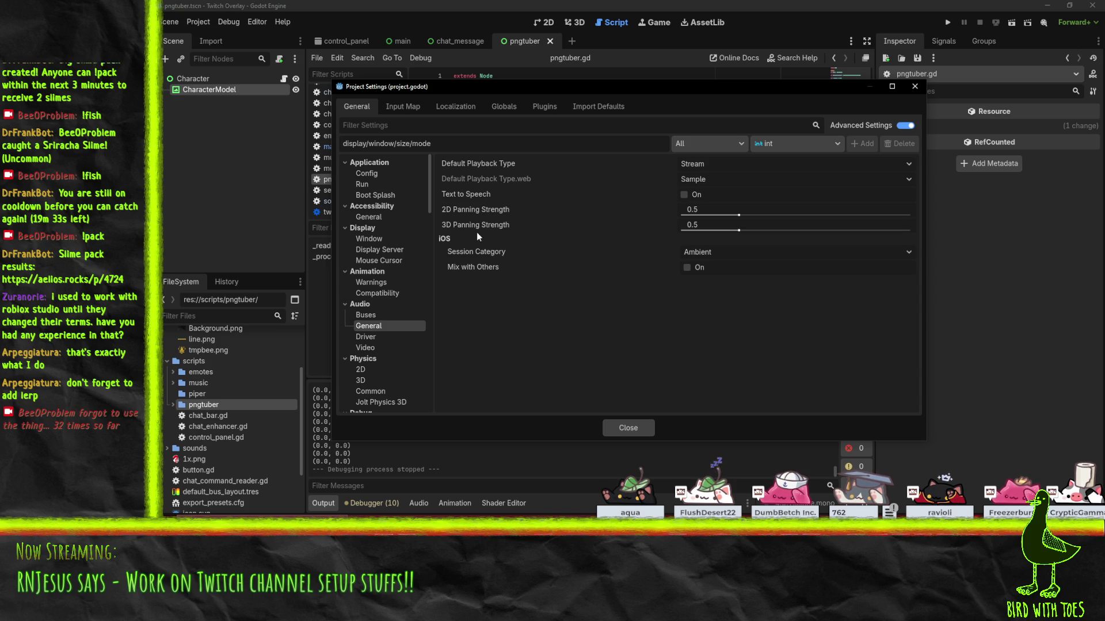
{"action": "left_click", "coordinate": [371, 339]}
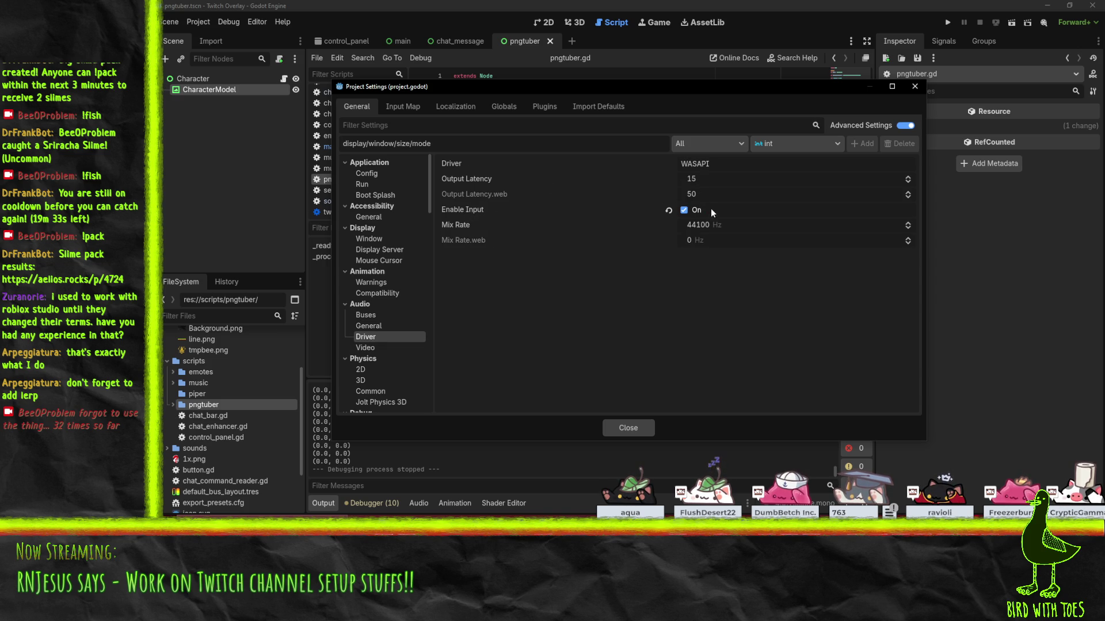
{"action": "left_click", "coordinate": [741, 163]}
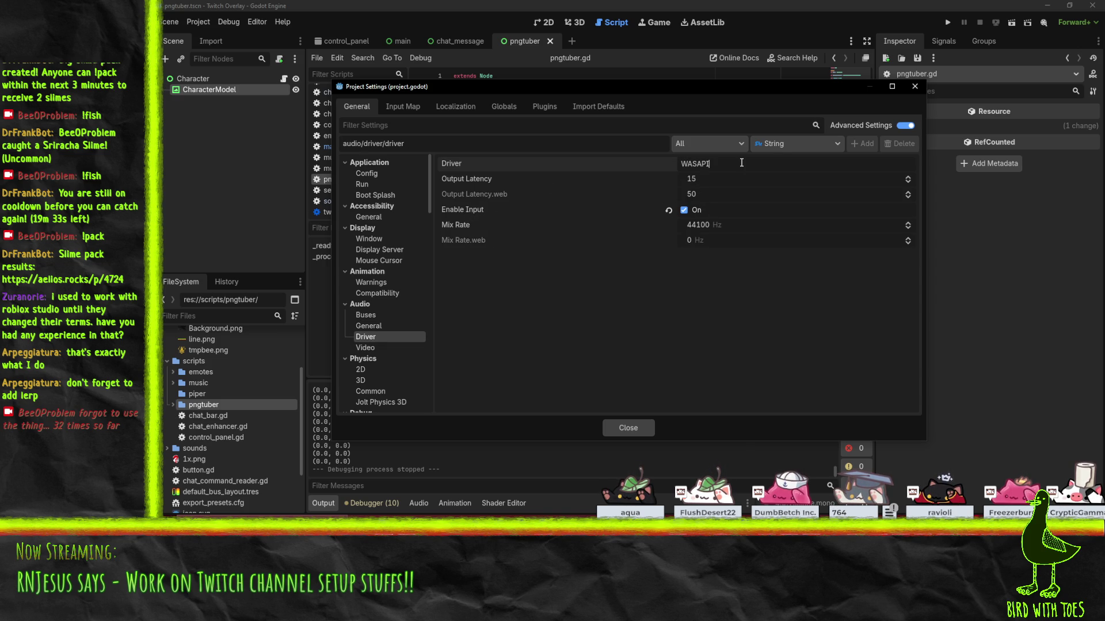
{"action": "left_click", "coordinate": [747, 212]}
{"action": "left_click", "coordinate": [684, 210]}
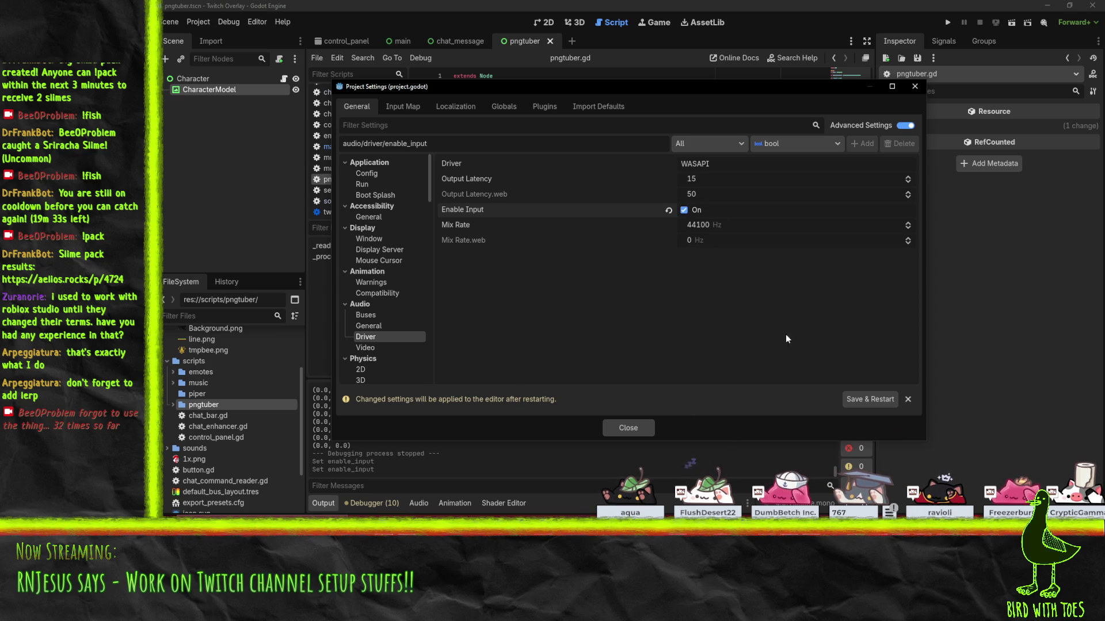
{"action": "left_click", "coordinate": [905, 126]}
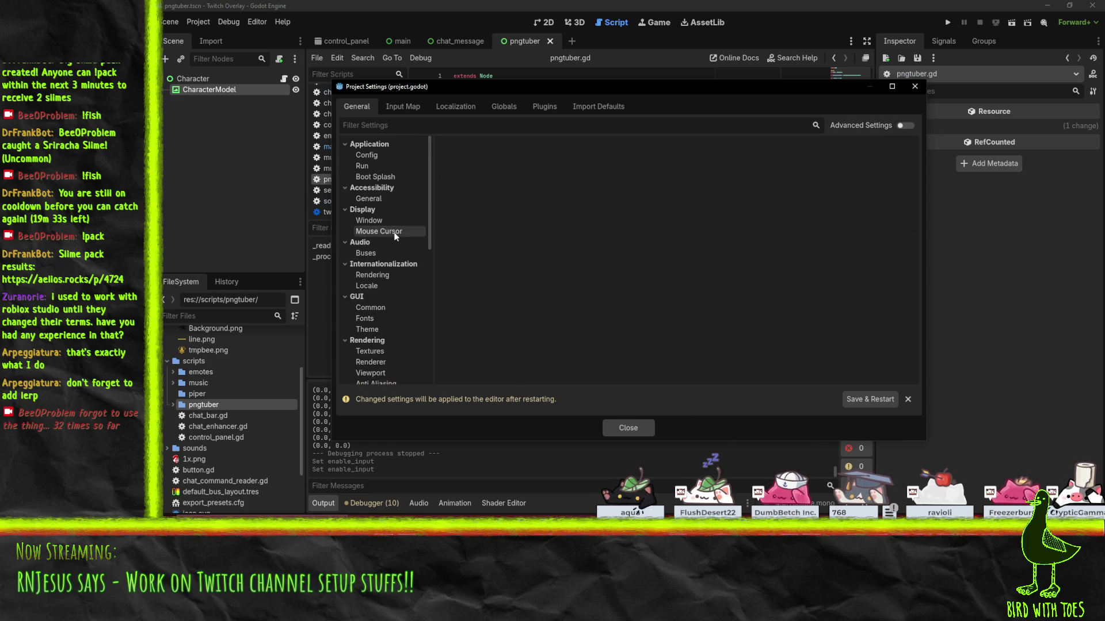
{"action": "left_click", "coordinate": [358, 244]}
{"action": "left_click", "coordinate": [358, 244]}
{"action": "left_click", "coordinate": [373, 254]}
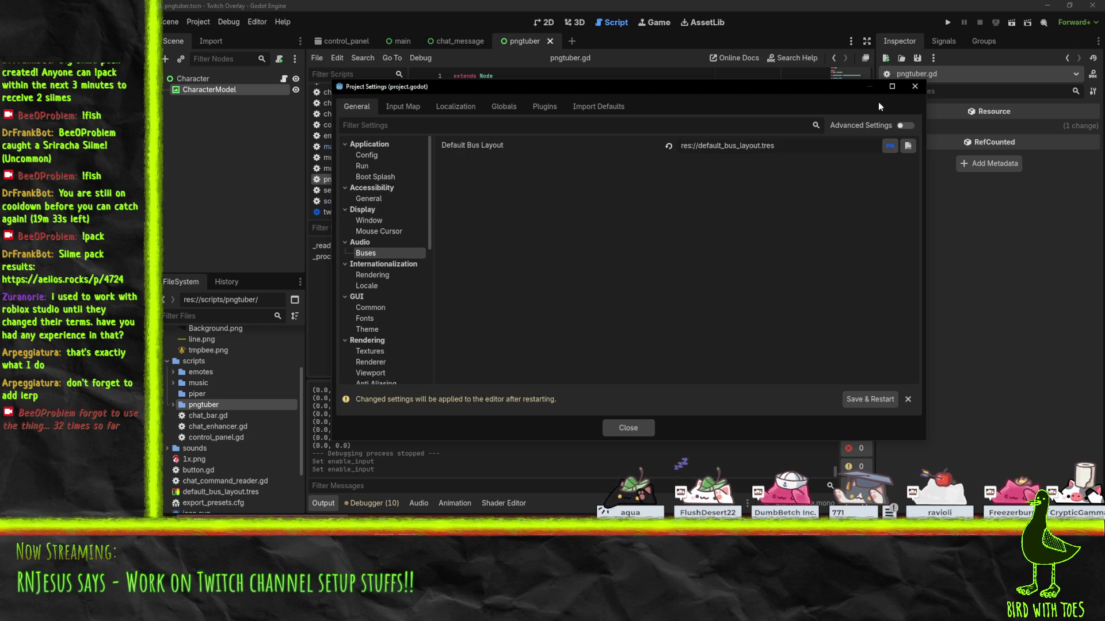
{"action": "left_click", "coordinate": [903, 125]}
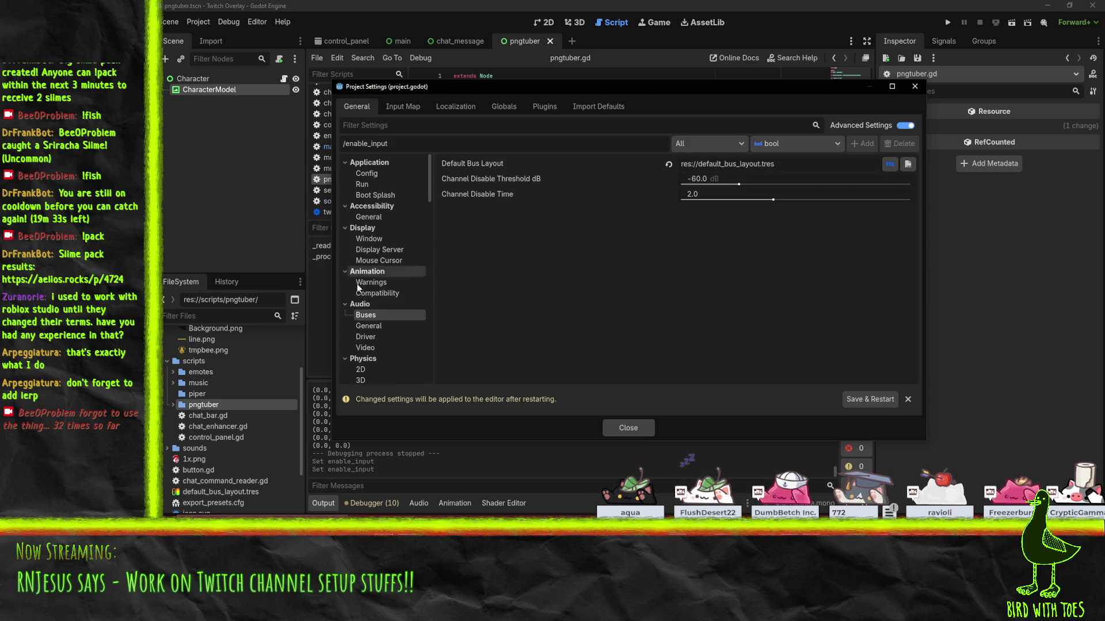
{"action": "left_click", "coordinate": [364, 337]}
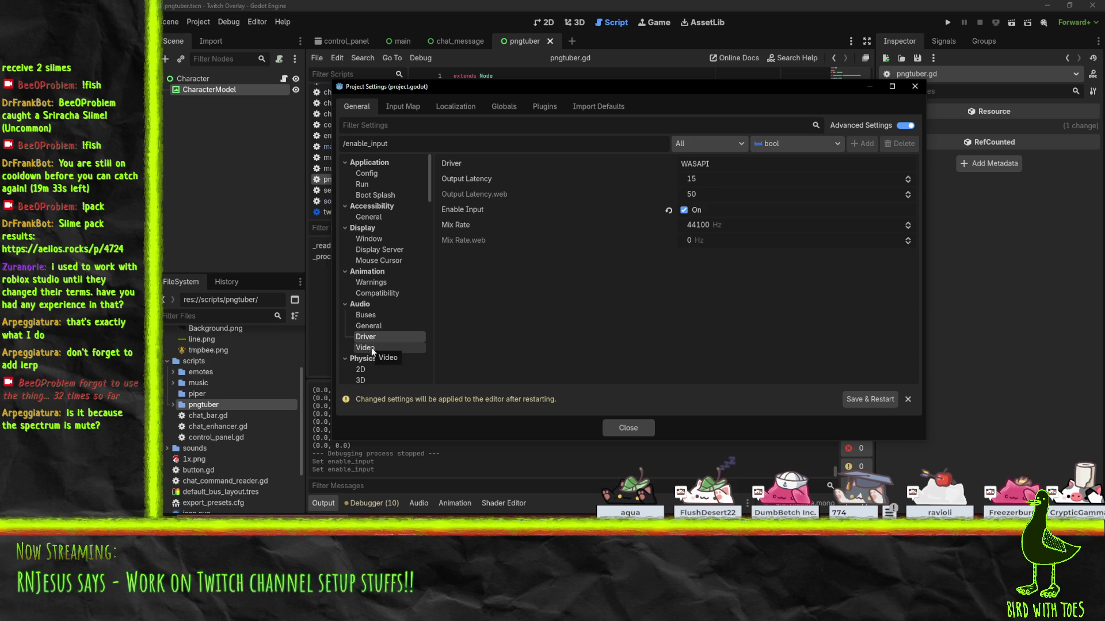
{"action": "left_click", "coordinate": [628, 428]}
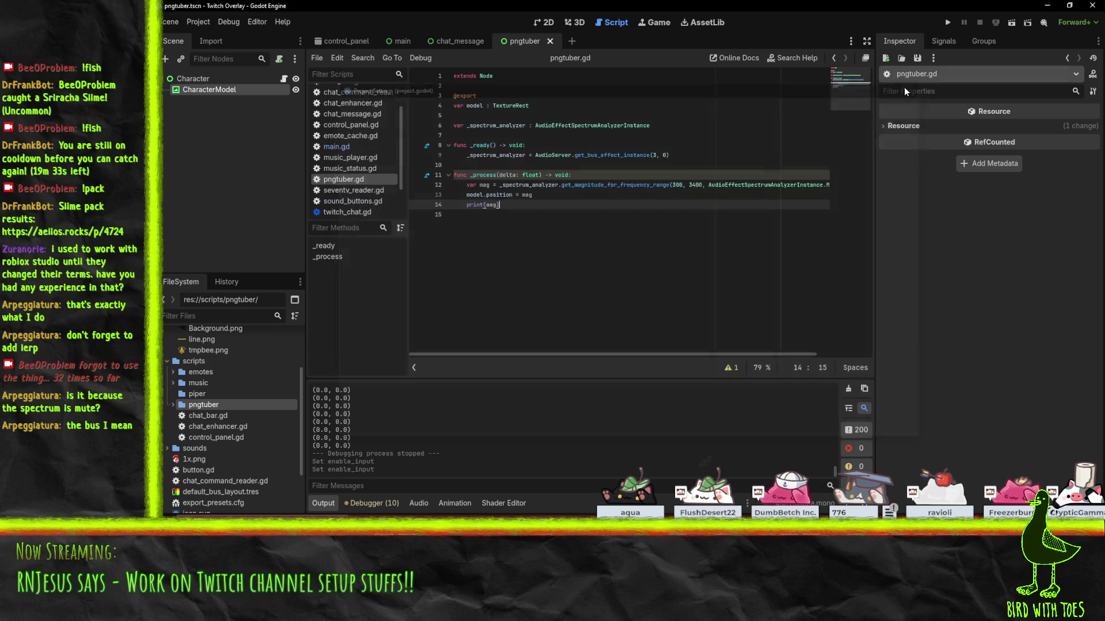
Unmute the fourth audio bus in the Audio mixer, run the project, then stop it with F8
{"action": "left_click", "coordinate": [500, 505]}
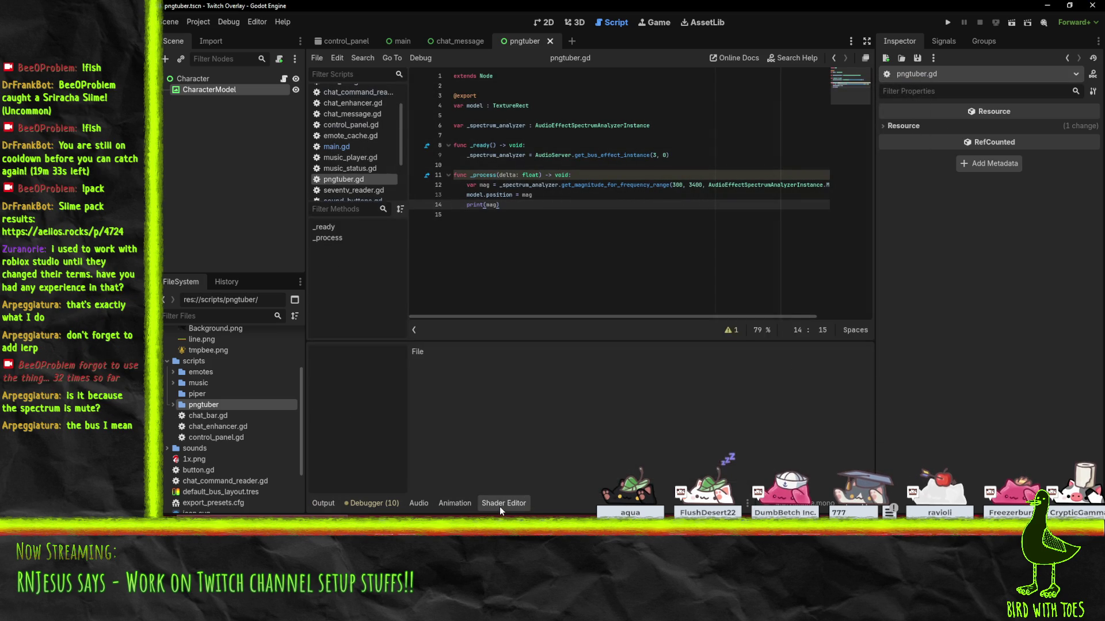
{"action": "left_click", "coordinate": [324, 504]}
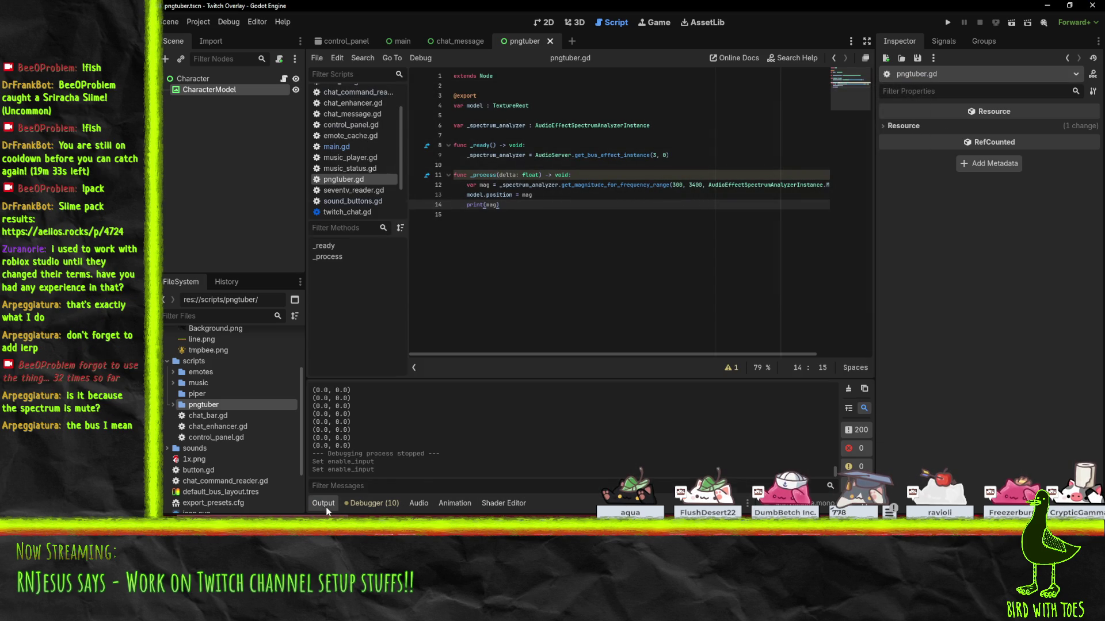
{"action": "left_click", "coordinate": [409, 504]}
{"action": "left_click", "coordinate": [554, 391]}
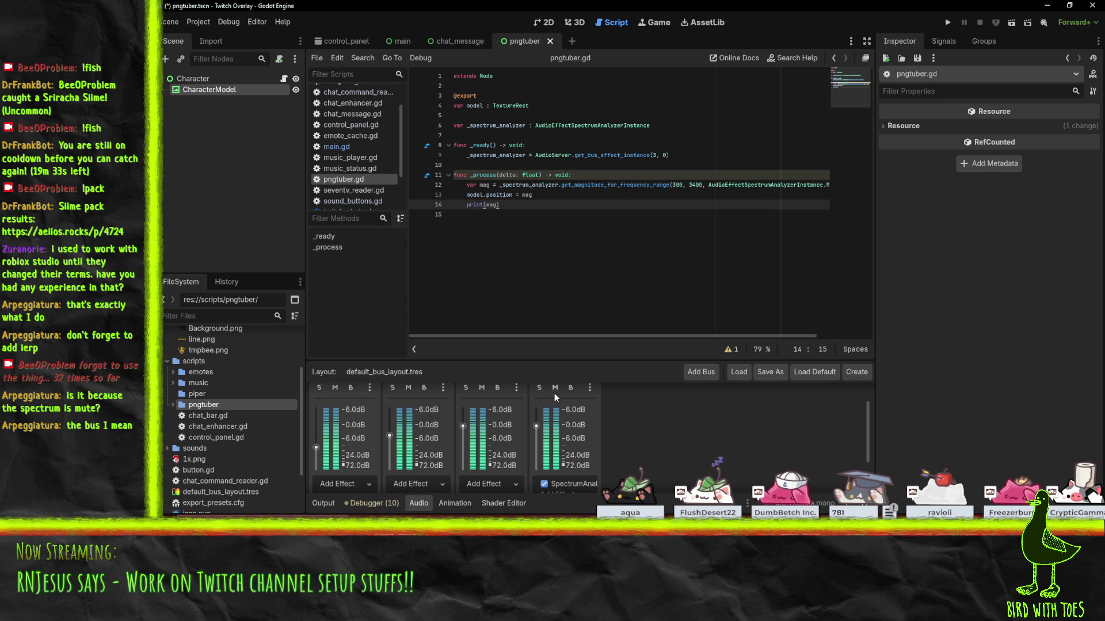
{"action": "left_click", "coordinate": [949, 23]}
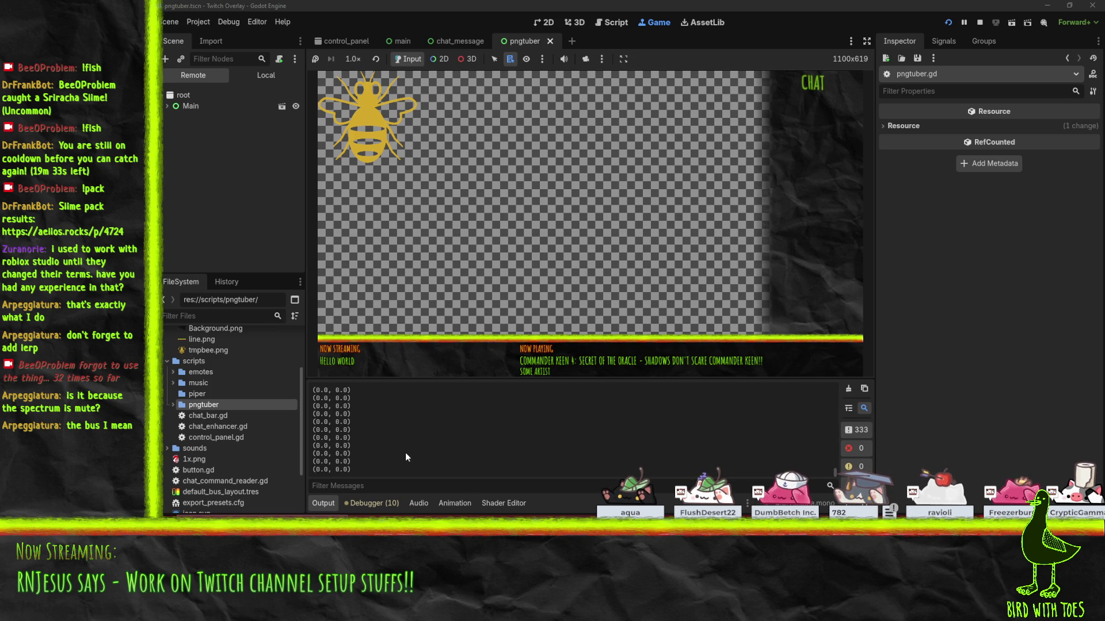
{"action": "key", "text": "F8"}
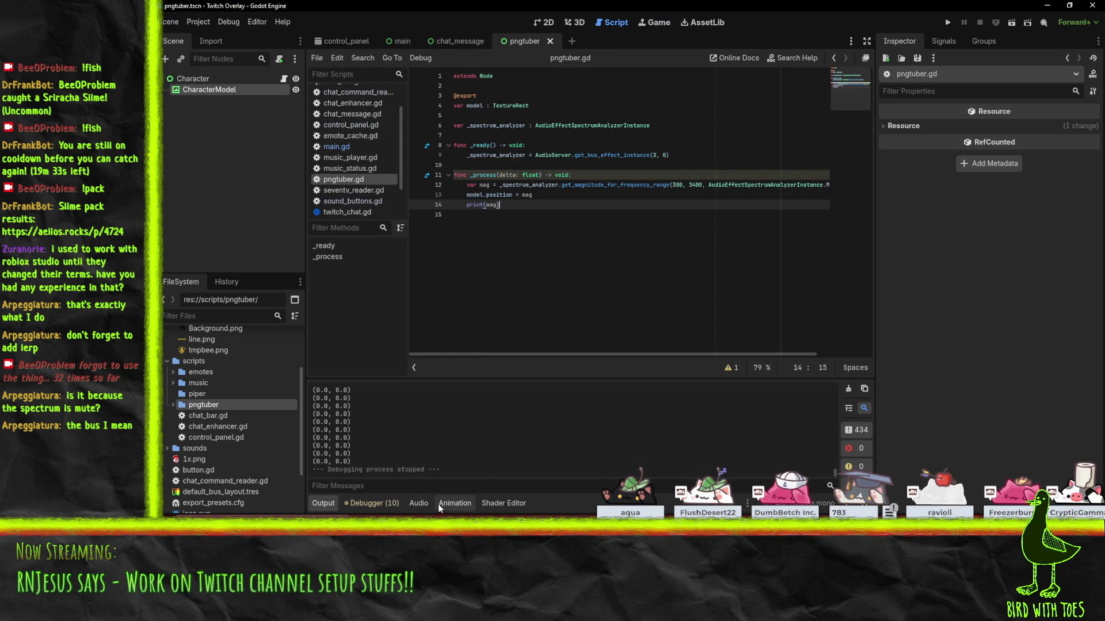
Review the Master, Music, Noiz and Recording buses, then bring up the vocal frequency search window
{"action": "left_click", "coordinate": [198, 22]}
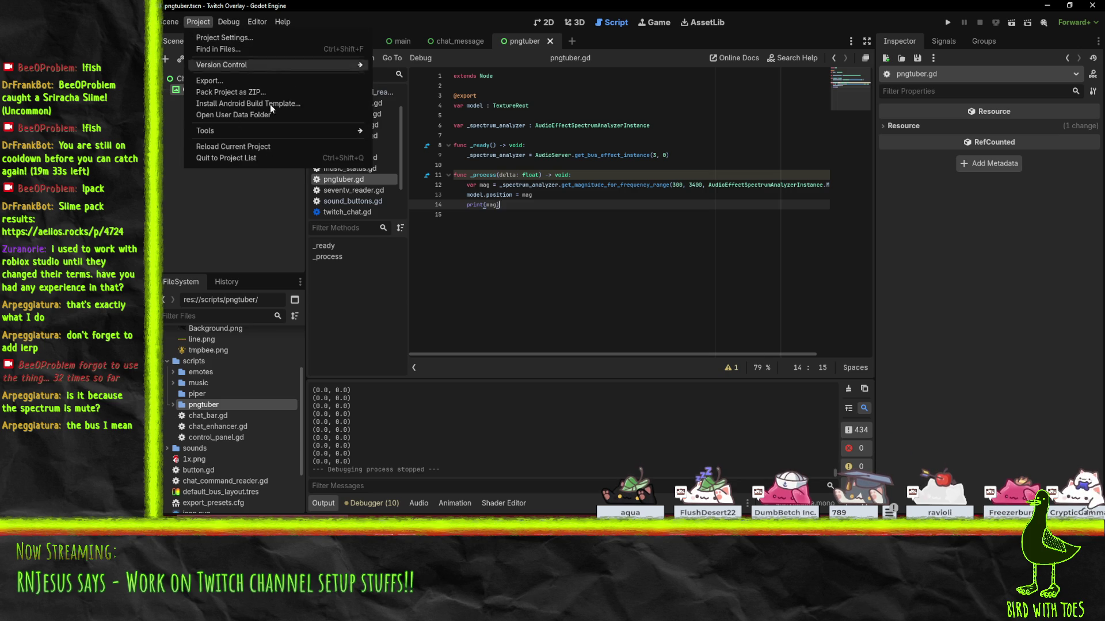
{"action": "left_click", "coordinate": [596, 405]}
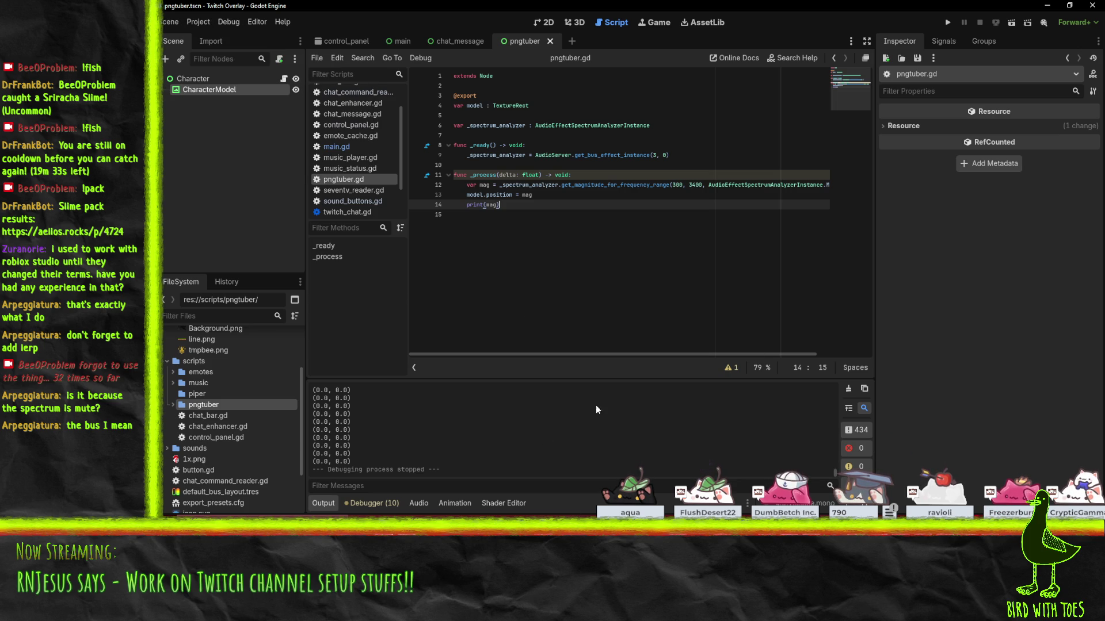
{"action": "left_click", "coordinate": [421, 505]}
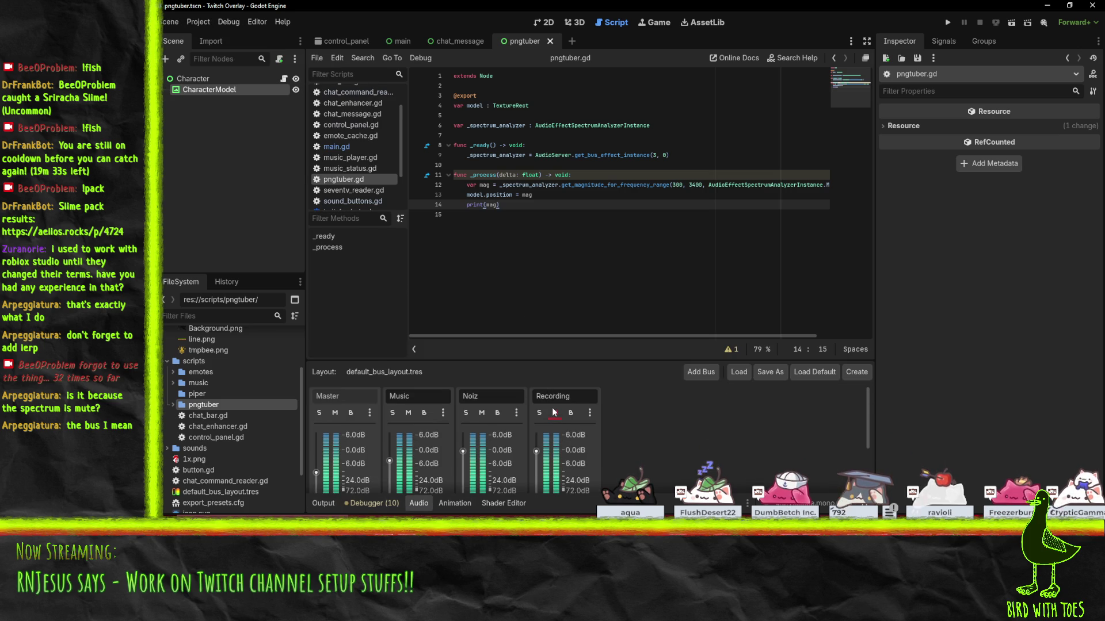
{"action": "scroll", "coordinate": [551, 408], "scroll_direction": "down", "scroll_amount": 3}
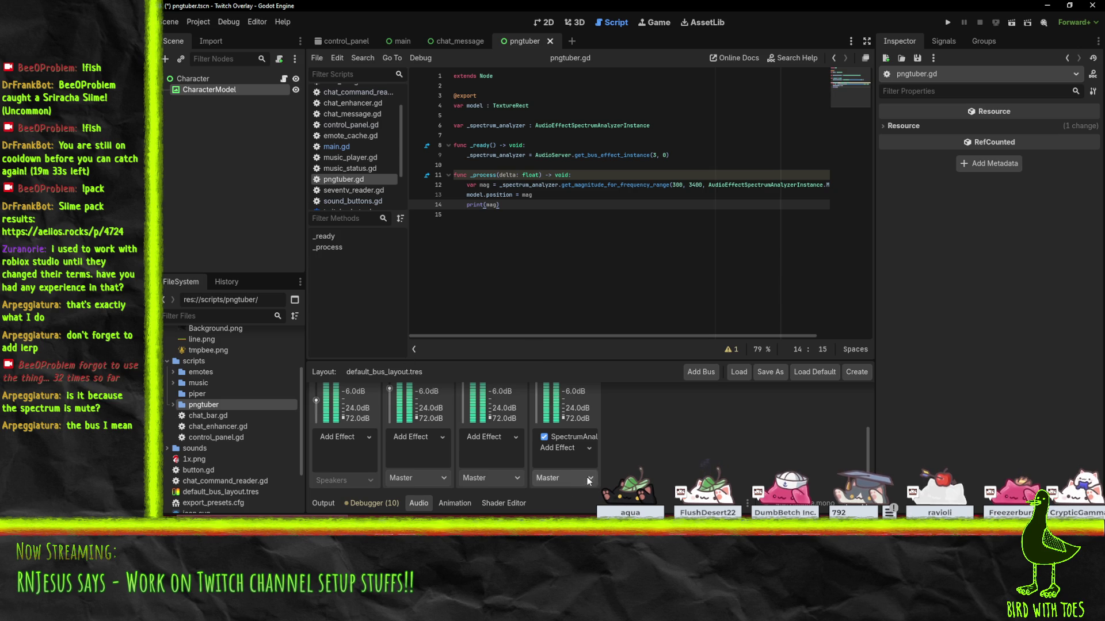
{"action": "scroll", "coordinate": [585, 450], "scroll_direction": "up", "scroll_amount": 3}
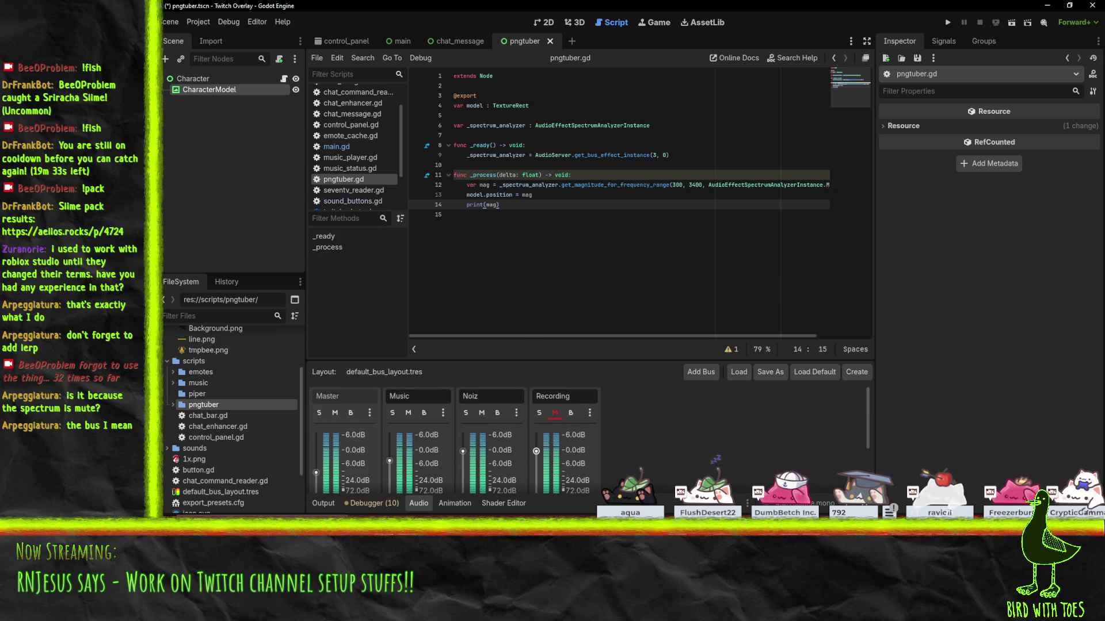
{"action": "left_click", "coordinate": [722, 523]}
{"action": "left_click", "coordinate": [634, 472]}
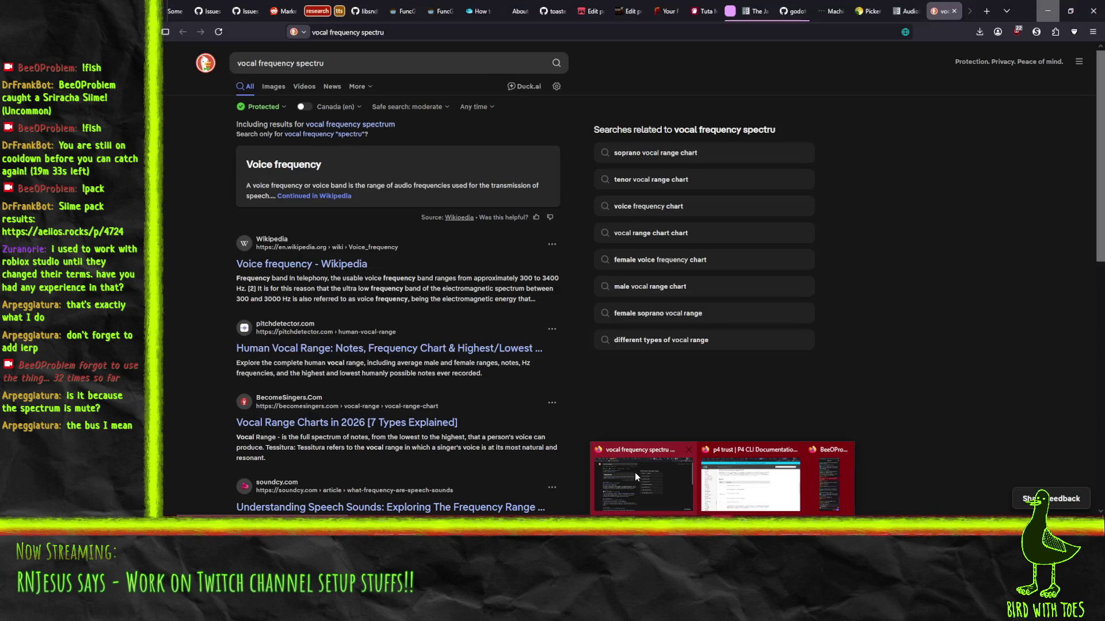
Read through the AudioEffectSpectrumAnalyzer reference and follow its Audio Spectrum Visualizer Demo link
{"action": "left_click", "coordinate": [904, 11]}
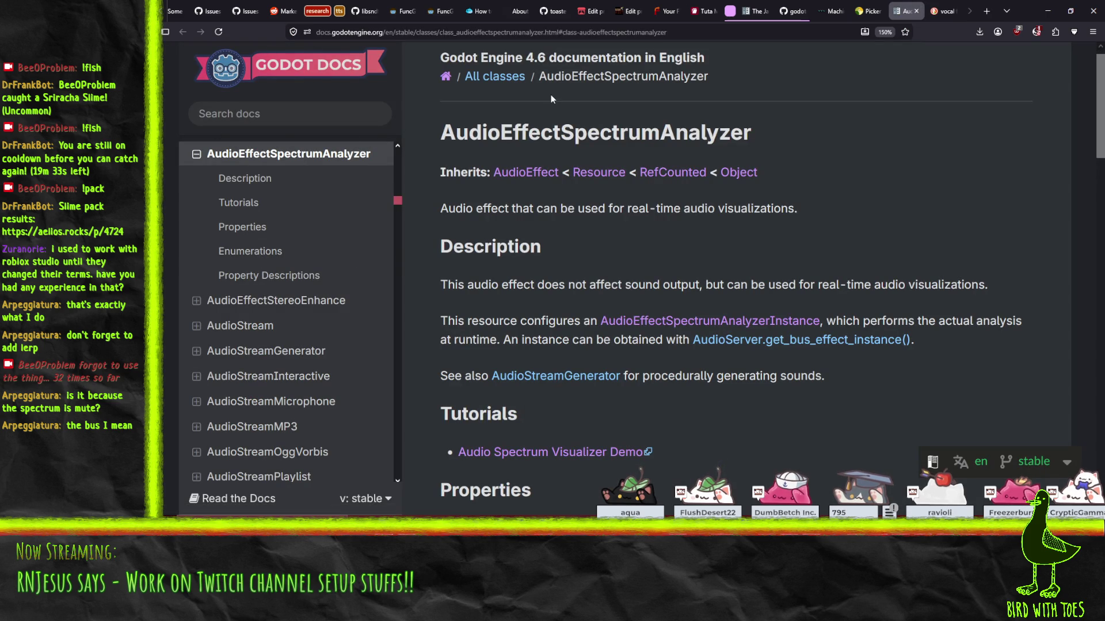
{"action": "scroll", "coordinate": [741, 225], "scroll_direction": "down", "scroll_amount": 5}
{"action": "scroll", "coordinate": [741, 224], "scroll_direction": "down", "scroll_amount": 3}
{"action": "scroll", "coordinate": [454, 381], "scroll_direction": "up", "scroll_amount": 7}
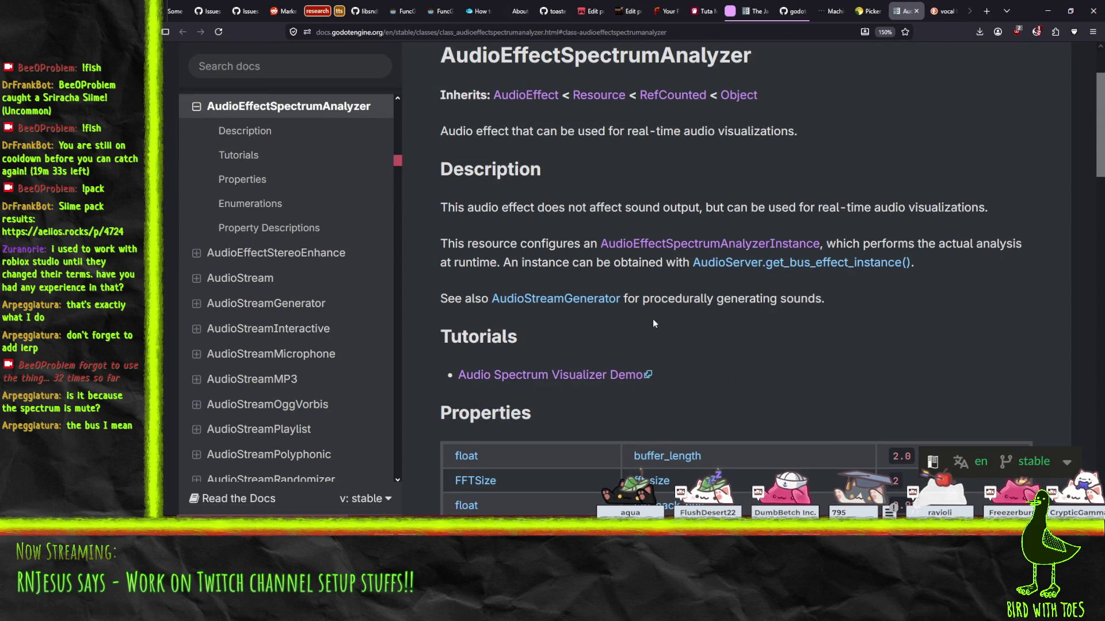
{"action": "scroll", "coordinate": [702, 232], "scroll_direction": "down", "scroll_amount": 5}
{"action": "scroll", "coordinate": [702, 236], "scroll_direction": "up", "scroll_amount": 5}
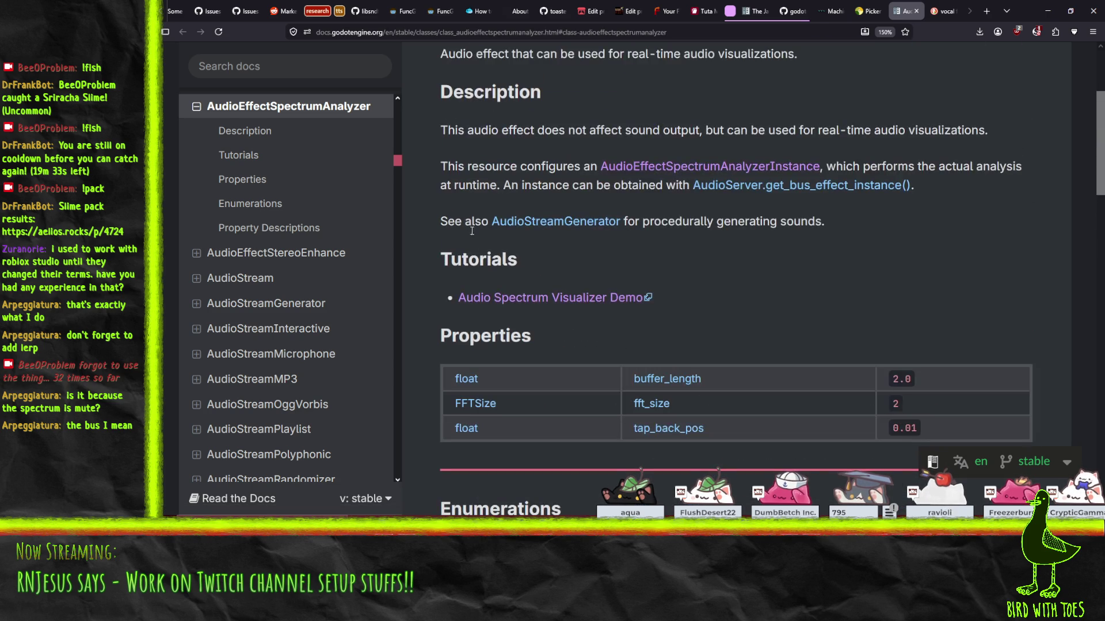
{"action": "scroll", "coordinate": [553, 332], "scroll_direction": "down", "scroll_amount": 15}
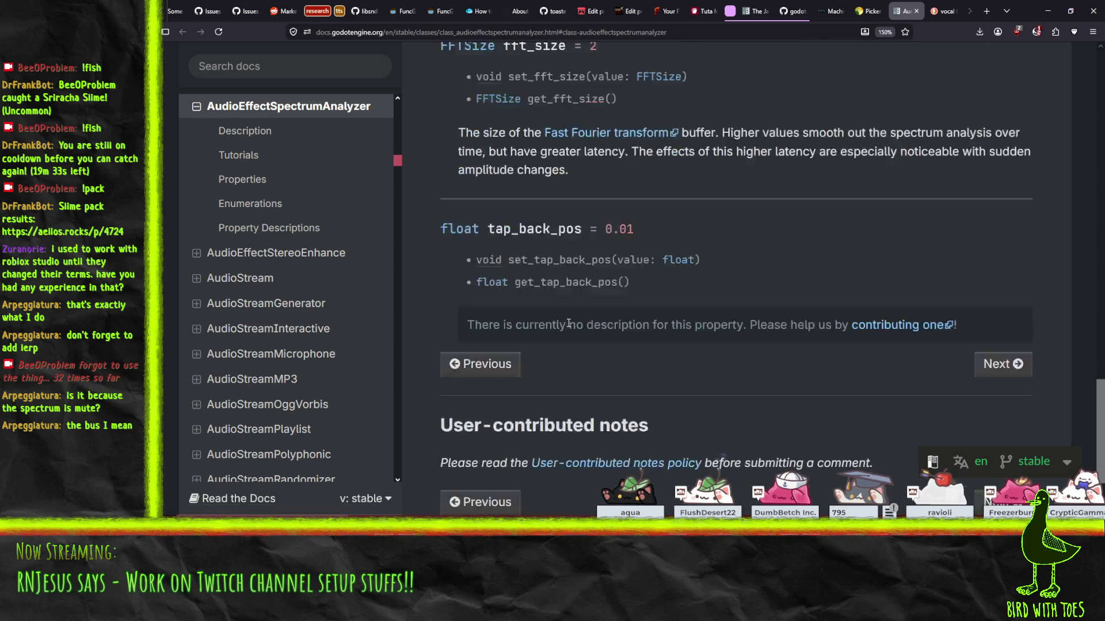
{"action": "scroll", "coordinate": [577, 329], "scroll_direction": "up", "scroll_amount": 10}
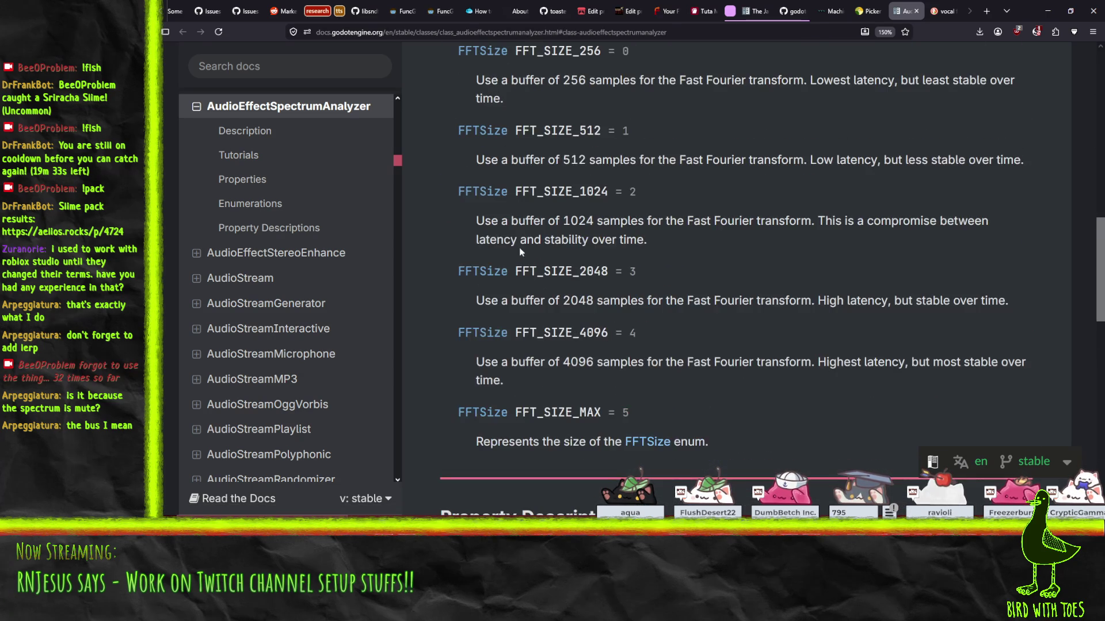
{"action": "scroll", "coordinate": [563, 282], "scroll_direction": "down", "scroll_amount": 5}
{"action": "scroll", "coordinate": [561, 286], "scroll_direction": "down", "scroll_amount": 5}
{"action": "scroll", "coordinate": [562, 282], "scroll_direction": "up", "scroll_amount": 20}
{"action": "scroll", "coordinate": [564, 285], "scroll_direction": "down", "scroll_amount": 2}
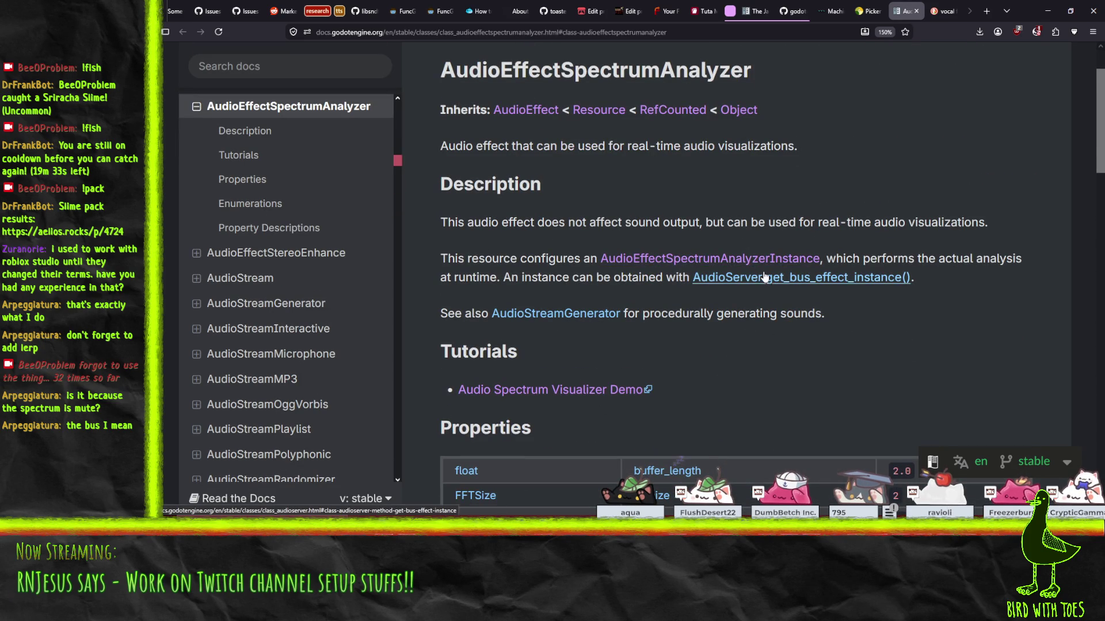
{"action": "left_click", "coordinate": [616, 390]}
Open the Audio Spectrum demo's show_spectrum.gd on GitHub and read its _draw, _process and _ready code
{"action": "left_click", "coordinate": [371, 190]}
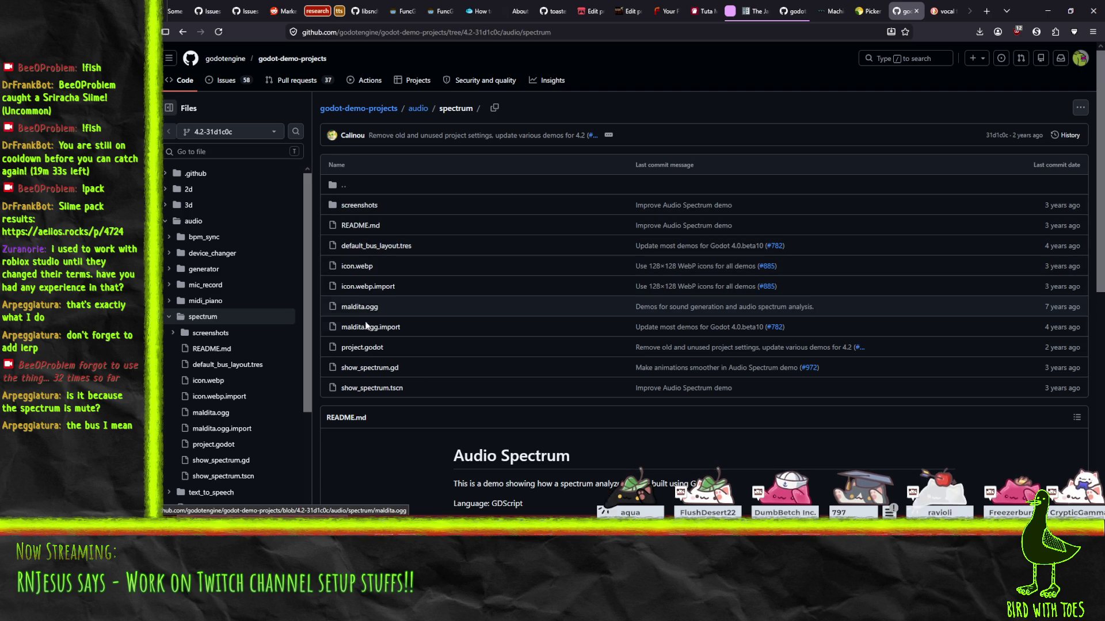
{"action": "left_click", "coordinate": [368, 369]}
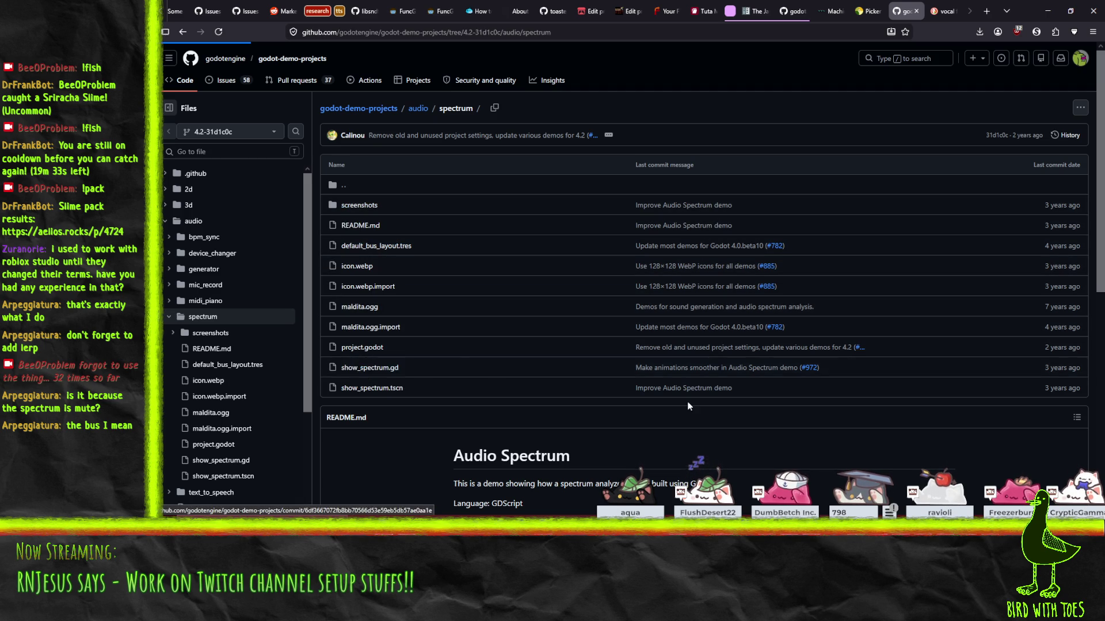
{"action": "scroll", "coordinate": [602, 345], "scroll_direction": "down", "scroll_amount": 3}
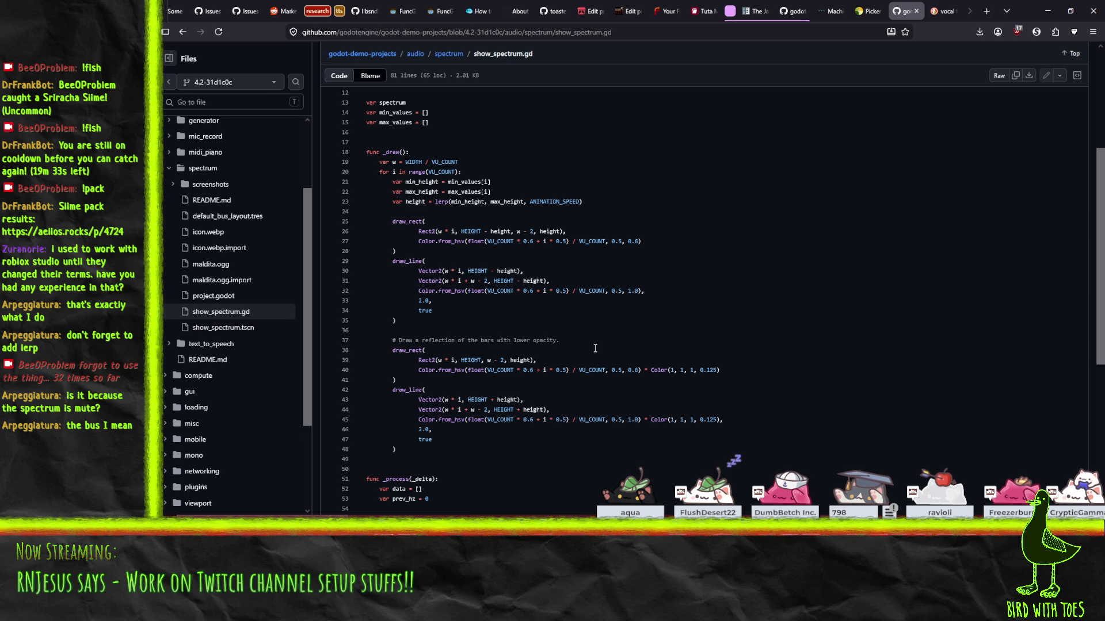
{"action": "scroll", "coordinate": [493, 348], "scroll_direction": "down", "scroll_amount": 5}
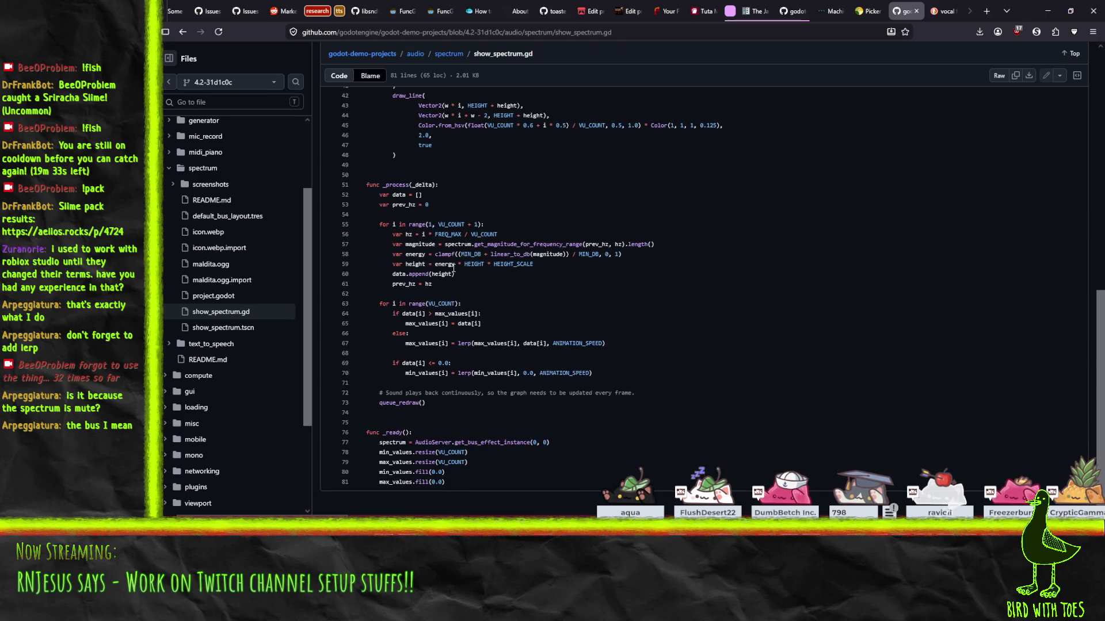
{"action": "scroll", "coordinate": [494, 348], "scroll_direction": "up", "scroll_amount": 5}
{"action": "left_click", "coordinate": [388, 31]}
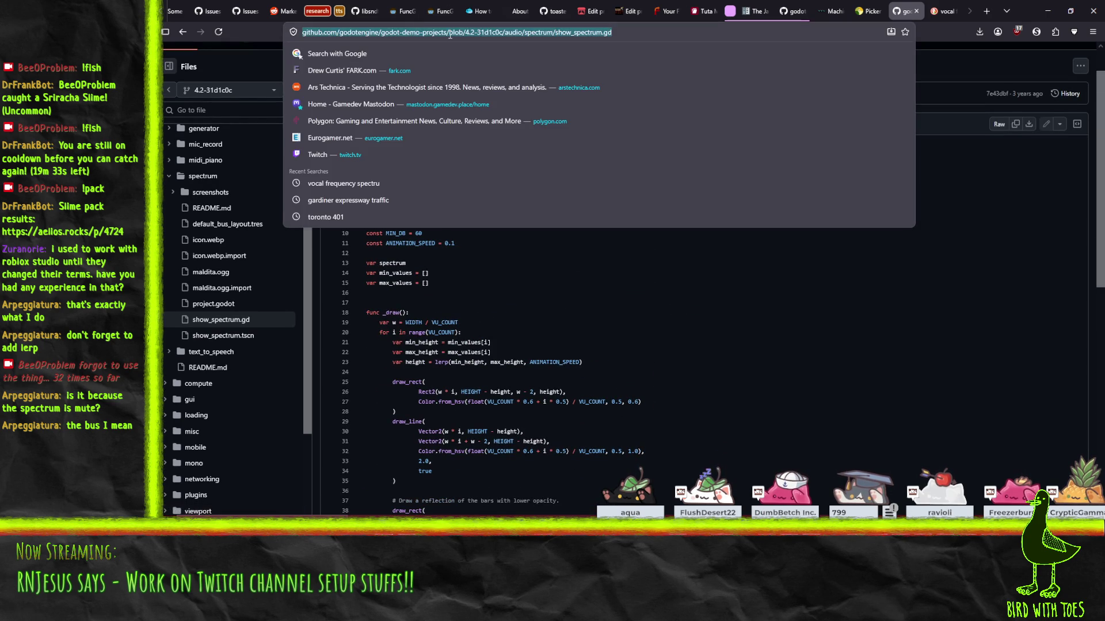
Search 'godot microphone', open the Recording with microphone docs page, and follow its mic_record GitHub link
{"action": "type", "text": "godot microphone"}
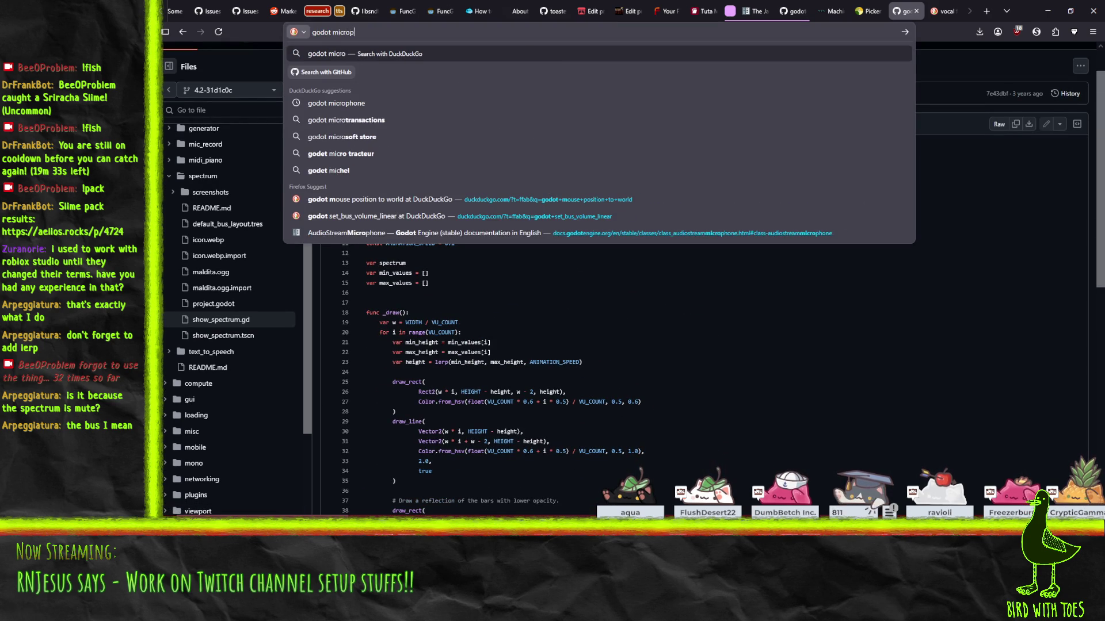
{"action": "key", "text": "Return"}
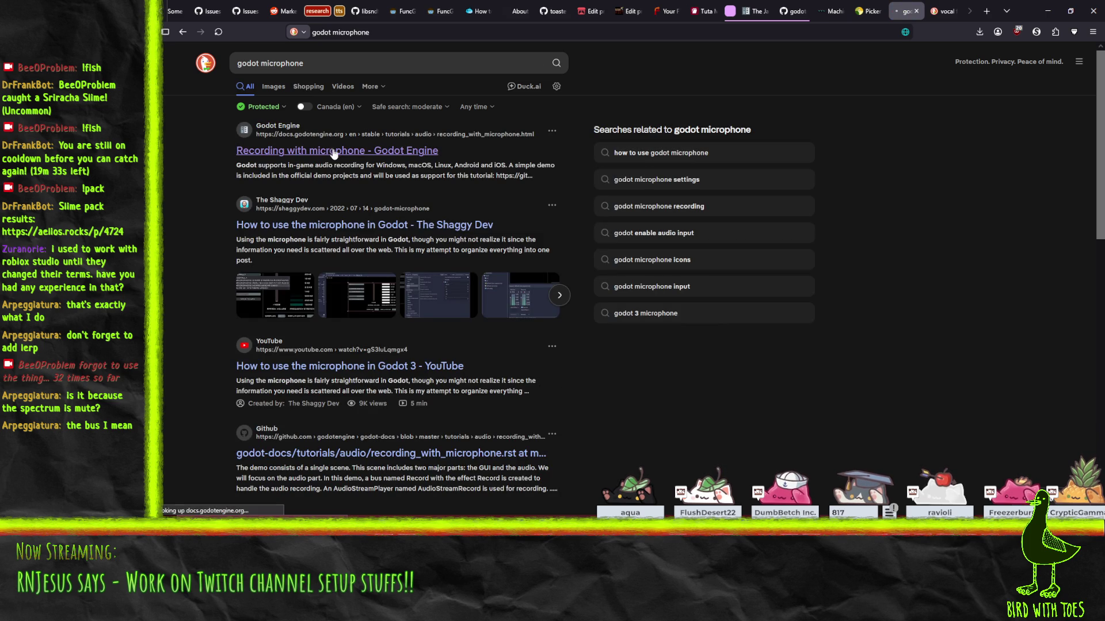
{"action": "left_click", "coordinate": [334, 151]}
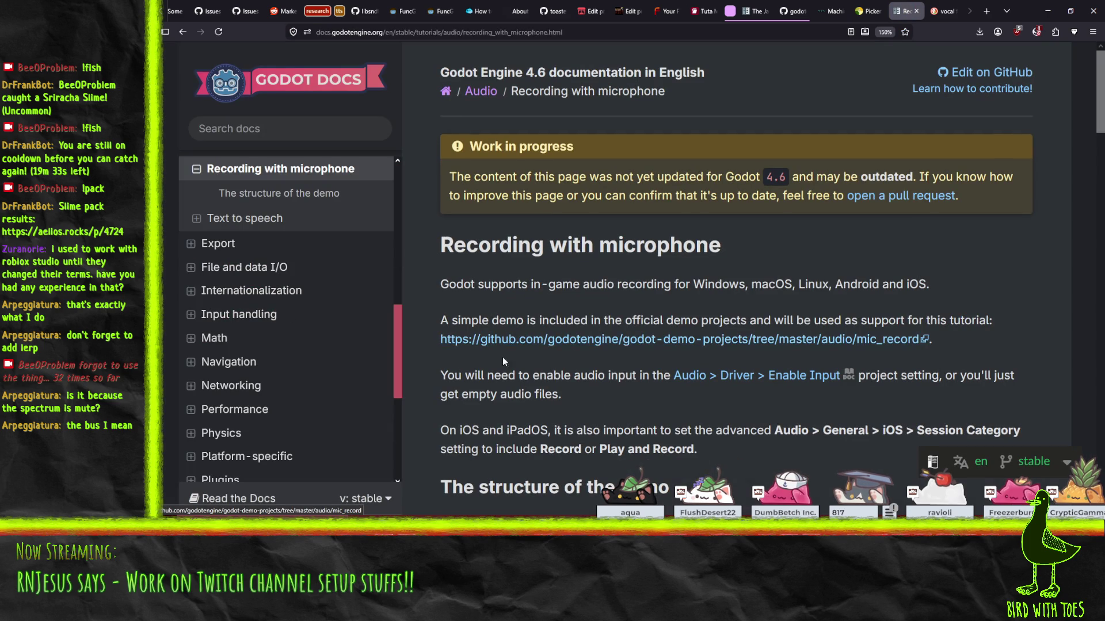
{"action": "scroll", "coordinate": [560, 265], "scroll_direction": "down", "scroll_amount": 2}
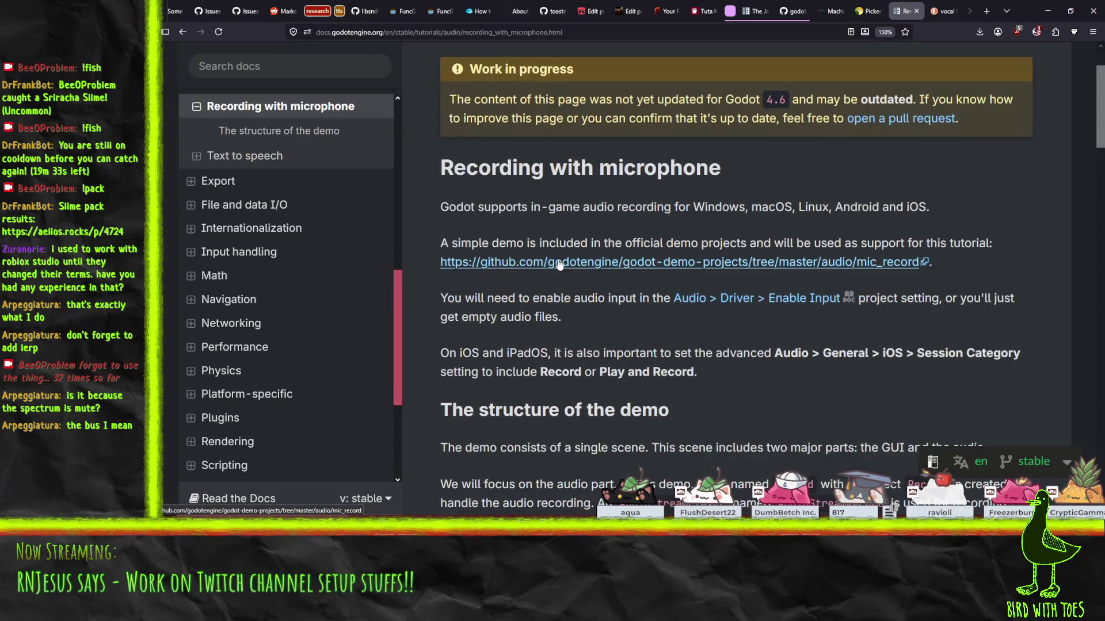
{"action": "left_click", "coordinate": [598, 263]}
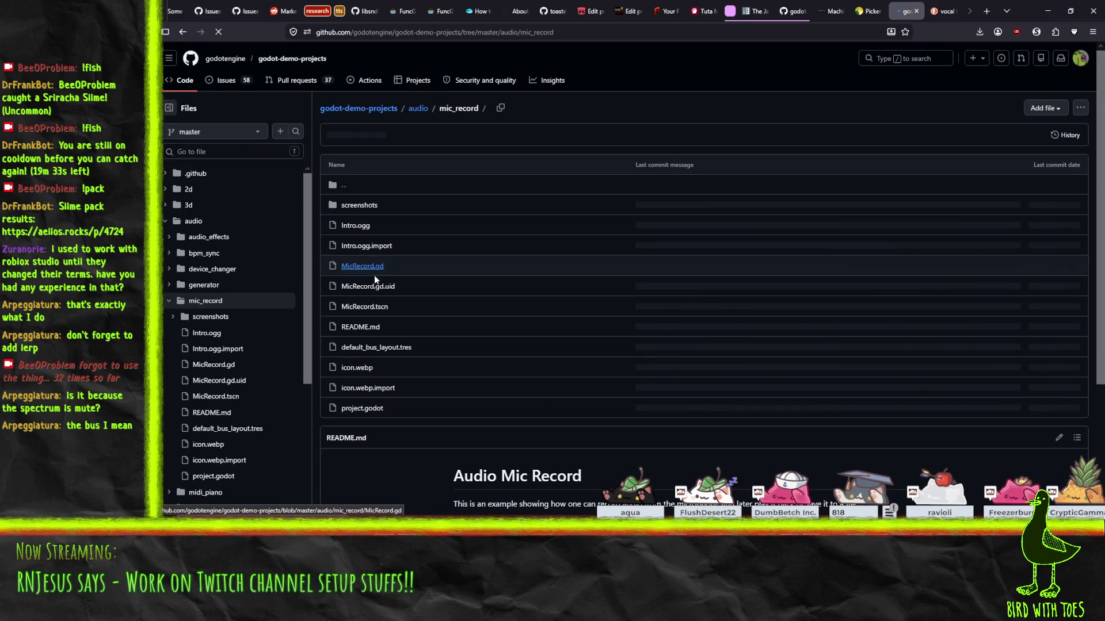
Open MicRecord.gd and list the references to its effect variable
{"action": "left_click", "coordinate": [368, 268]}
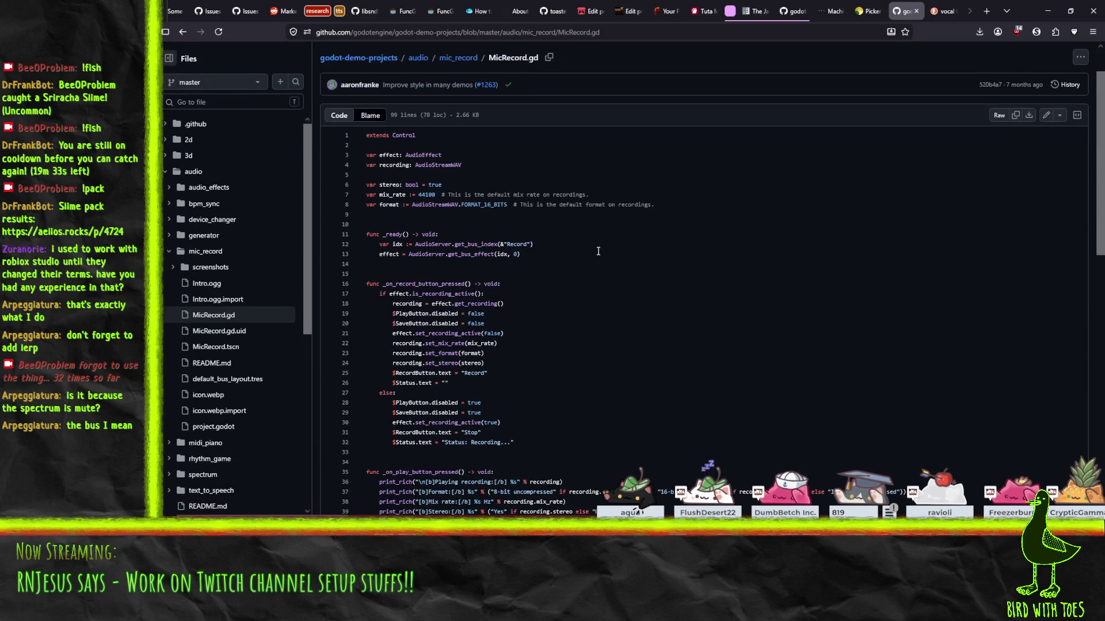
{"action": "scroll", "coordinate": [329, 223], "scroll_direction": "down", "scroll_amount": 5}
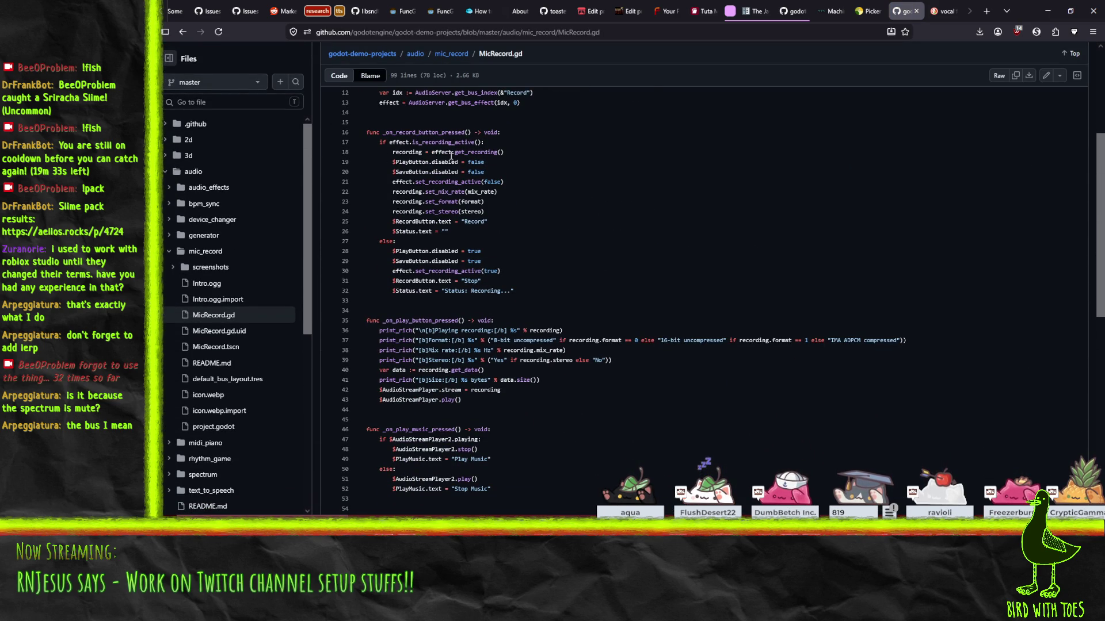
{"action": "left_click", "coordinate": [406, 142]}
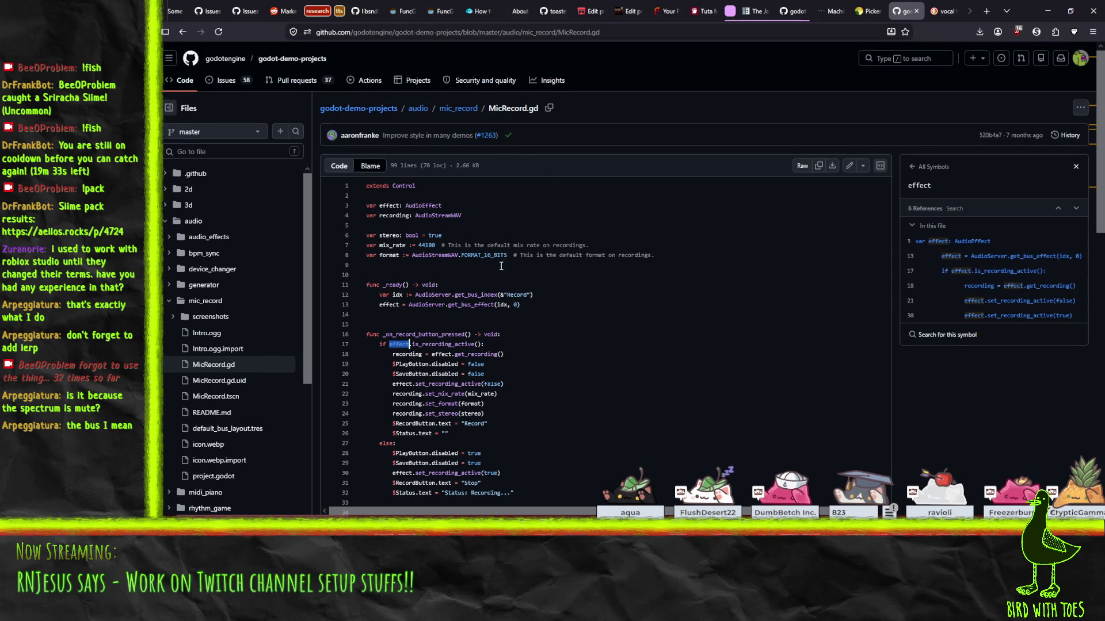
Find 'effect' in MicRecord.gd, stepping through matches to line 18, and read the surrounding code
{"action": "key", "text": "ctrl+f"}
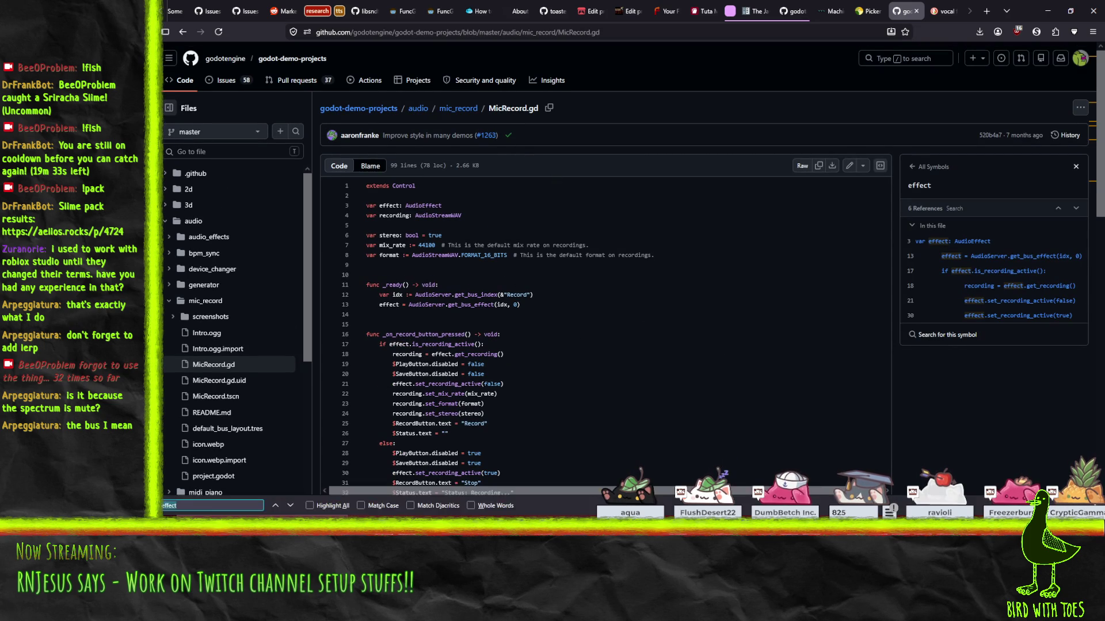
{"action": "left_click", "coordinate": [291, 505]}
{"action": "left_click", "coordinate": [291, 506]}
{"action": "left_click", "coordinate": [291, 505]}
{"action": "left_click", "coordinate": [291, 506]}
{"action": "left_click", "coordinate": [292, 506]}
{"action": "left_click", "coordinate": [291, 506]}
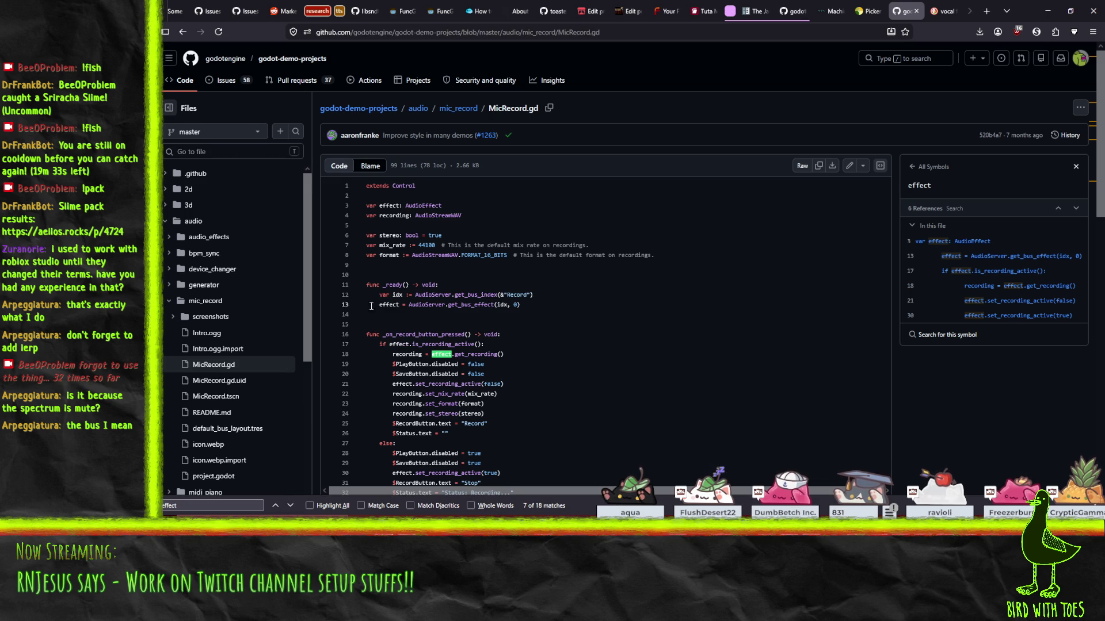
{"action": "scroll", "coordinate": [349, 309], "scroll_direction": "down", "scroll_amount": 5}
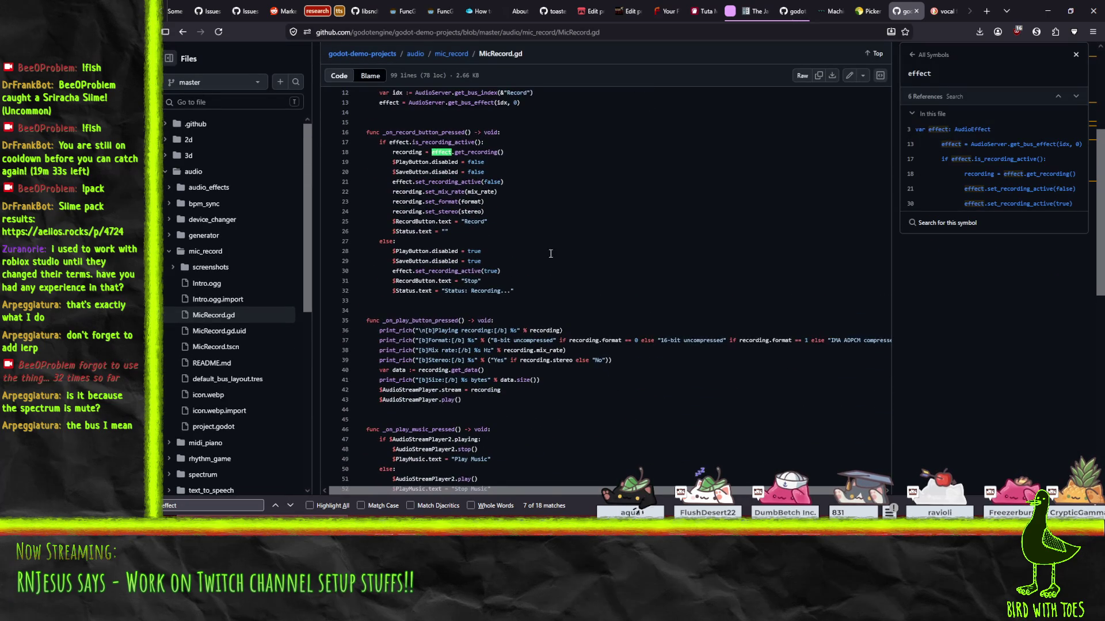
{"action": "scroll", "coordinate": [538, 250], "scroll_direction": "down", "scroll_amount": 2}
{"action": "scroll", "coordinate": [536, 247], "scroll_direction": "down", "scroll_amount": 5}
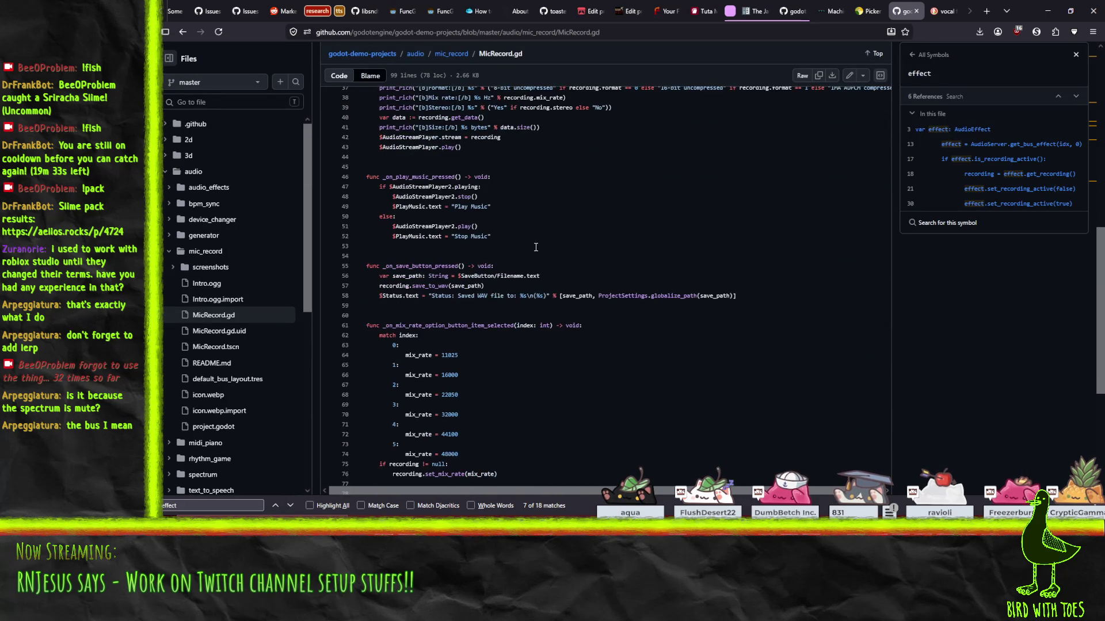
{"action": "scroll", "coordinate": [587, 232], "scroll_direction": "down", "scroll_amount": 8}
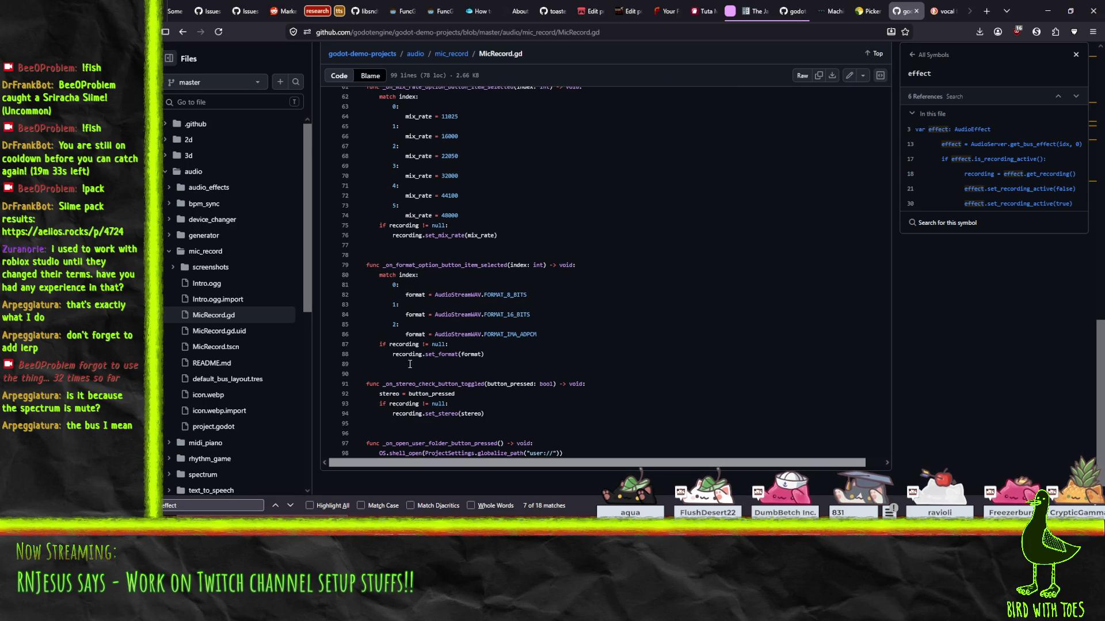
{"action": "scroll", "coordinate": [488, 403], "scroll_direction": "up", "scroll_amount": 15}
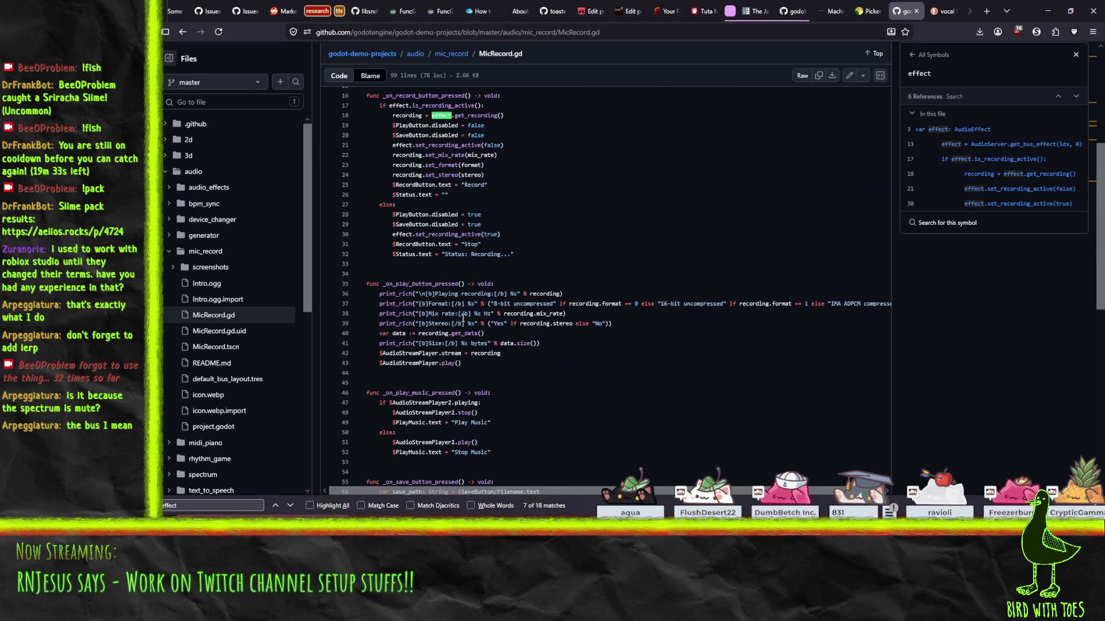
{"action": "scroll", "coordinate": [508, 351], "scroll_direction": "up", "scroll_amount": 6}
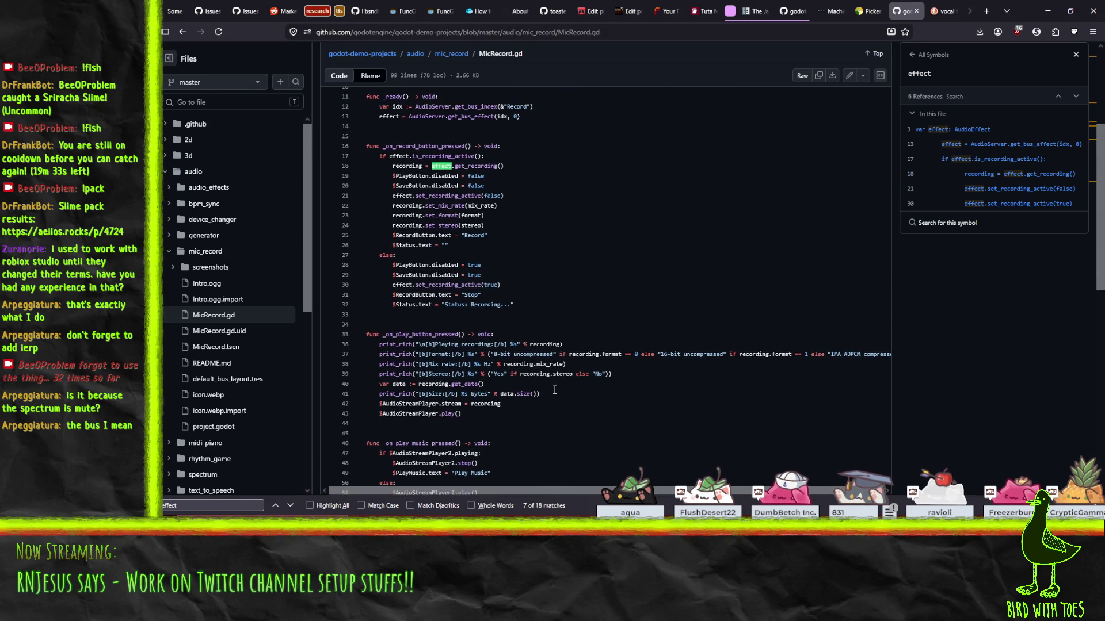
{"action": "scroll", "coordinate": [537, 305], "scroll_direction": "up", "scroll_amount": 2}
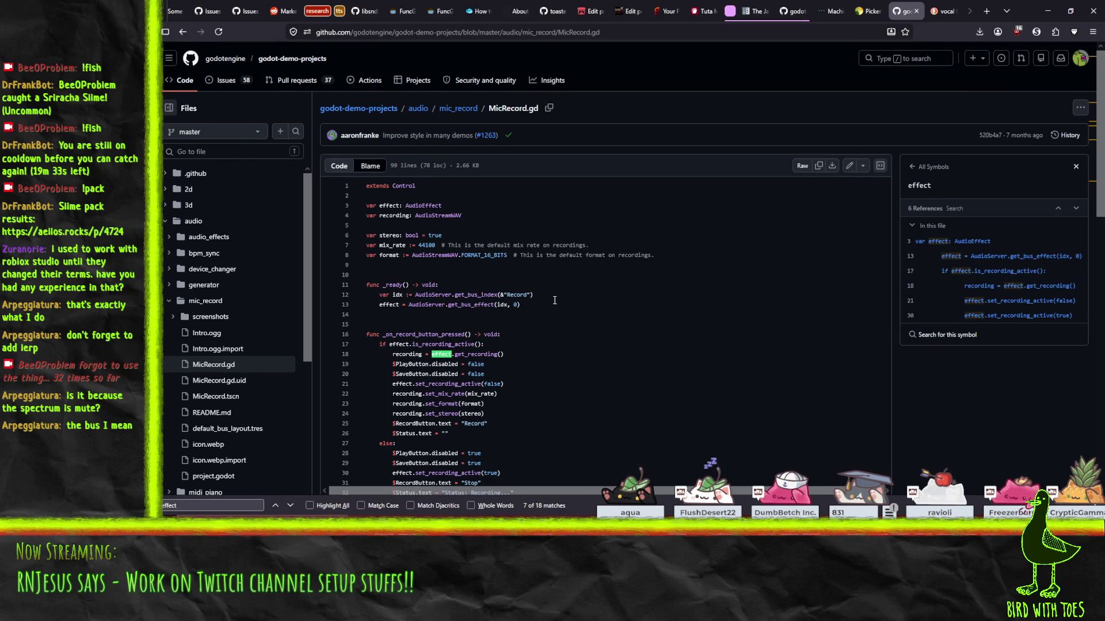
View mic_record's default_bus_layout.tres, then return to the Recording with microphone docs page
{"action": "left_click", "coordinate": [184, 32]}
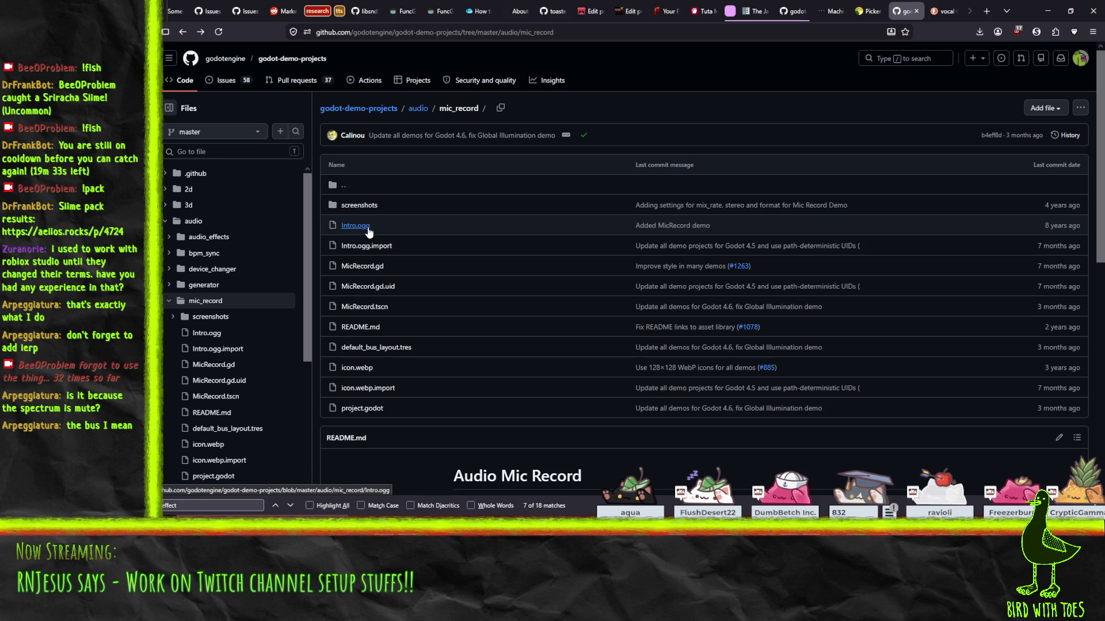
{"action": "left_click", "coordinate": [391, 348]}
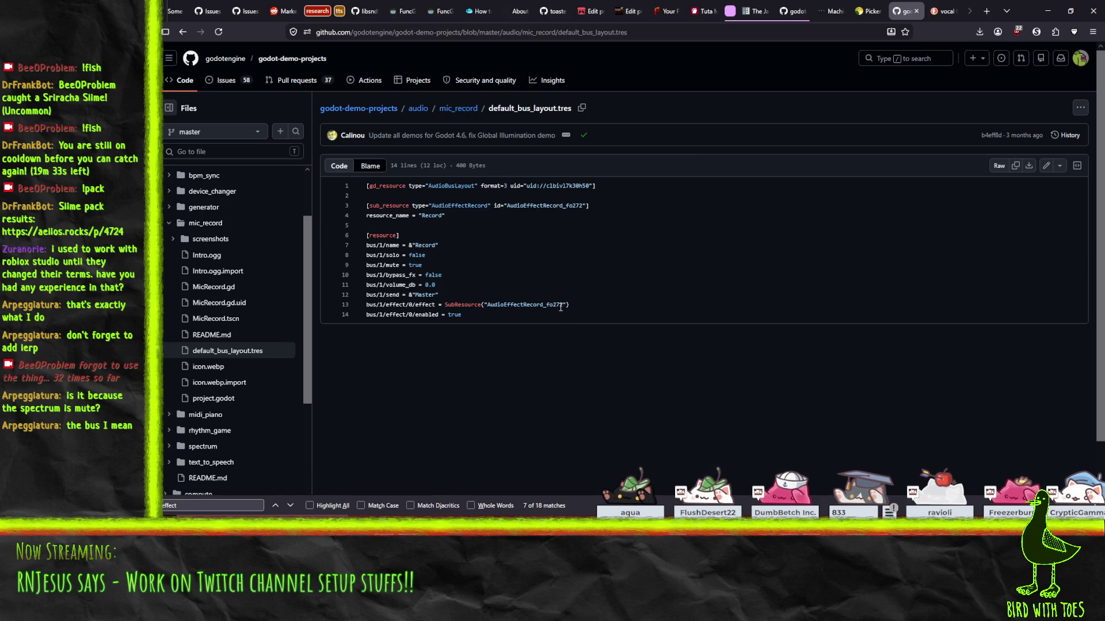
{"action": "left_click", "coordinate": [181, 33]}
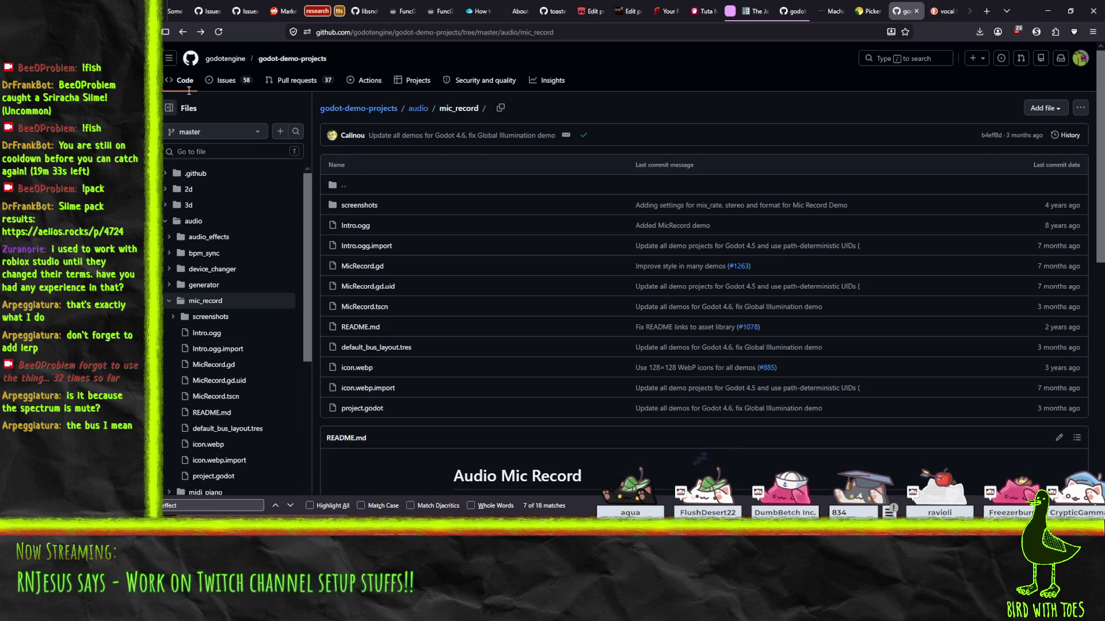
{"action": "left_click", "coordinate": [182, 33]}
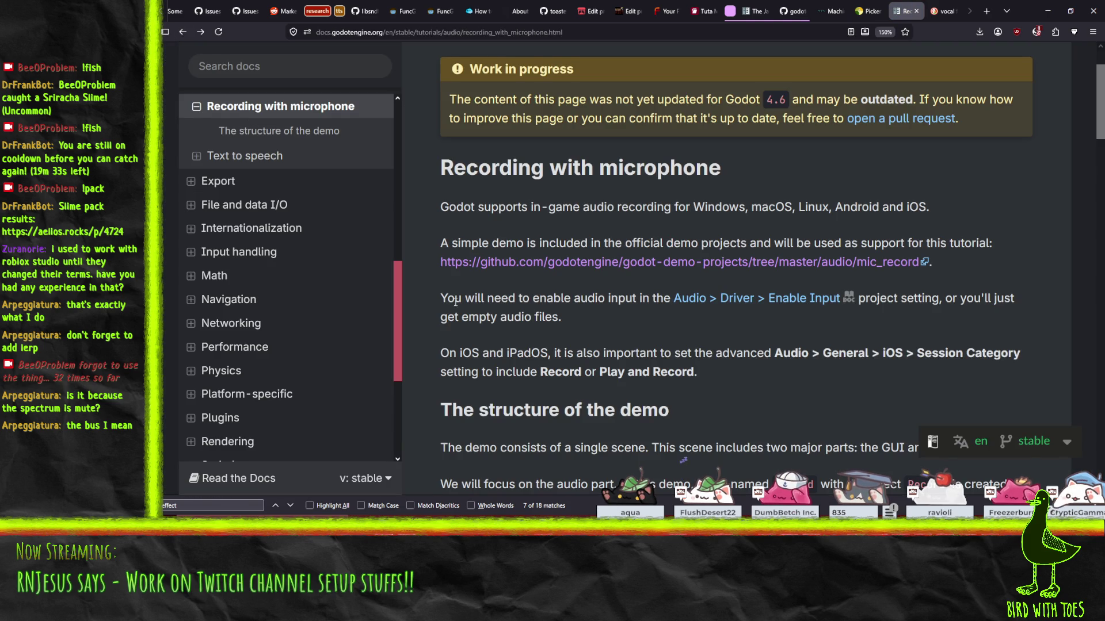
Skim the Recording with microphone tutorial, then minimize the browser to reveal the Godot editor
{"action": "scroll", "coordinate": [438, 137], "scroll_direction": "down", "scroll_amount": 5}
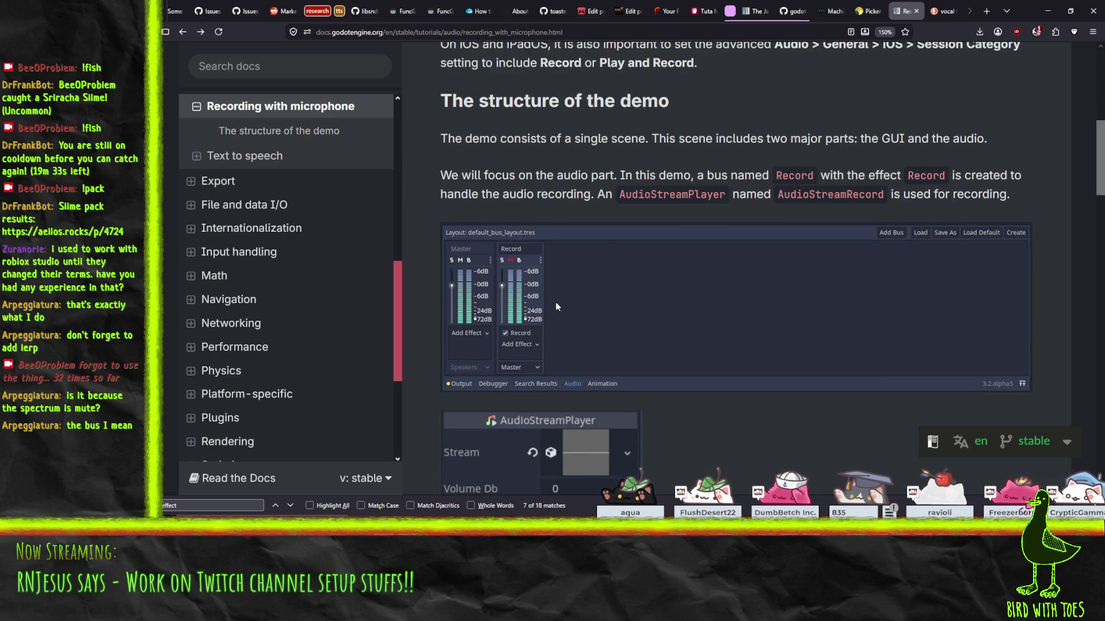
{"action": "scroll", "coordinate": [496, 147], "scroll_direction": "down", "scroll_amount": 3}
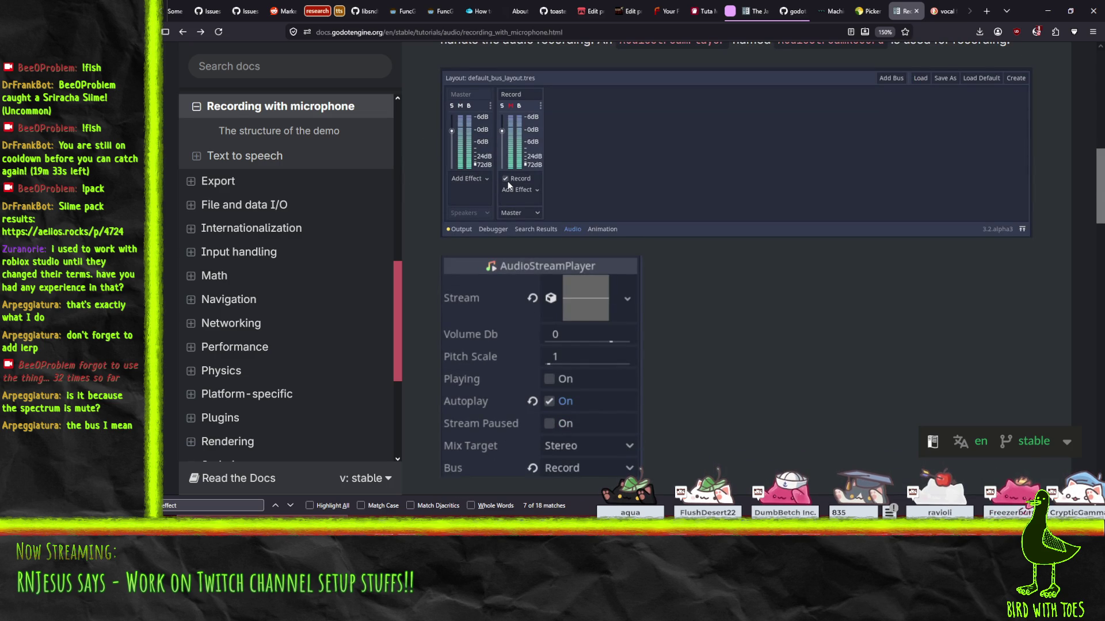
{"action": "scroll", "coordinate": [508, 181], "scroll_direction": "down", "scroll_amount": 4}
{"action": "scroll", "coordinate": [489, 170], "scroll_direction": "up", "scroll_amount": 4}
{"action": "scroll", "coordinate": [433, 280], "scroll_direction": "down", "scroll_amount": 3}
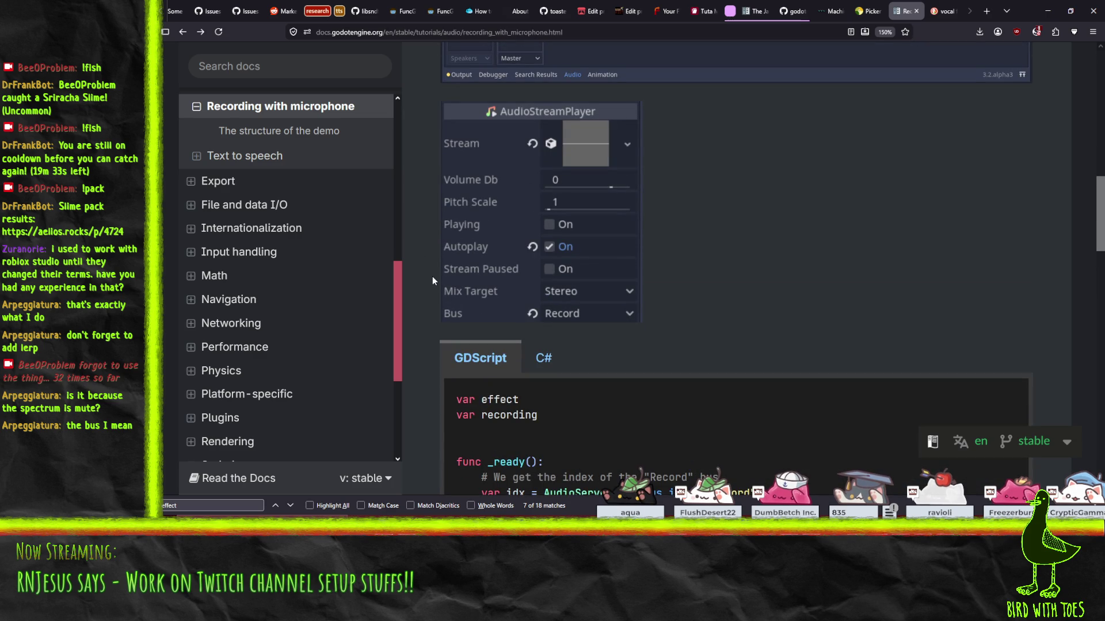
{"action": "scroll", "coordinate": [433, 276], "scroll_direction": "down", "scroll_amount": 6}
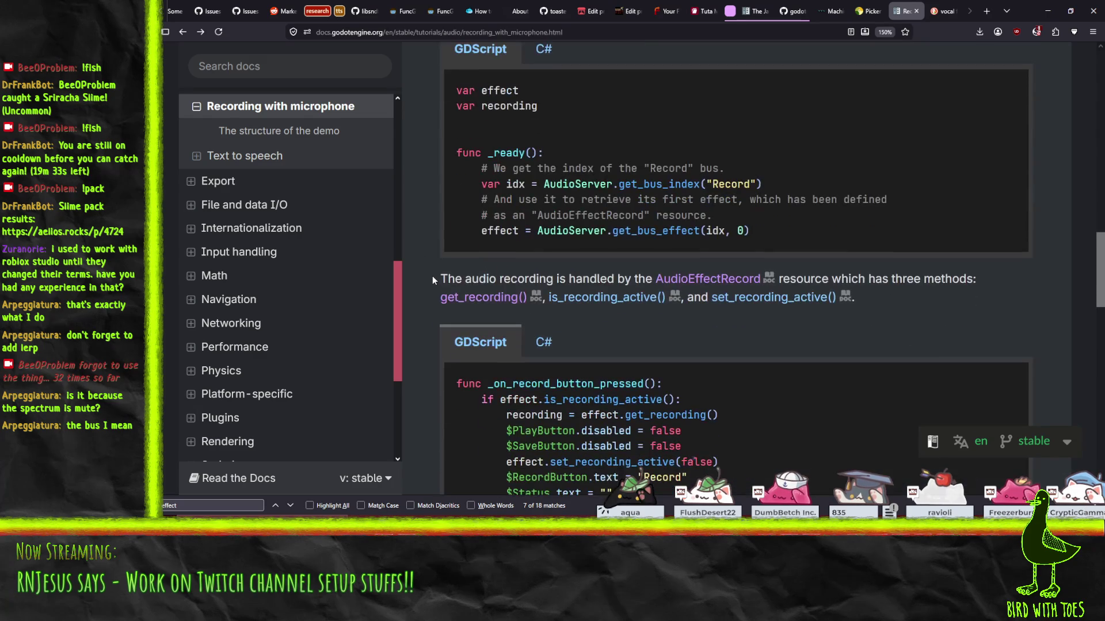
{"action": "scroll", "coordinate": [433, 279], "scroll_direction": "up", "scroll_amount": 7}
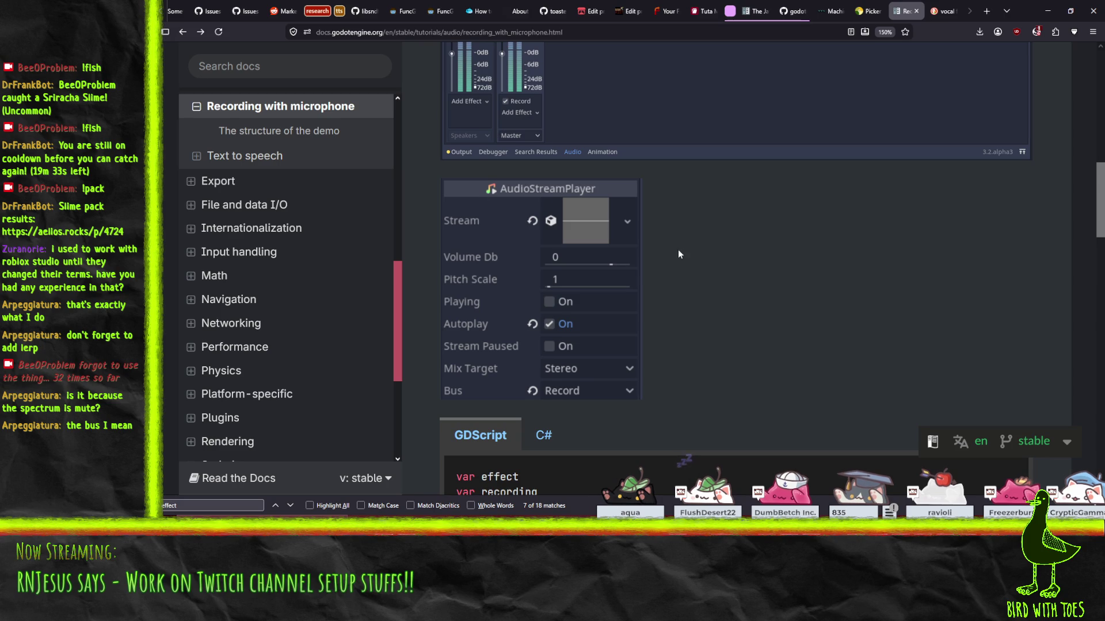
{"action": "scroll", "coordinate": [676, 246], "scroll_direction": "up", "scroll_amount": 1}
{"action": "left_click", "coordinate": [1047, 12]}
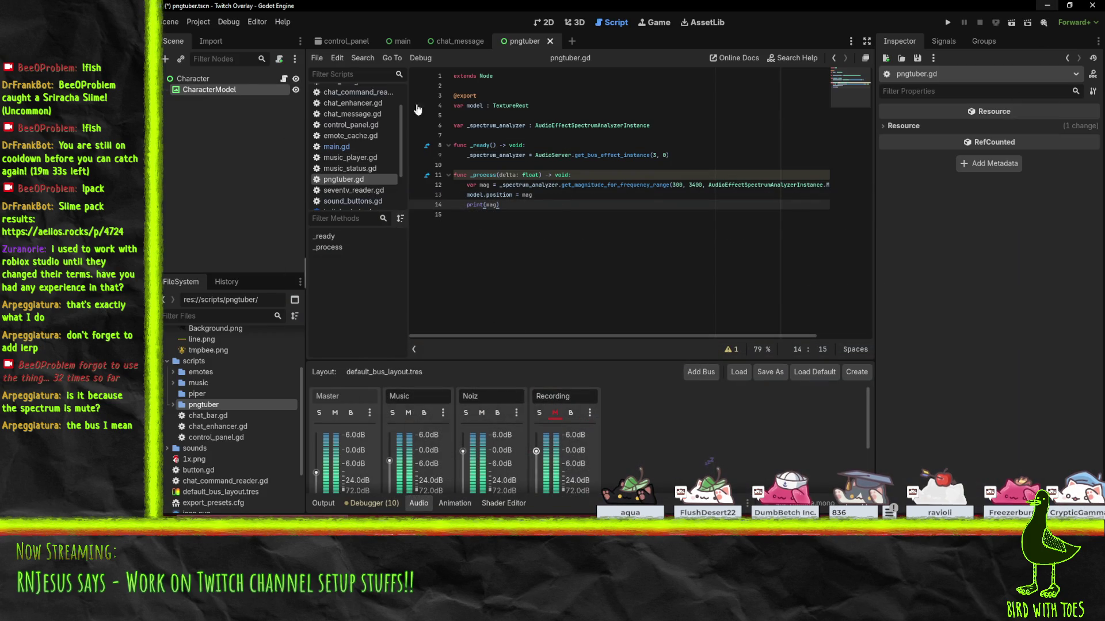
In the pngtuber scene, add an AudioStreamPlayer child under Character, placed above CharacterModel
{"action": "left_click", "coordinate": [458, 42]}
{"action": "left_click", "coordinate": [411, 41]}
{"action": "scroll", "coordinate": [257, 211], "scroll_direction": "down", "scroll_amount": 3}
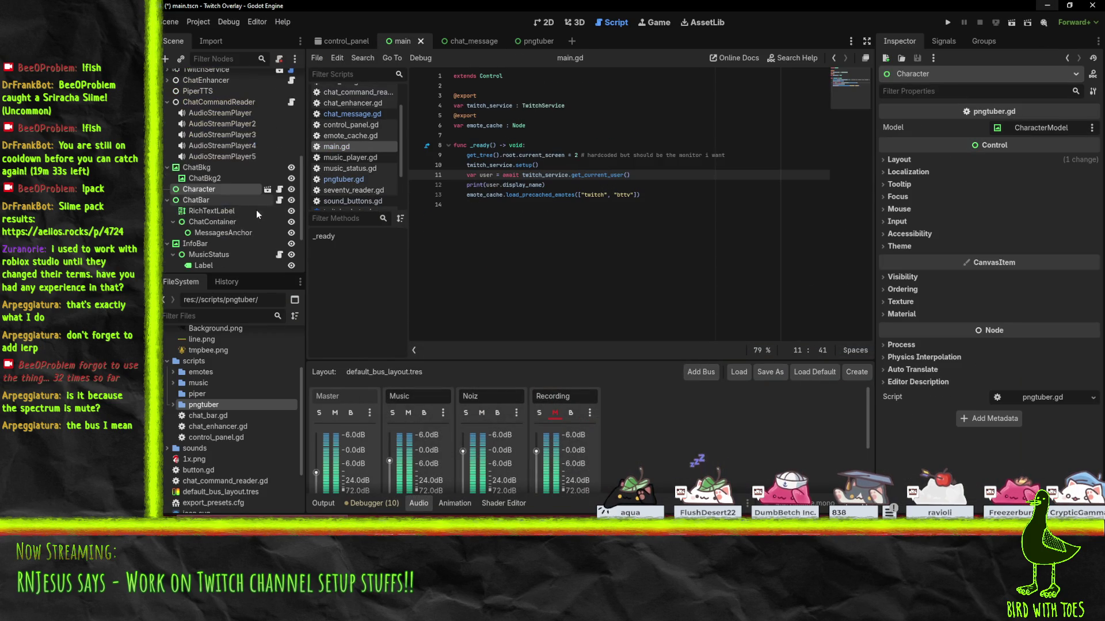
{"action": "left_click", "coordinate": [538, 41]}
{"action": "right_click", "coordinate": [191, 79]}
{"action": "left_click", "coordinate": [219, 88]}
{"action": "type", "text": "audo"}
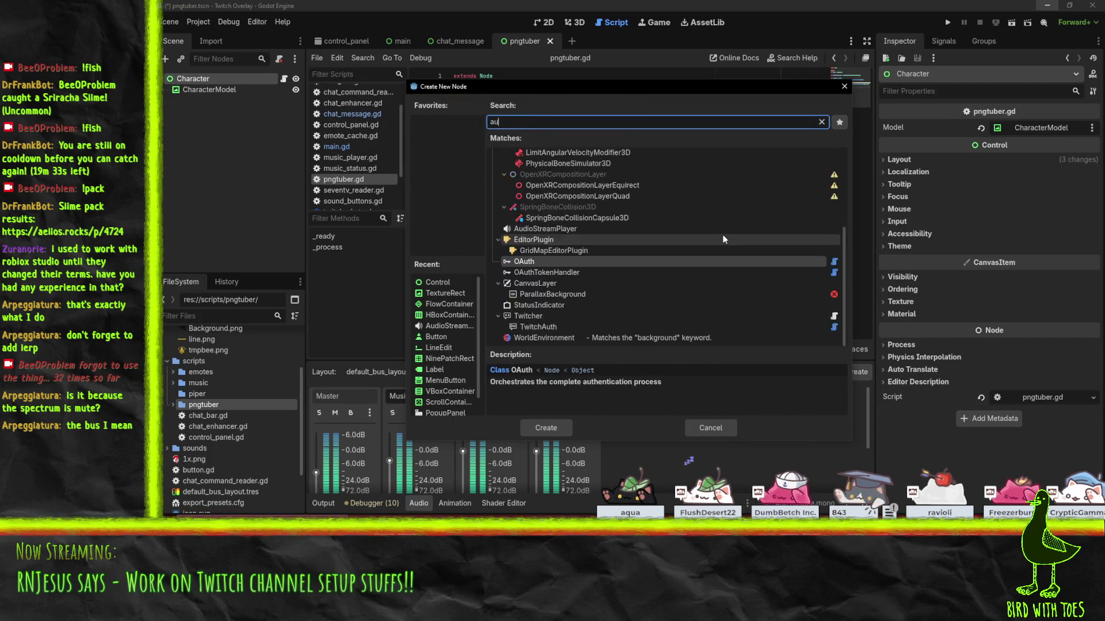
{"action": "left_click", "coordinate": [545, 242]}
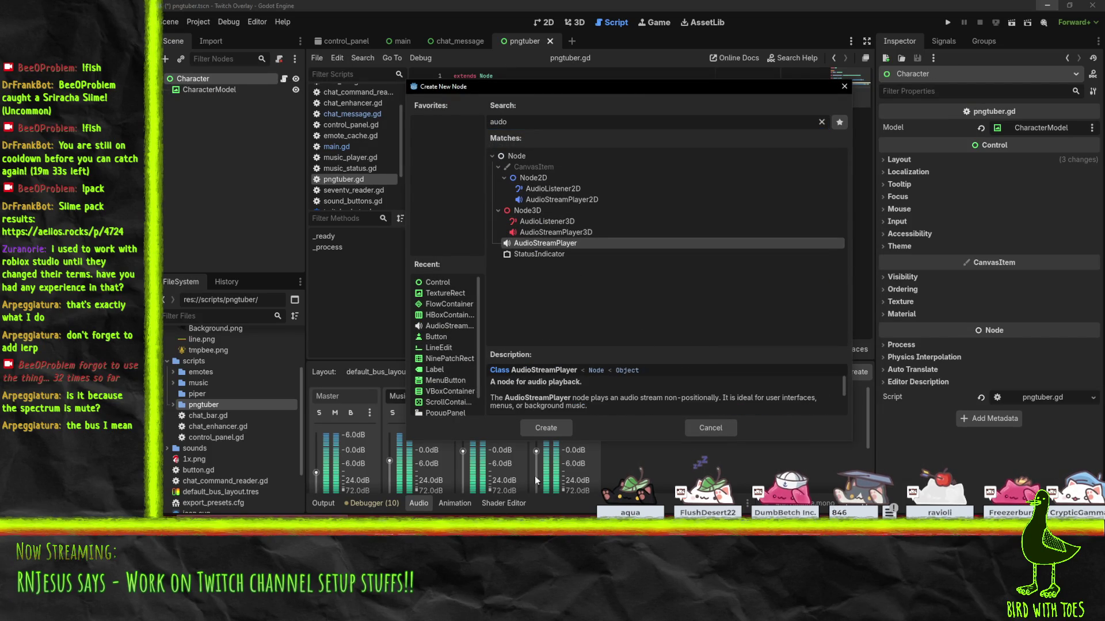
{"action": "left_click", "coordinate": [546, 428]}
{"action": "left_click_drag", "start_coordinate": [214, 103], "coordinate": [216, 84]}
Give the player a new AudioStreamMicrophone stream, route it to the Recording bus, and save
{"action": "left_click", "coordinate": [1092, 130]}
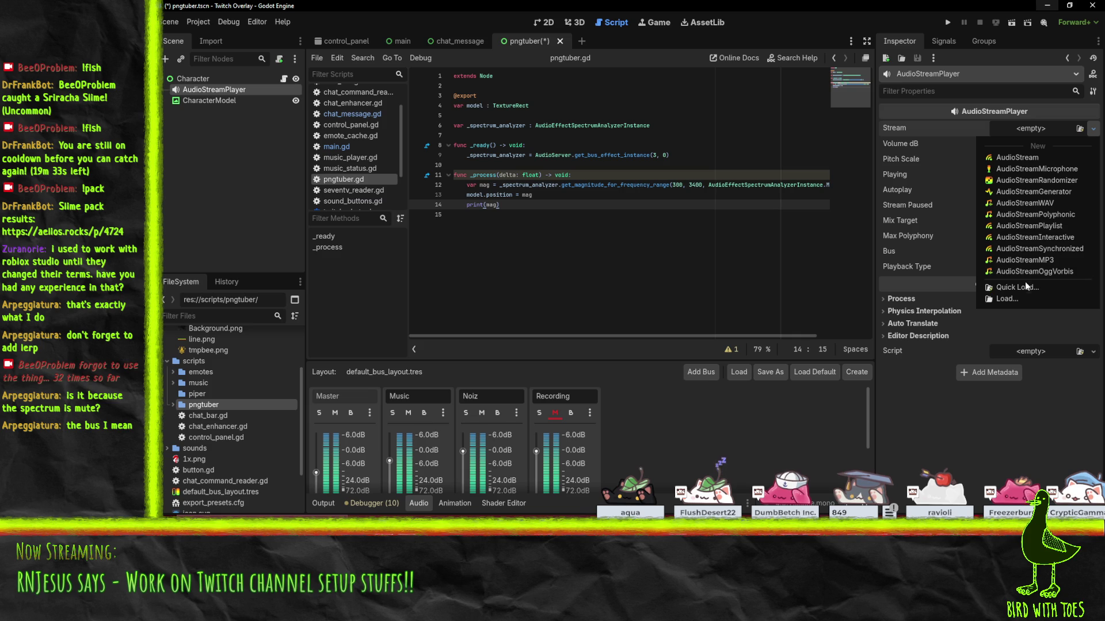
{"action": "left_click", "coordinate": [1020, 168]}
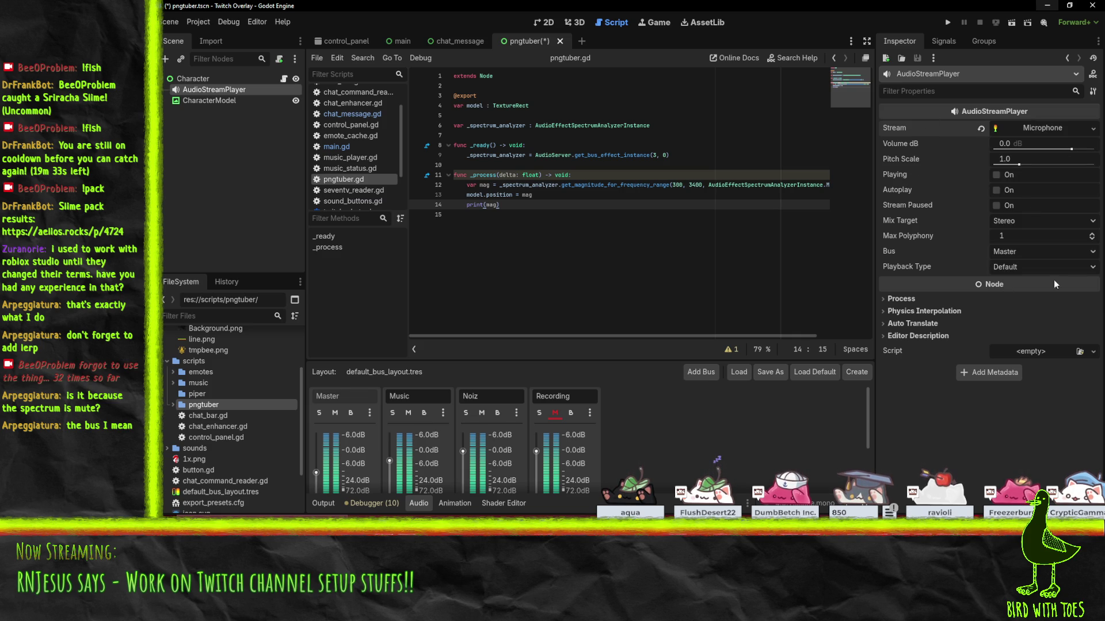
{"action": "left_click", "coordinate": [1093, 255]}
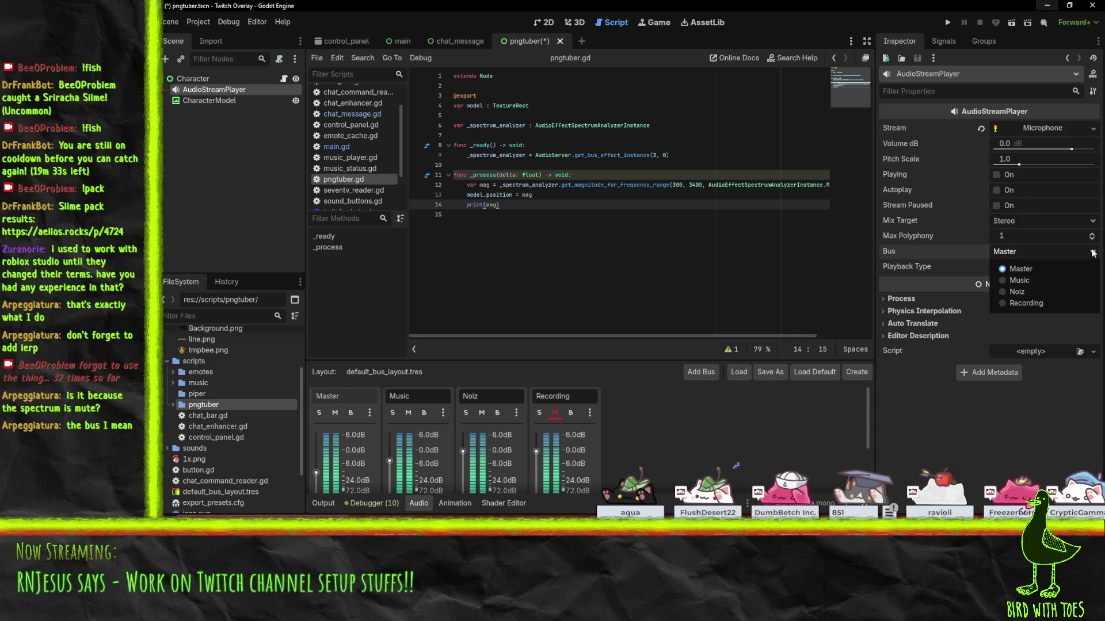
{"action": "left_click", "coordinate": [1038, 304]}
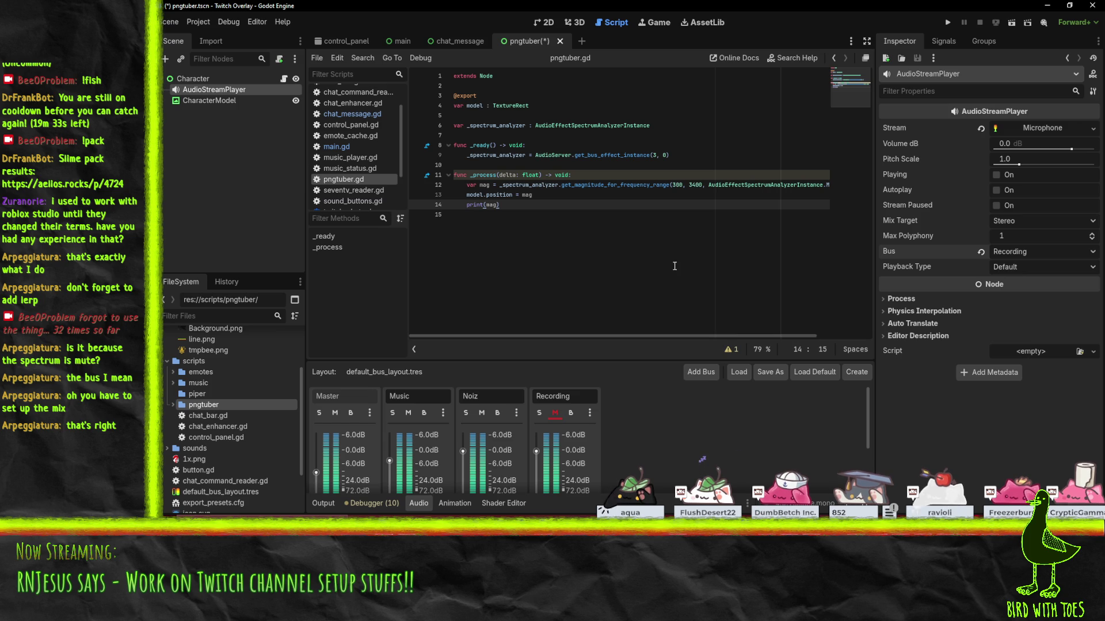
{"action": "key", "text": "ctrl+s"}
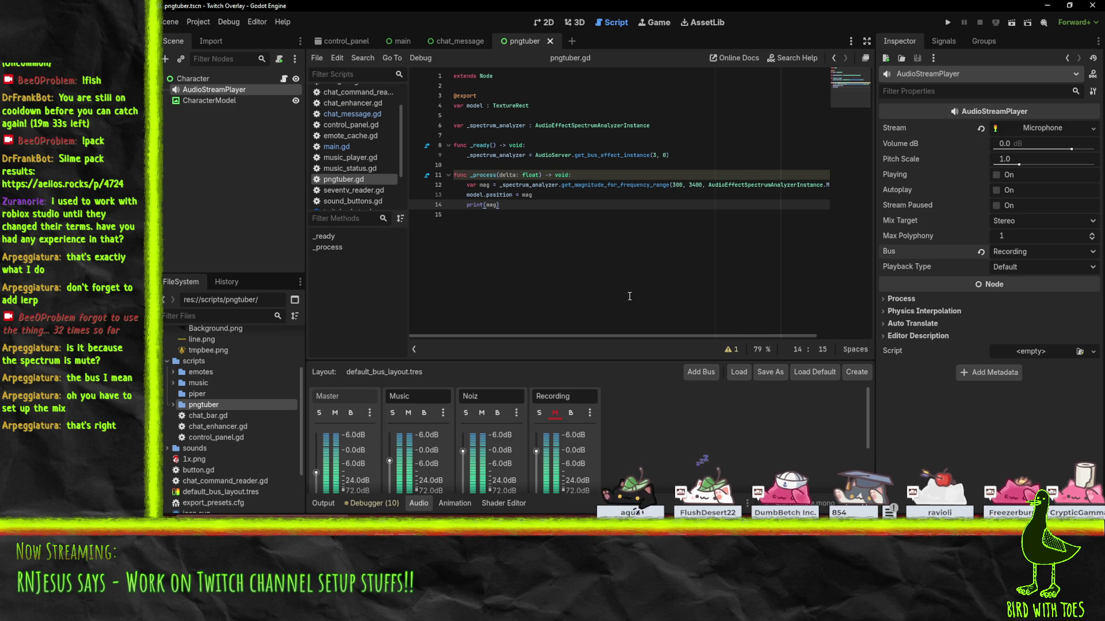
Enable Autoplay on the microphone player and test-run the project, checking the printed magnitude values
{"action": "left_click", "coordinate": [995, 190]}
{"action": "left_click", "coordinate": [947, 22]}
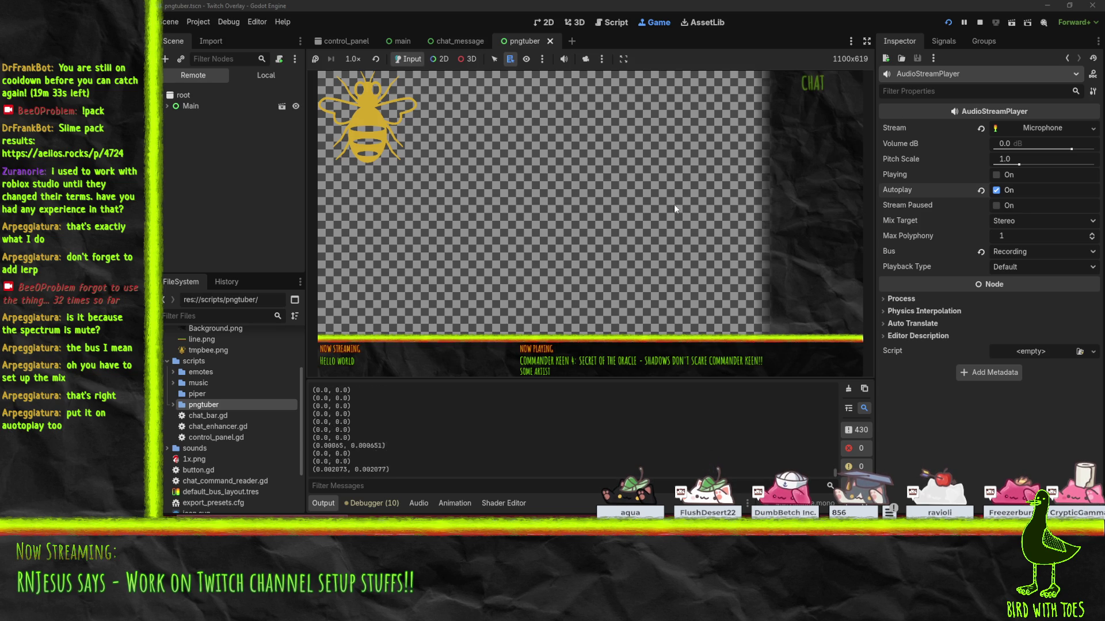
{"action": "left_click", "coordinate": [982, 23]}
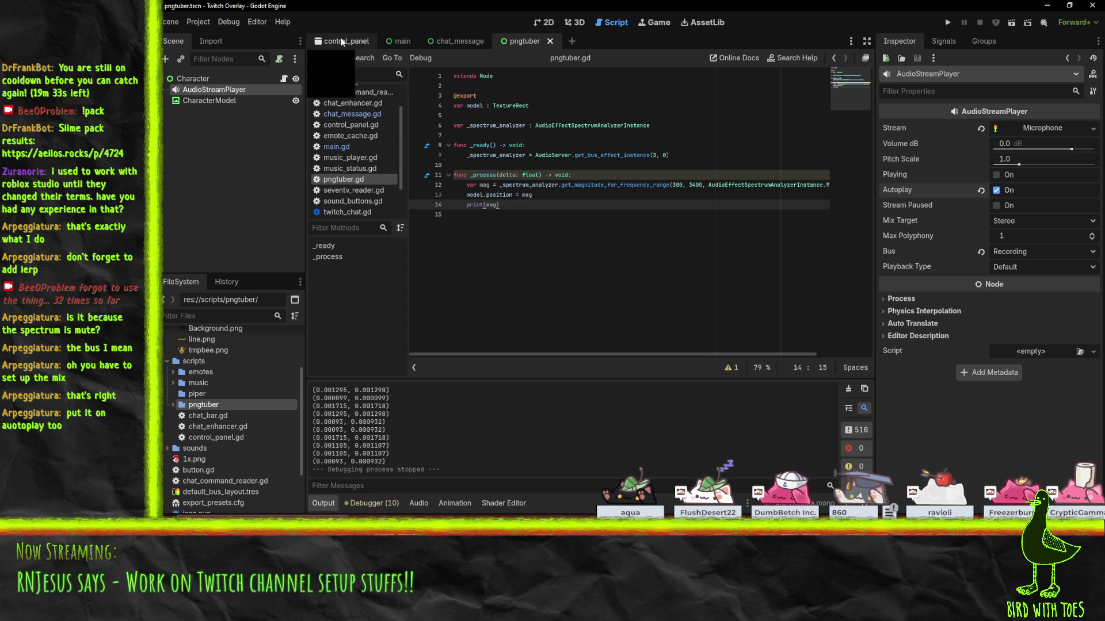
{"action": "left_click", "coordinate": [607, 185]}
Add line 13: mag = Vector2(db_to_linear(mag.x), db_to_linear(mag.y))
{"action": "key", "text": "End"}
{"action": "key", "text": "Return"}
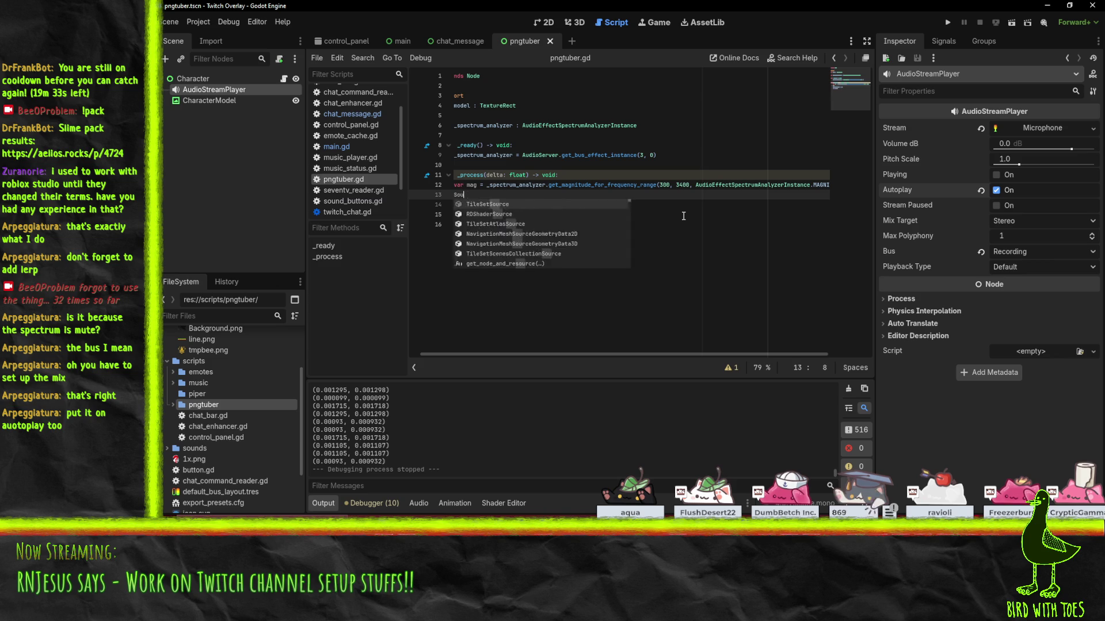
{"action": "key", "text": "BackSpace"}
{"action": "type", "text": "dioSer."}
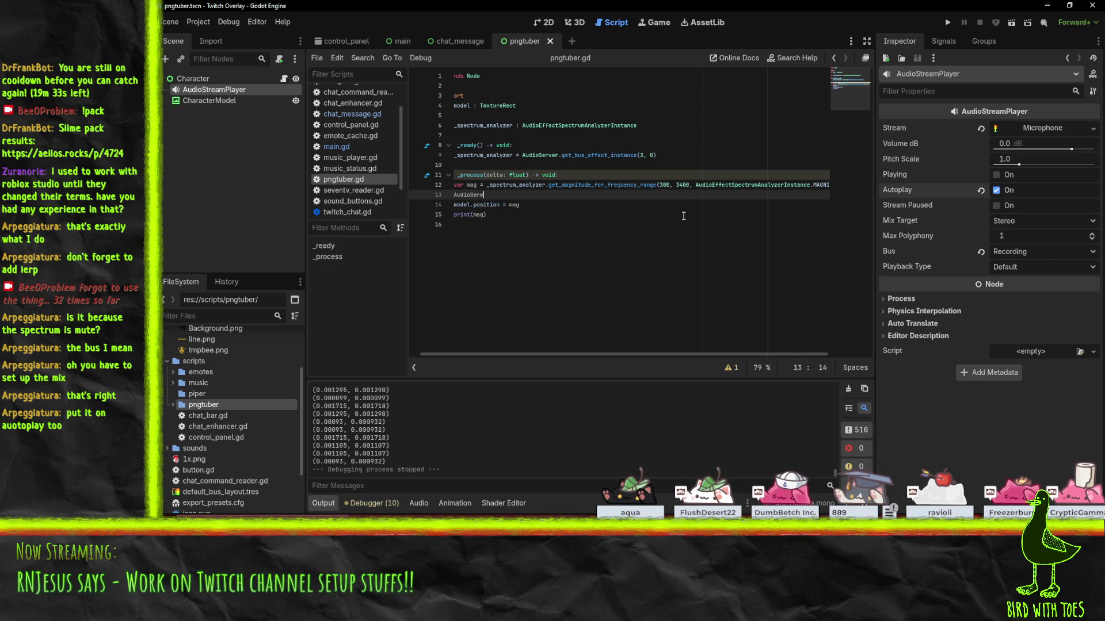
{"action": "type", "text": ".db"}
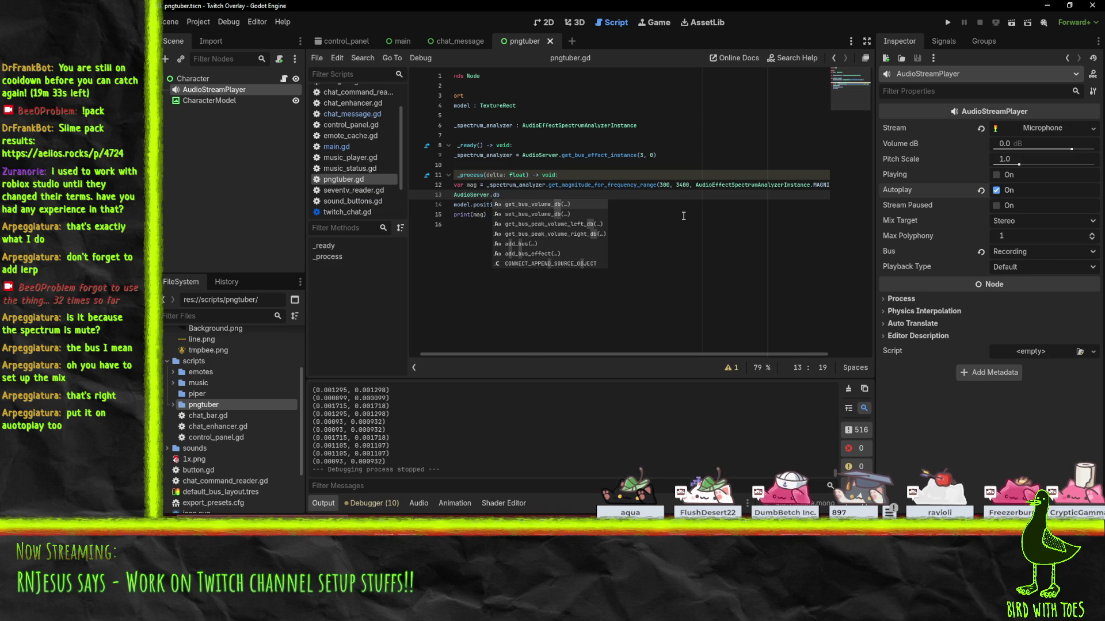
{"action": "key", "text": "BackSpace"}
{"action": "key", "text": "BackSpace"}
{"action": "key", "text": "BackSpace"}
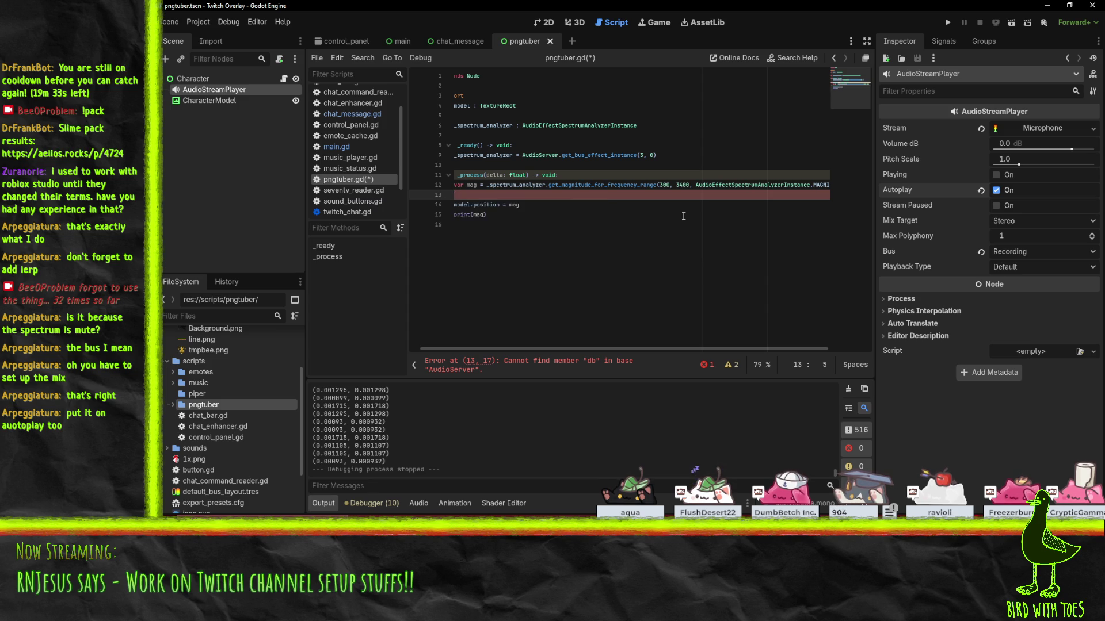
{"action": "type", "text": "_to_linear("}
{"action": "key", "text": "Return"}
{"action": "key", "text": "End"}
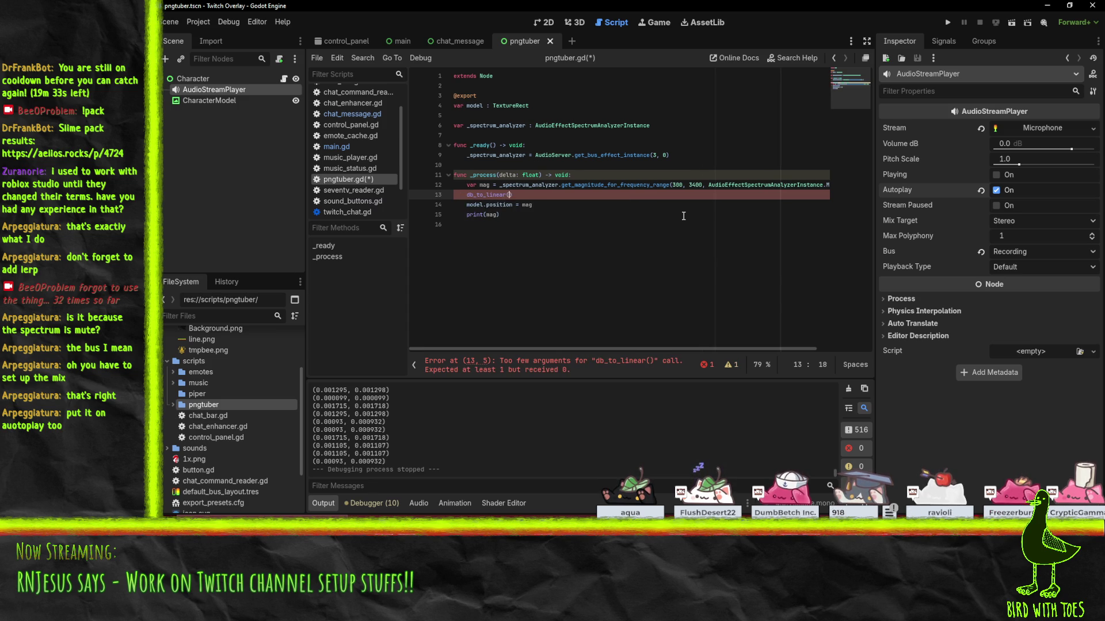
{"action": "type", "text": "g"}
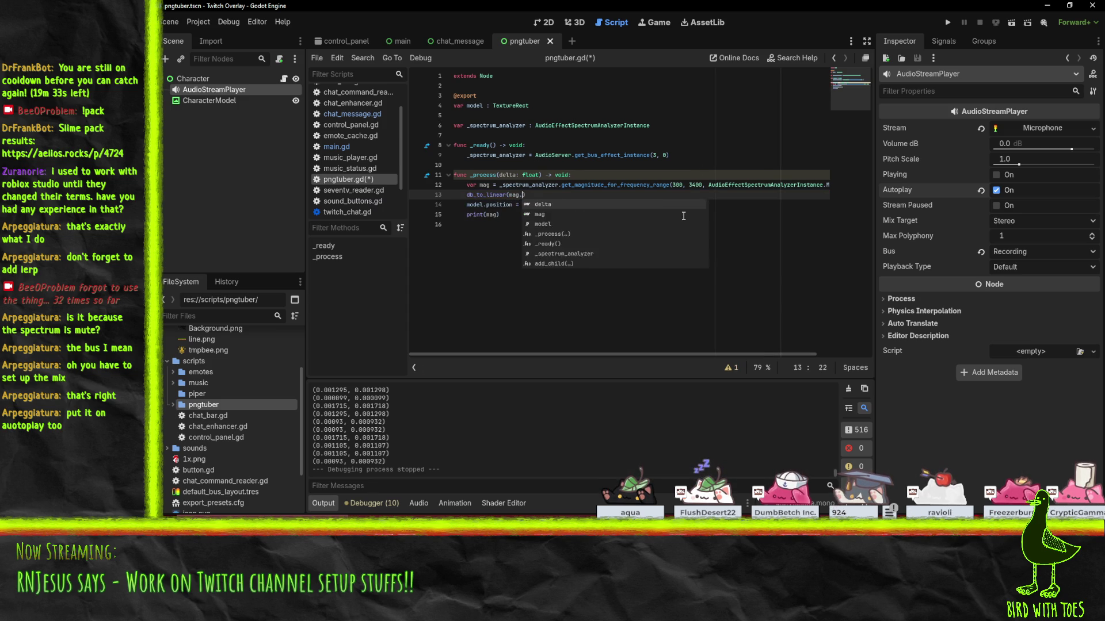
{"action": "type", "text": ".x,"}
{"action": "key", "text": "End"}
{"action": "type", "text": "db_to_linear(mag.x)"}
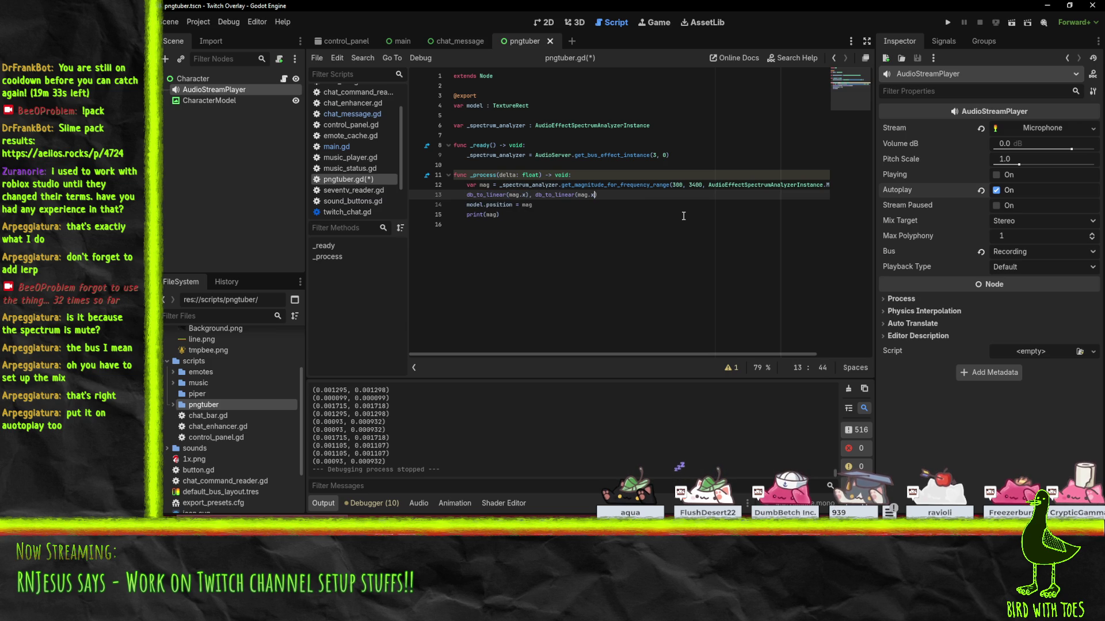
{"action": "type", "text": "mag ="}
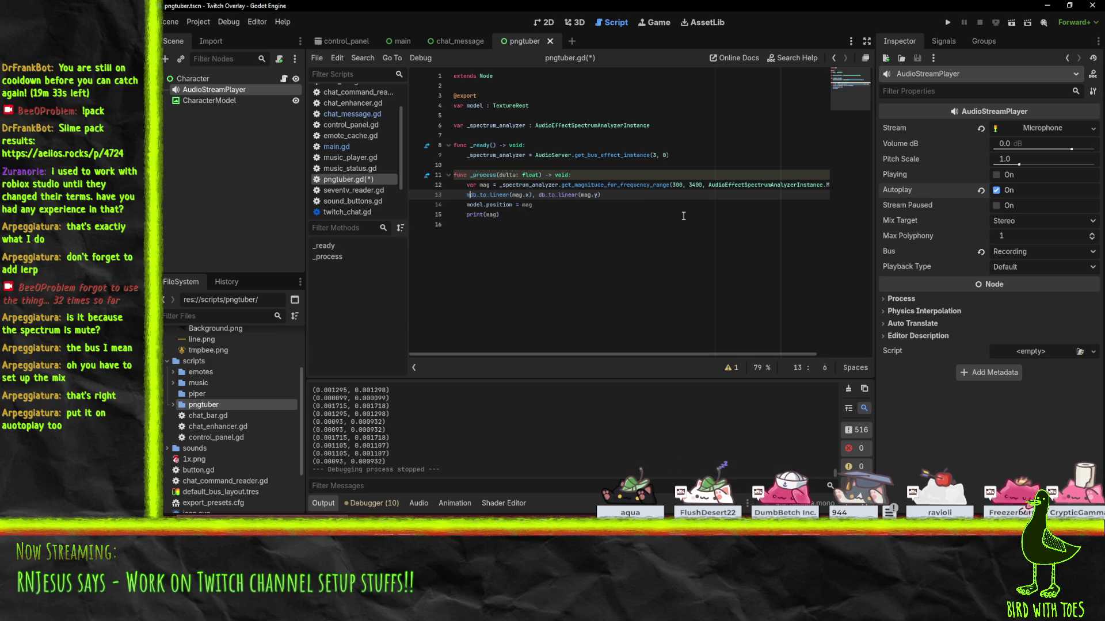
{"action": "type", "text": " Vector2("}
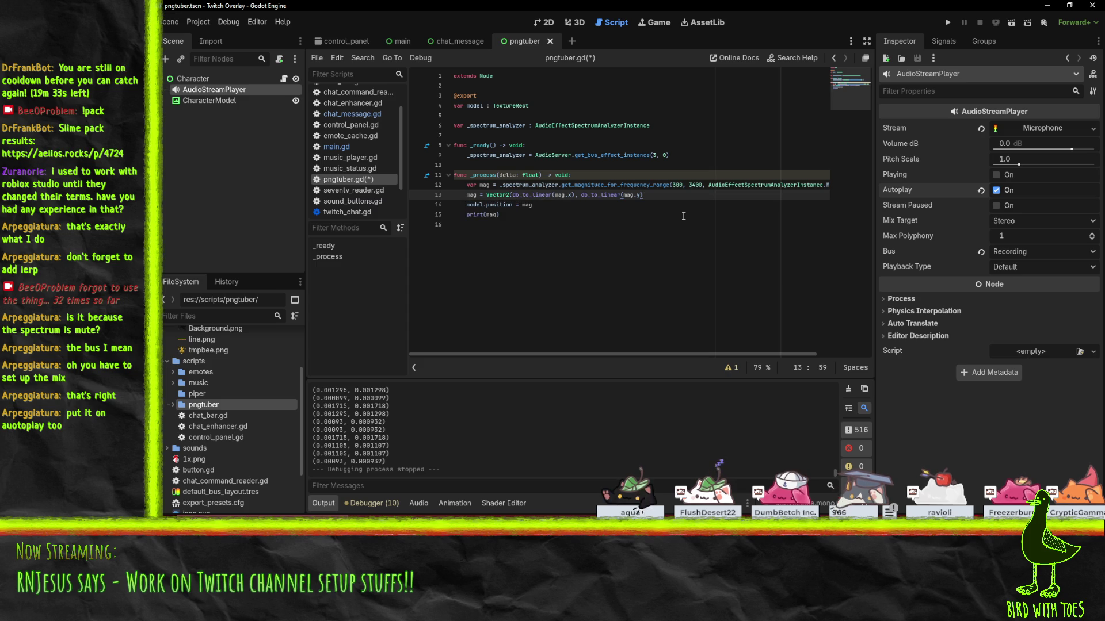
{"action": "key", "text": "Up"}
Change the position line to model.position = mag * 20, save pngtuber.gd, and run the project
{"action": "key", "text": "End"}
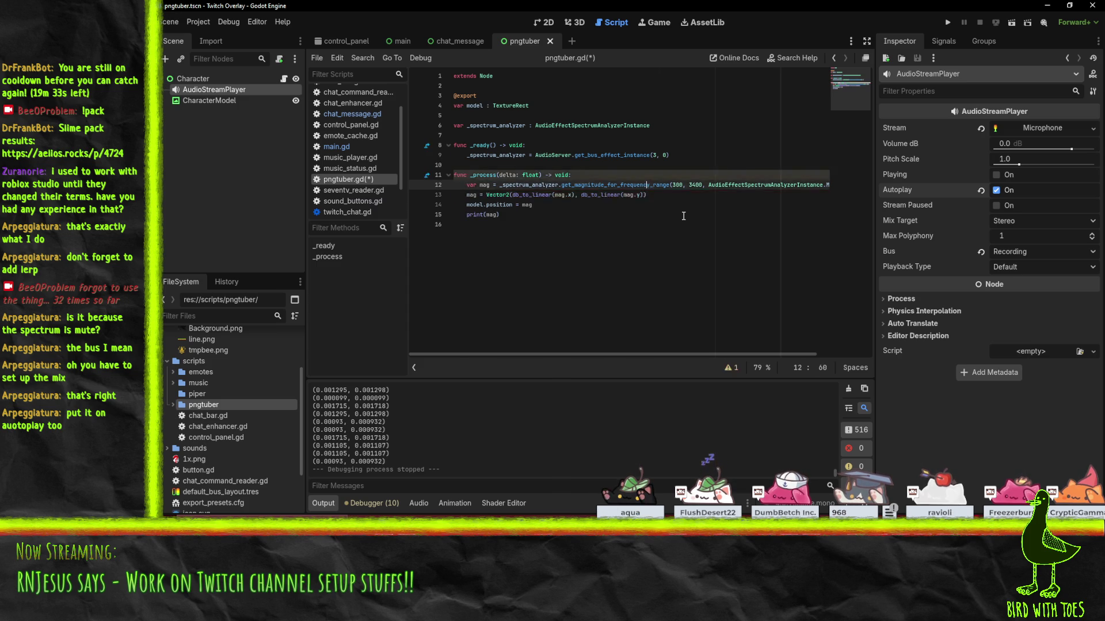
{"action": "key", "text": "Down"}
{"action": "key", "text": "Down"}
{"action": "type", "text": "20"}
{"action": "key", "text": "Home"}
{"action": "key", "text": "ctrl+s"}
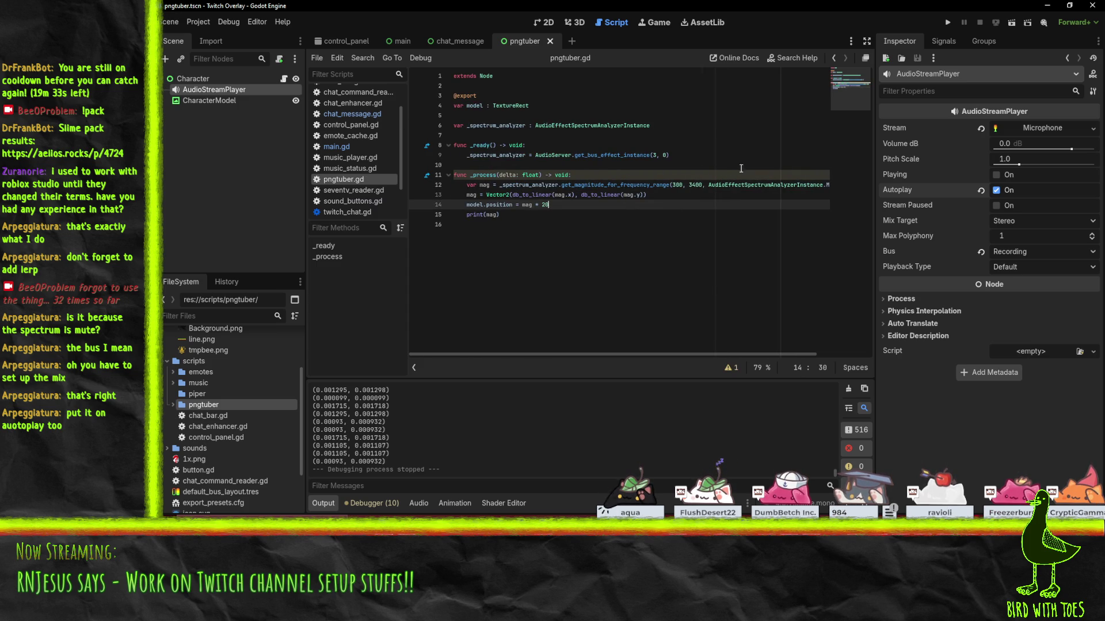
{"action": "left_click", "coordinate": [947, 22]}
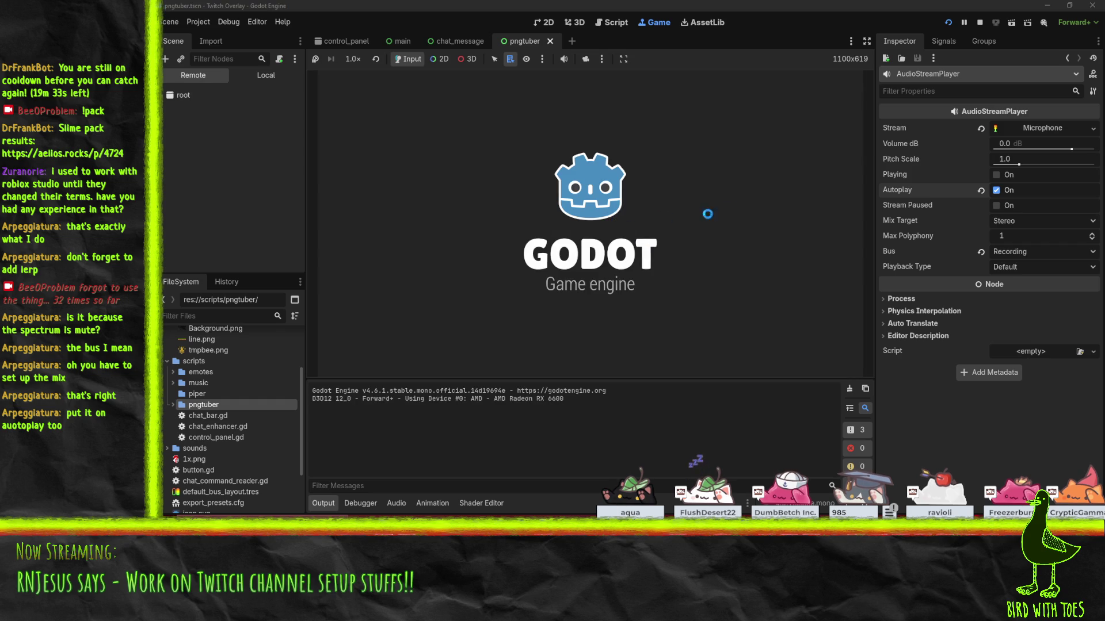
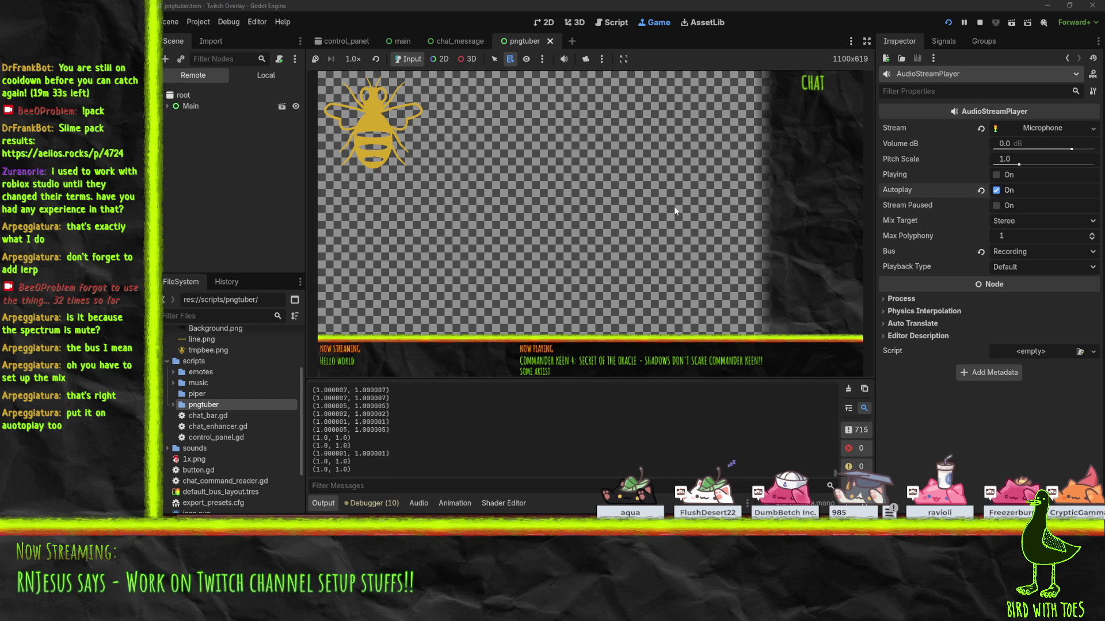
Stop the running overlay, run it once more, then stop it again
{"action": "left_click", "coordinate": [979, 23]}
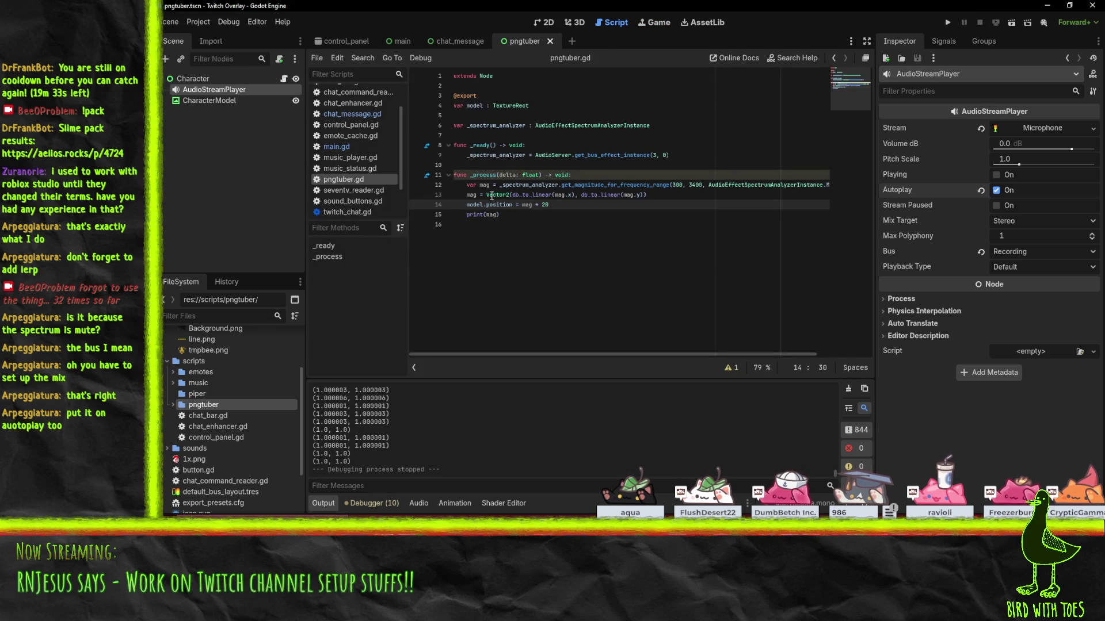
{"action": "key", "text": "F5"}
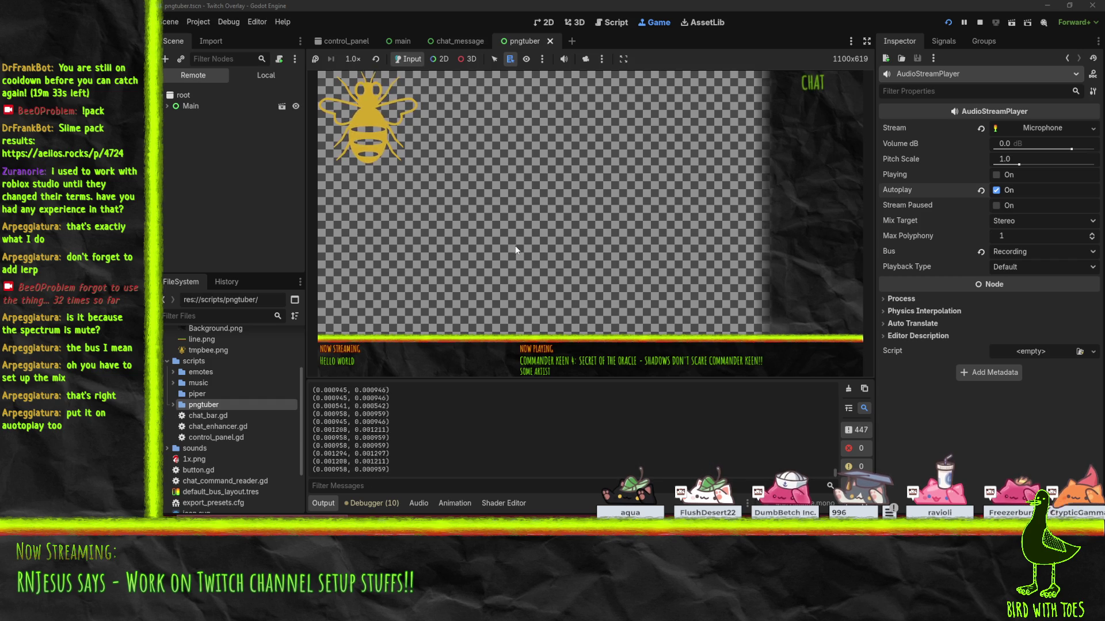
{"action": "key", "text": "F8"}
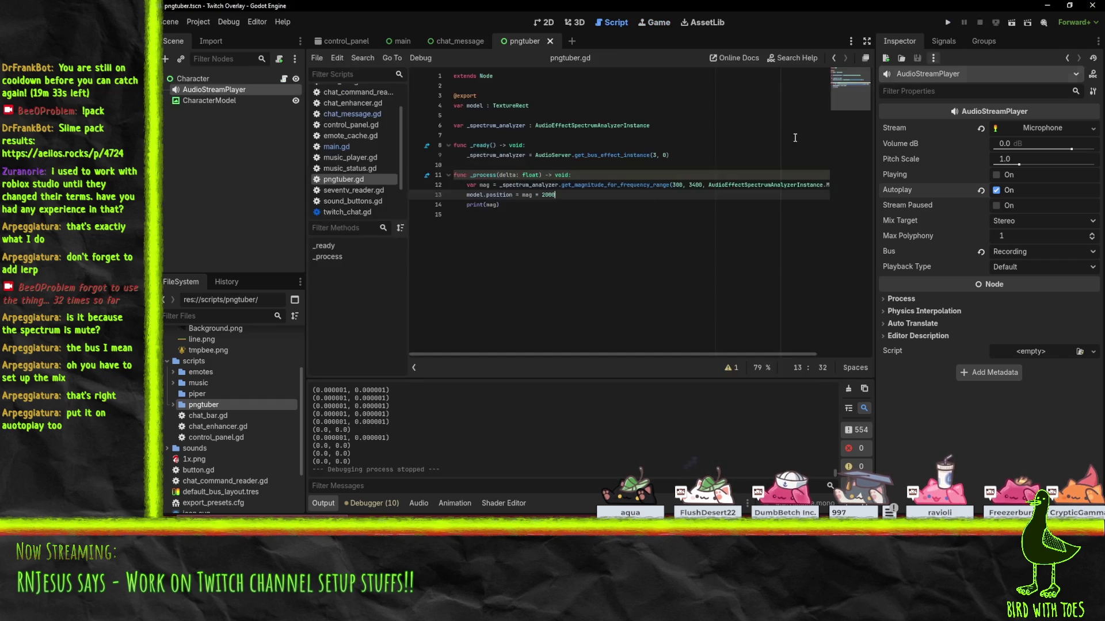
Try model.scale = 1 + mag on line 13 and save, then undo back to the dB version
{"action": "double_click", "coordinate": [498, 196]}
{"action": "type", "text": "scale"}
{"action": "key", "text": "Right"}
{"action": "key", "text": "Right"}
{"action": "key", "text": "Right"}
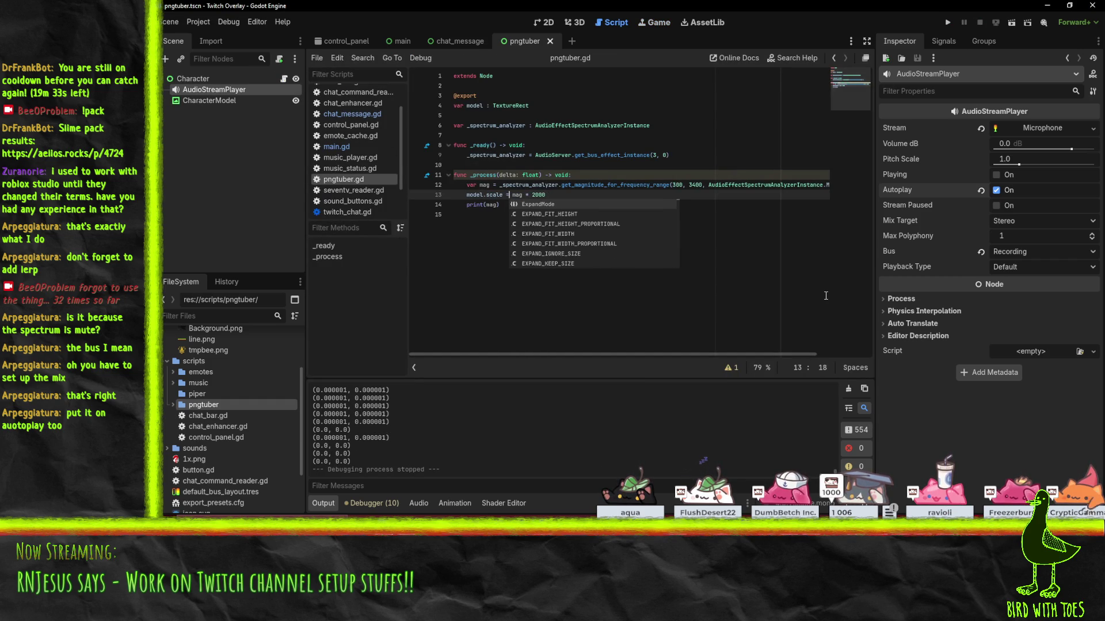
{"action": "type", "text": "1 ="}
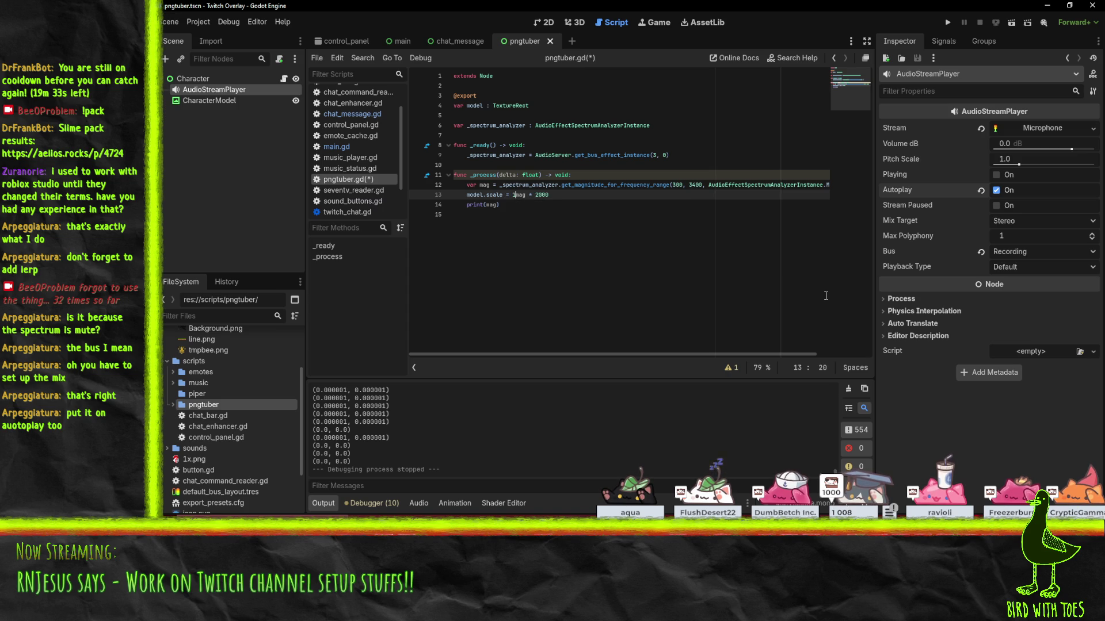
{"action": "key", "text": "BackSpace"}
{"action": "key", "text": "BackSpace"}
{"action": "type", "text": "+"}
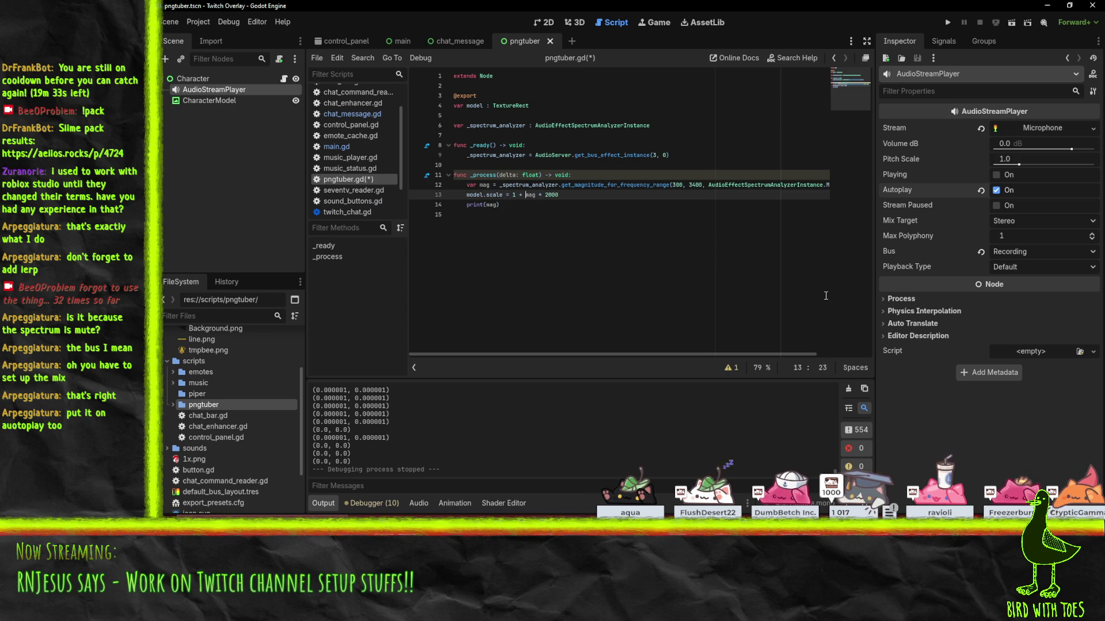
{"action": "key", "text": "Left"}
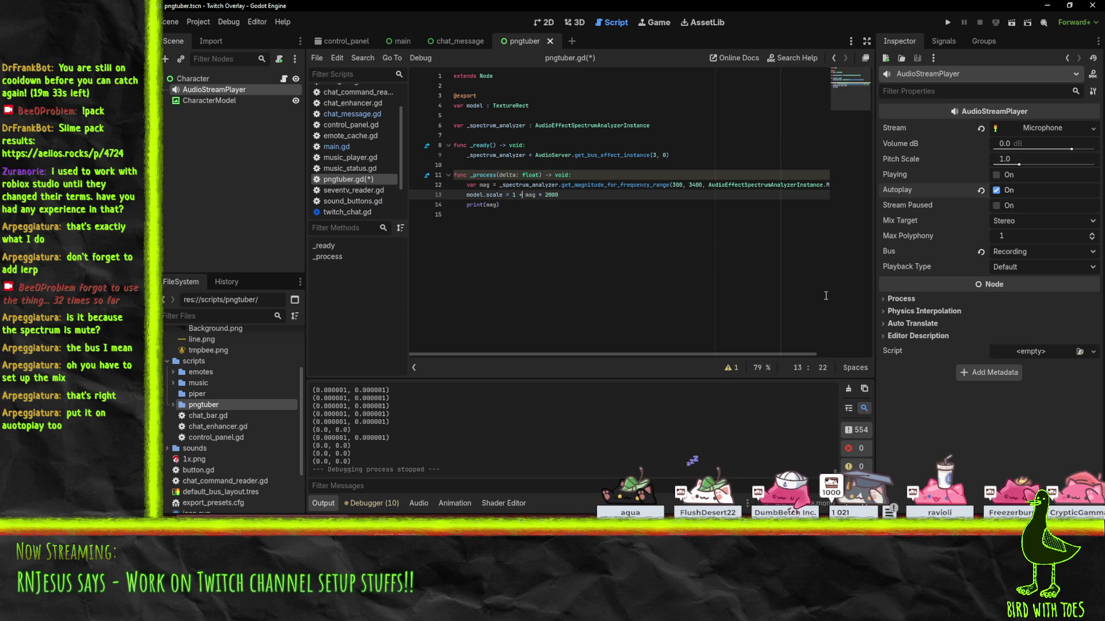
{"action": "key", "text": "ctrl+s"}
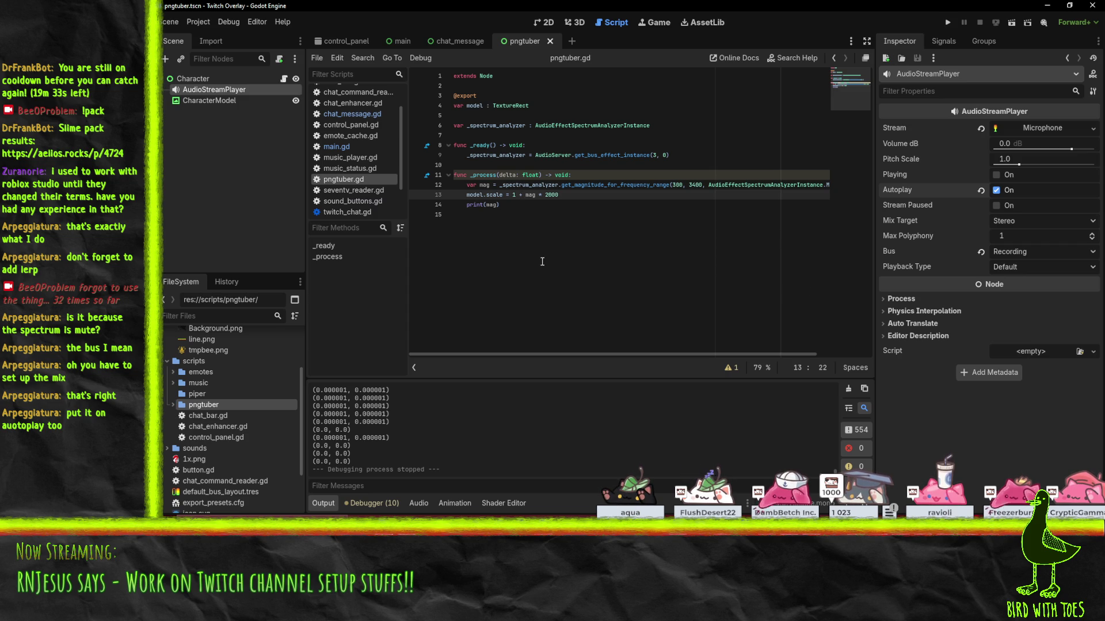
{"action": "key", "text": "ctrl+z"}
{"action": "key", "text": "ctrl+z"}
{"action": "key", "text": "ctrl+z"}
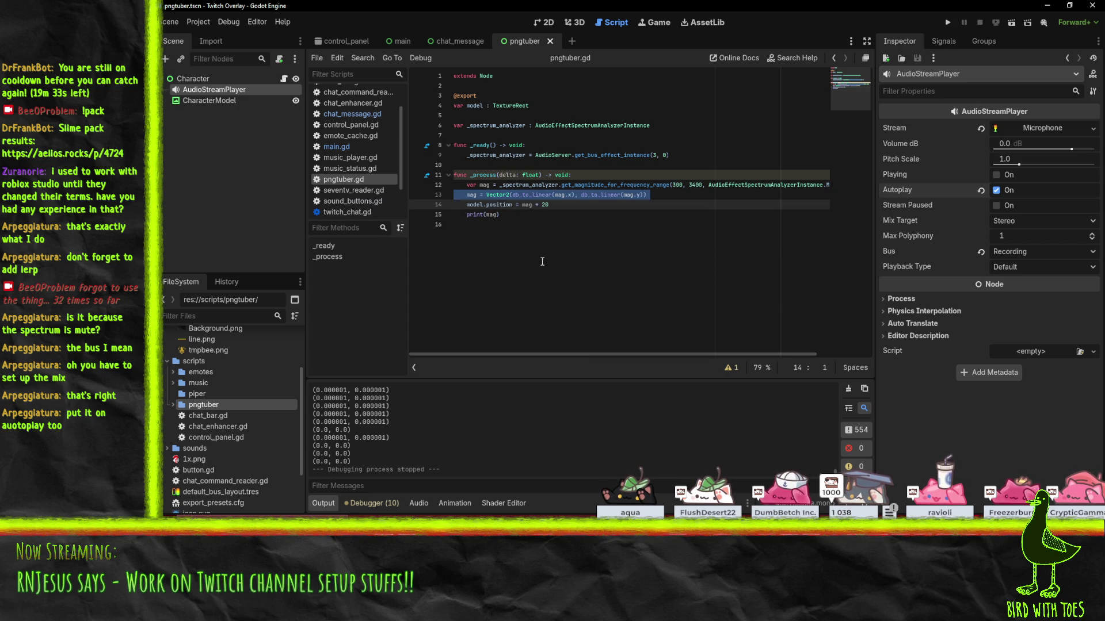
On line 14, replace model.position = mag * 20 with model.scale = mag
{"action": "key", "text": "ctrl+z"}
{"action": "key", "text": "ctrl+y"}
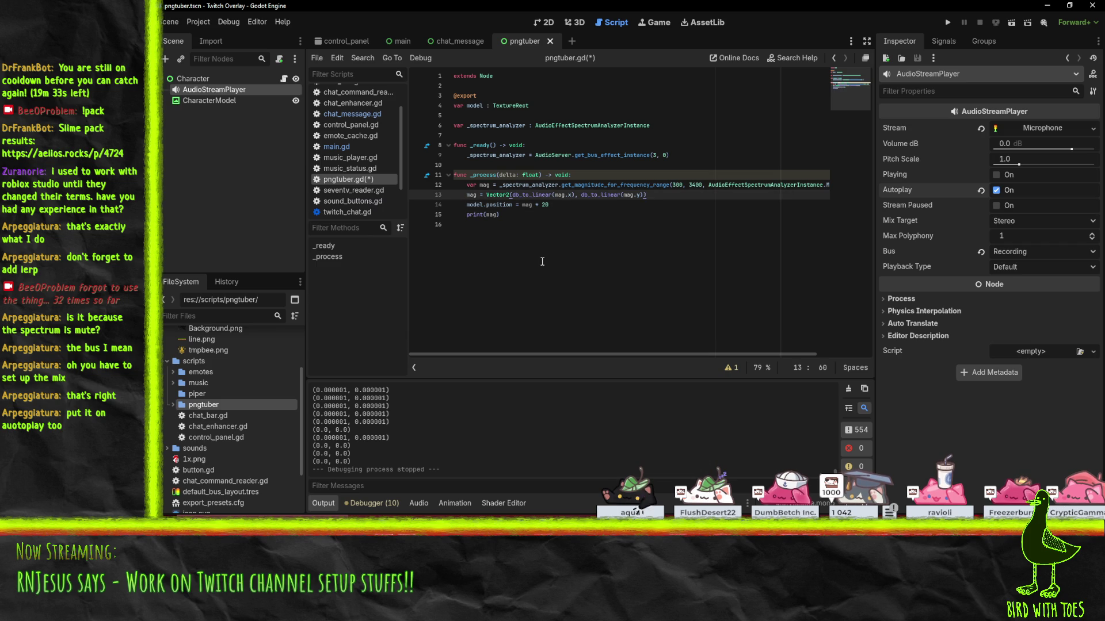
{"action": "double_click", "coordinate": [500, 205]}
{"action": "type", "text": "s"}
{"action": "type", "text": "cale"}
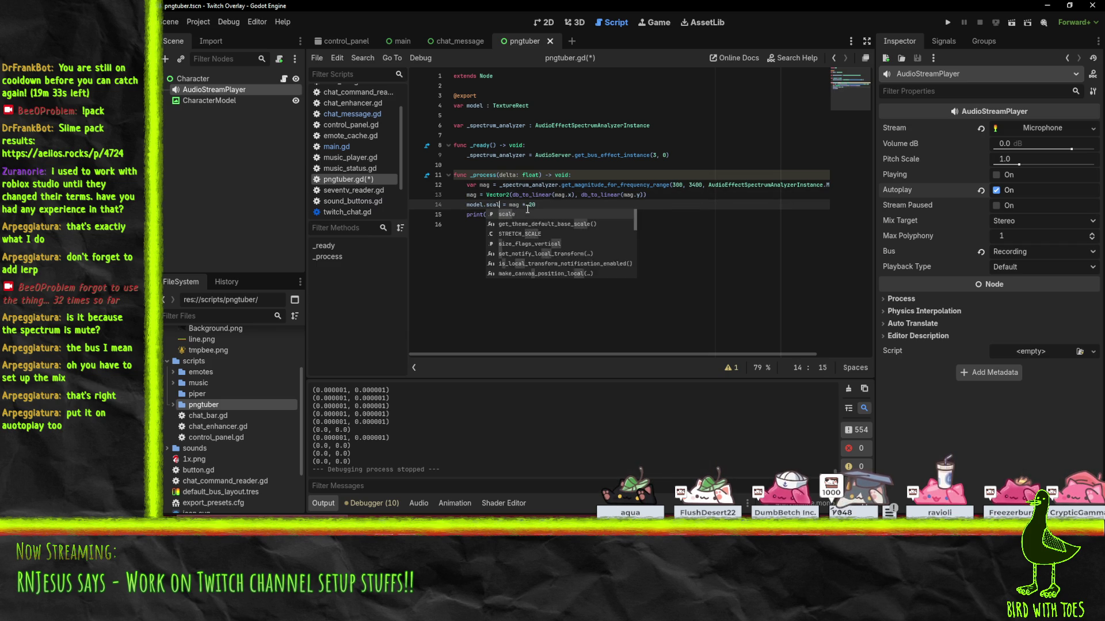
{"action": "key", "text": "Right"}
{"action": "key", "text": "Right"}
{"action": "key", "text": "Right"}
{"action": "key", "text": "Delete"}
{"action": "key", "text": "Delete"}
{"action": "key", "text": "Delete"}
{"action": "type", "text": "scale *"}
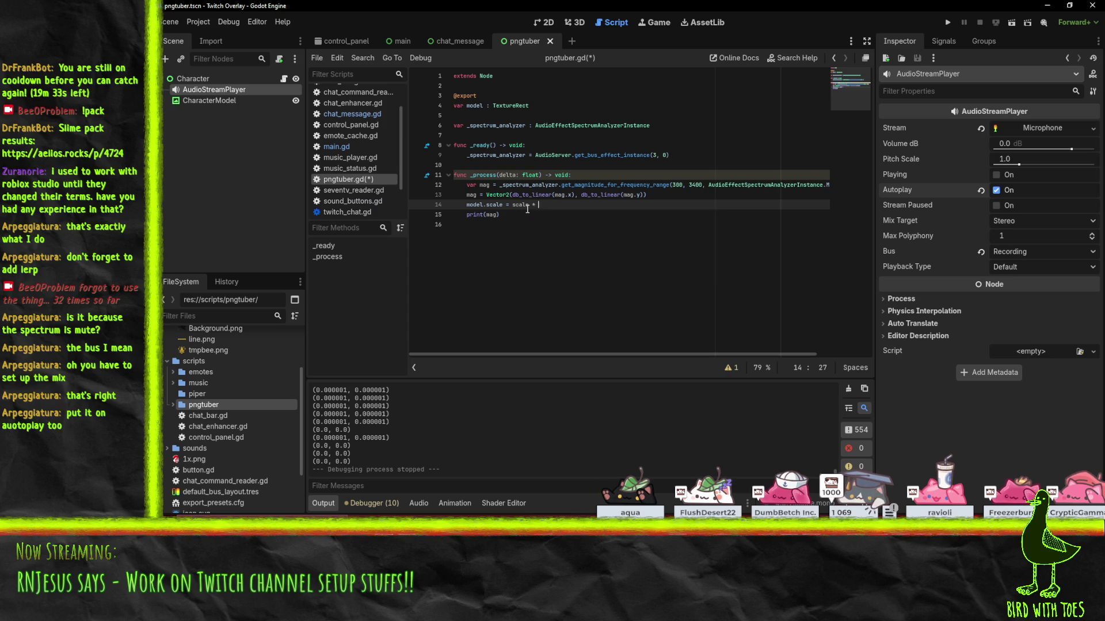
{"action": "key", "text": "BackSpace"}
{"action": "key", "text": "BackSpace"}
{"action": "key", "text": "BackSpace"}
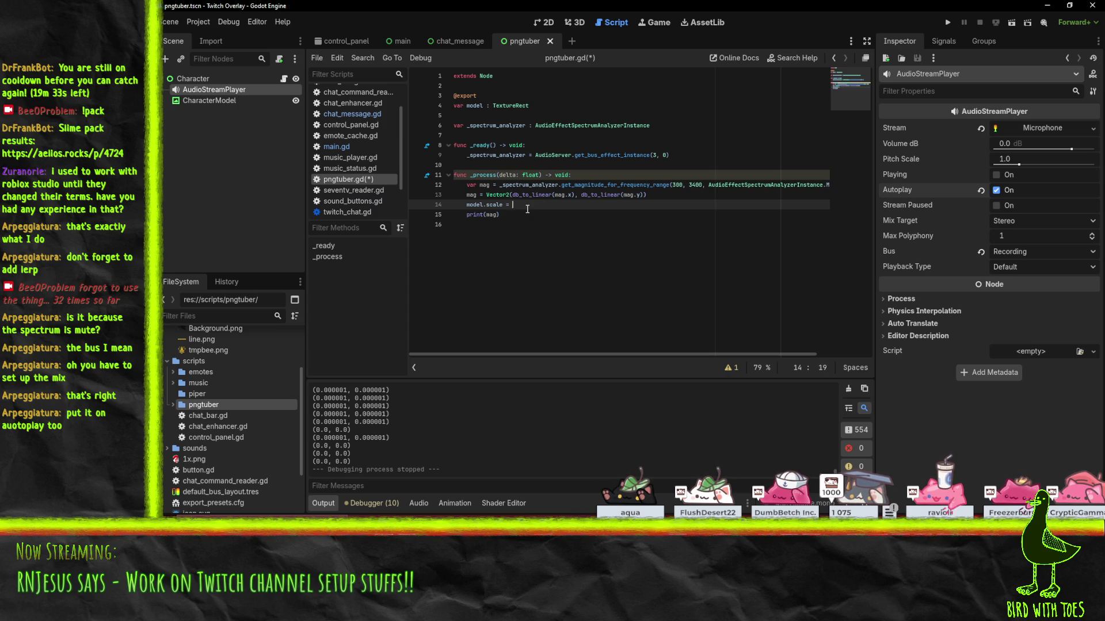
{"action": "key", "text": "BackSpace"}
{"action": "key", "text": "BackSpace"}
{"action": "key", "text": "BackSpace"}
{"action": "type", "text": "mag"}
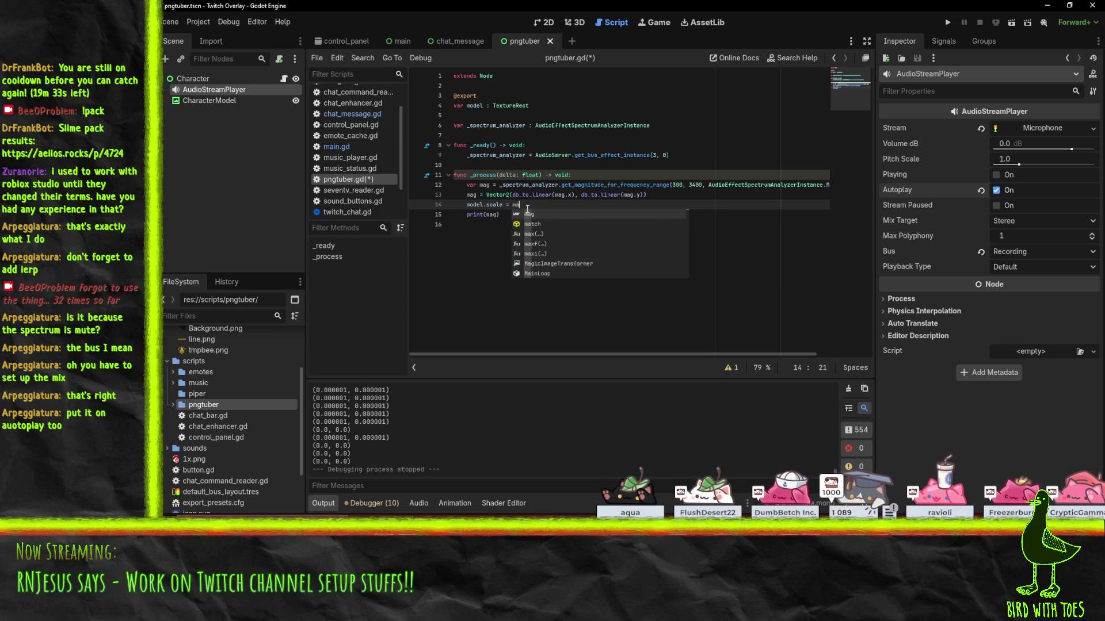
Save pngtuber.gd, then test-run and stop the overlay
{"action": "key", "text": "ctrl+s"}
{"action": "left_click", "coordinate": [948, 22]}
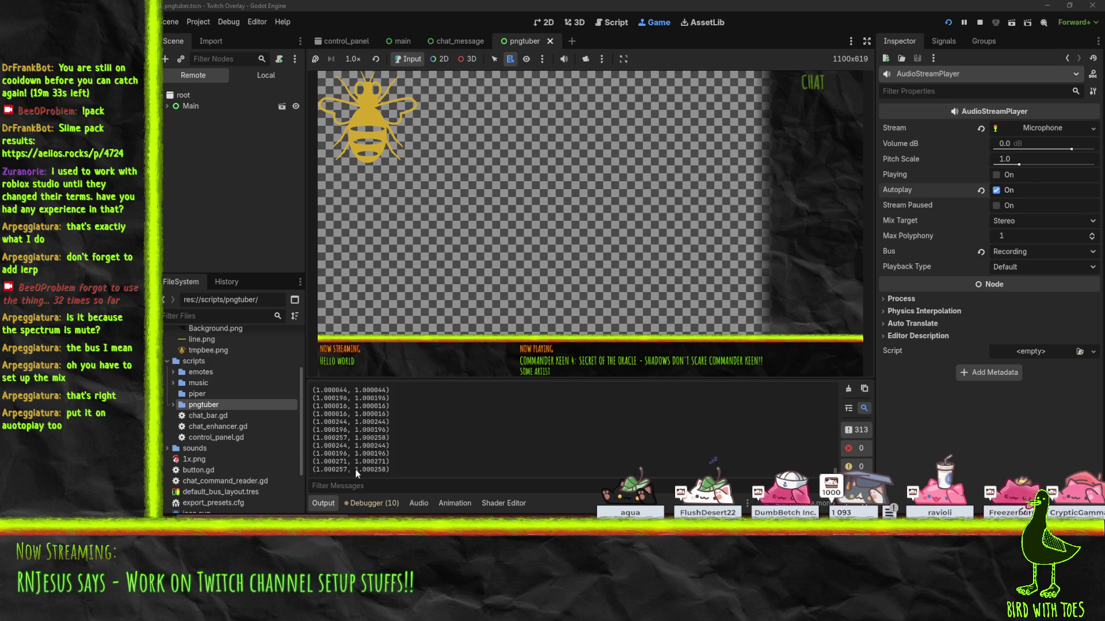
{"action": "left_click", "coordinate": [978, 23]}
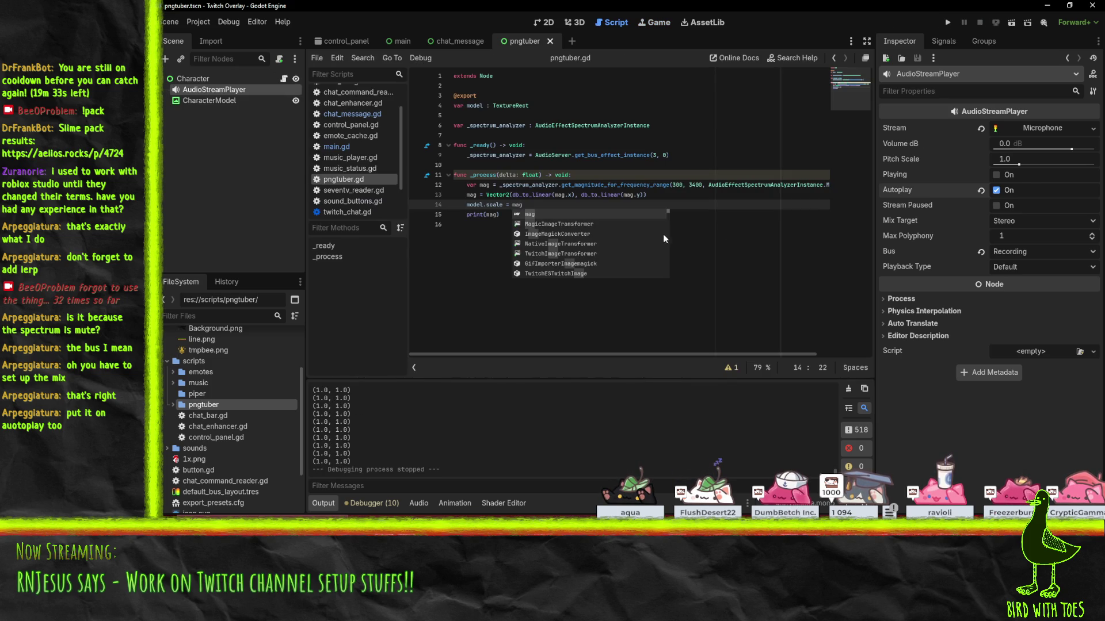
Test-run the overlay with the mag * 10 multiplier, then stop it
{"action": "left_click", "coordinate": [550, 195]}
{"action": "left_click", "coordinate": [619, 205]}
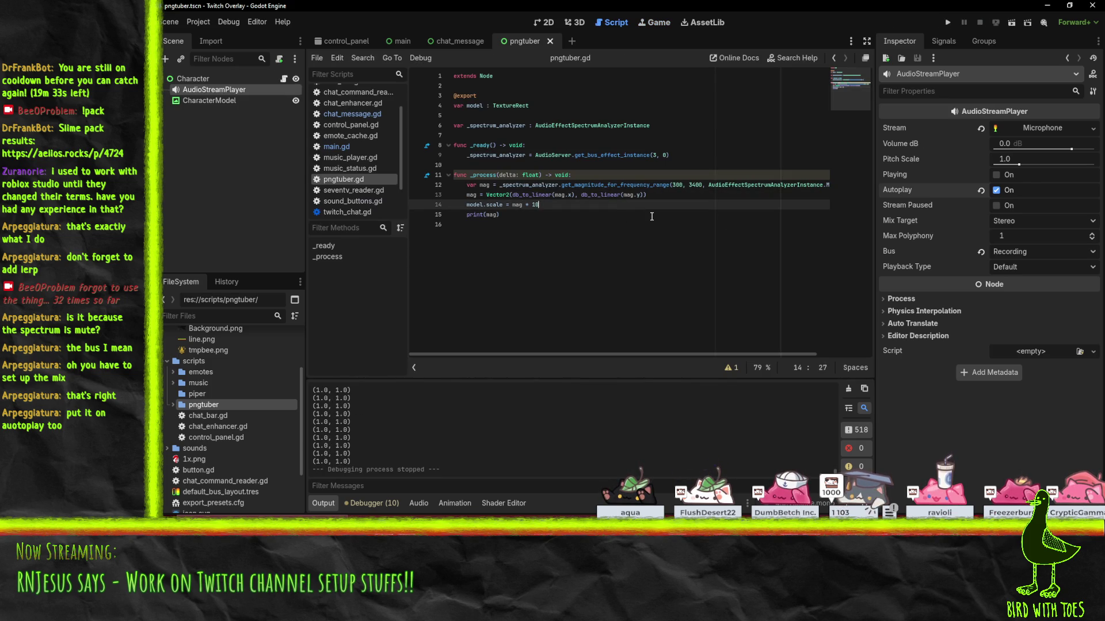
{"action": "left_click", "coordinate": [944, 21]}
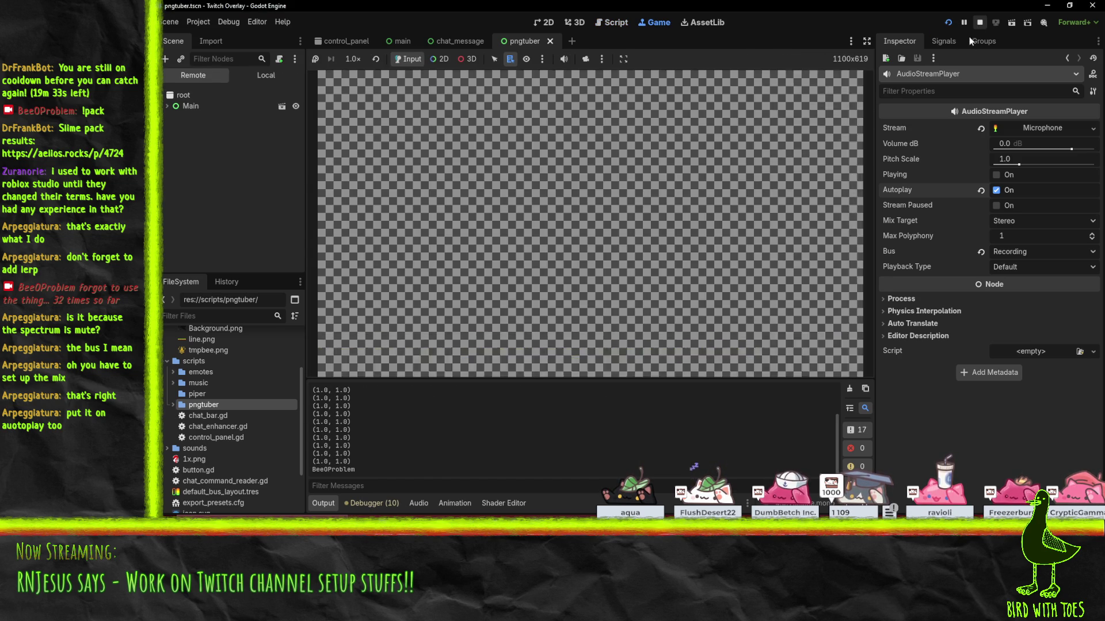
{"action": "left_click", "coordinate": [980, 22]}
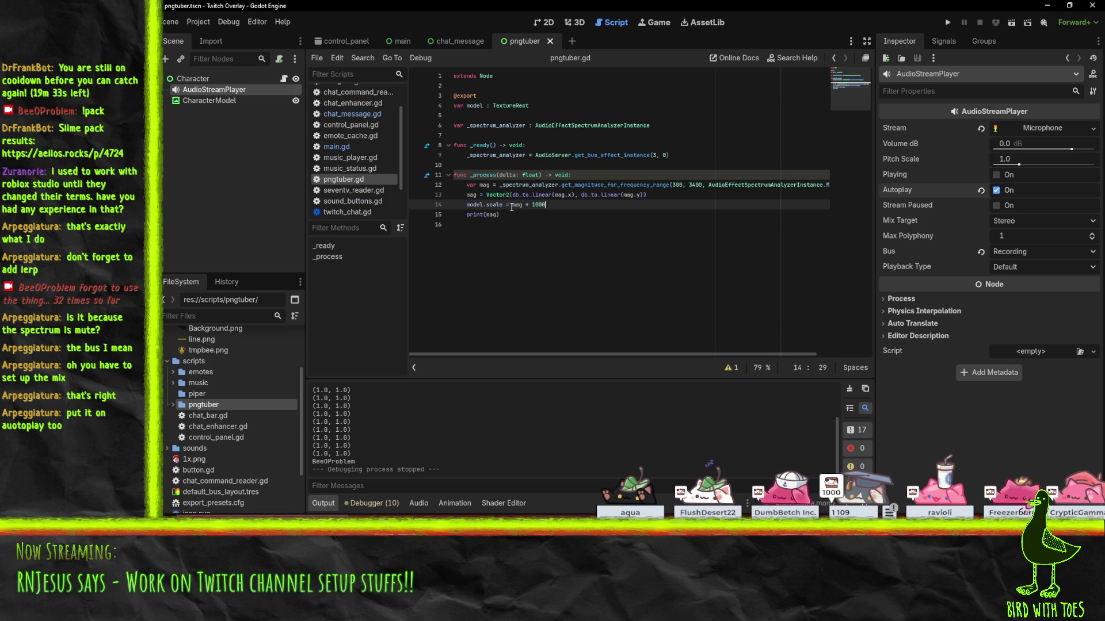
Delete the db_to_linear line, scale by Vector2.ONE + mag * 1000, save, test-run and stop
{"action": "left_click", "coordinate": [483, 196]}
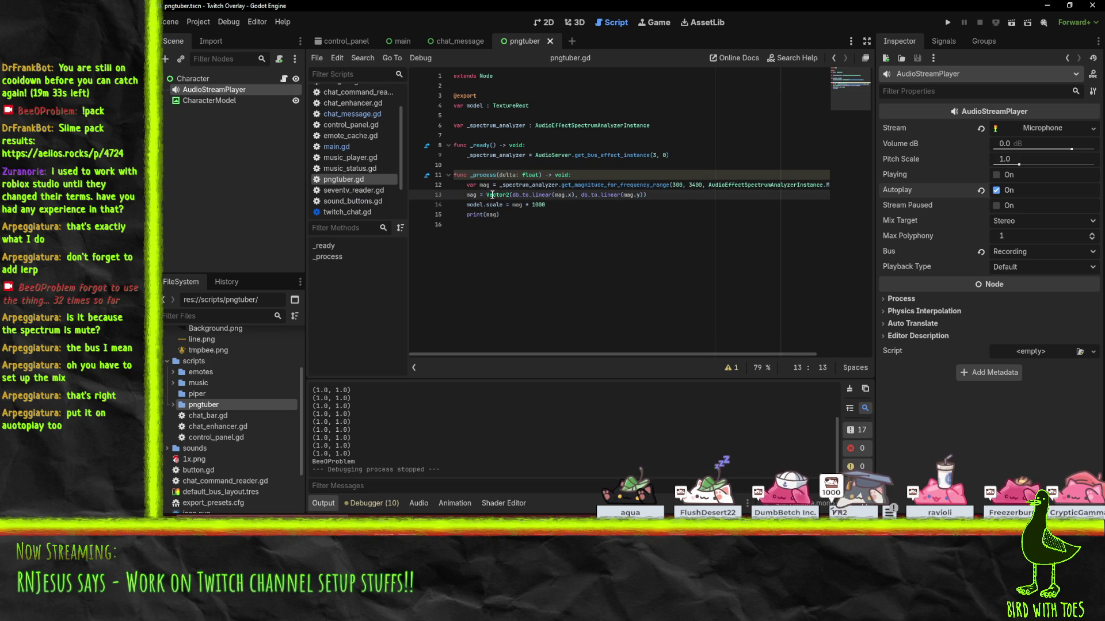
{"action": "key", "text": "ctrl+shift+k"}
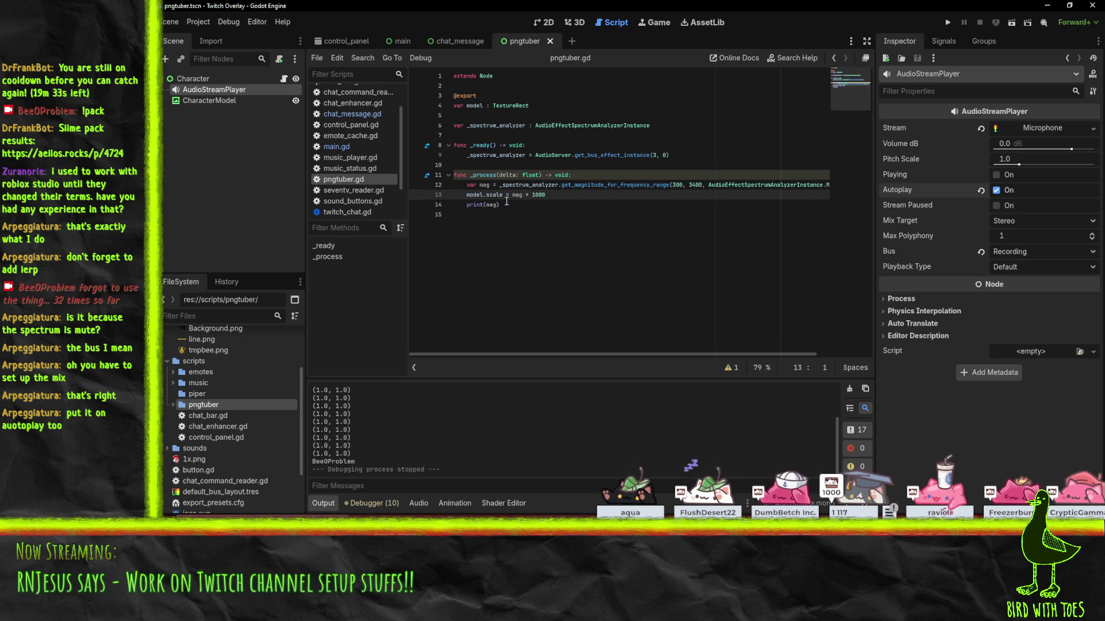
{"action": "key", "text": "Left"}
{"action": "key", "text": "Left"}
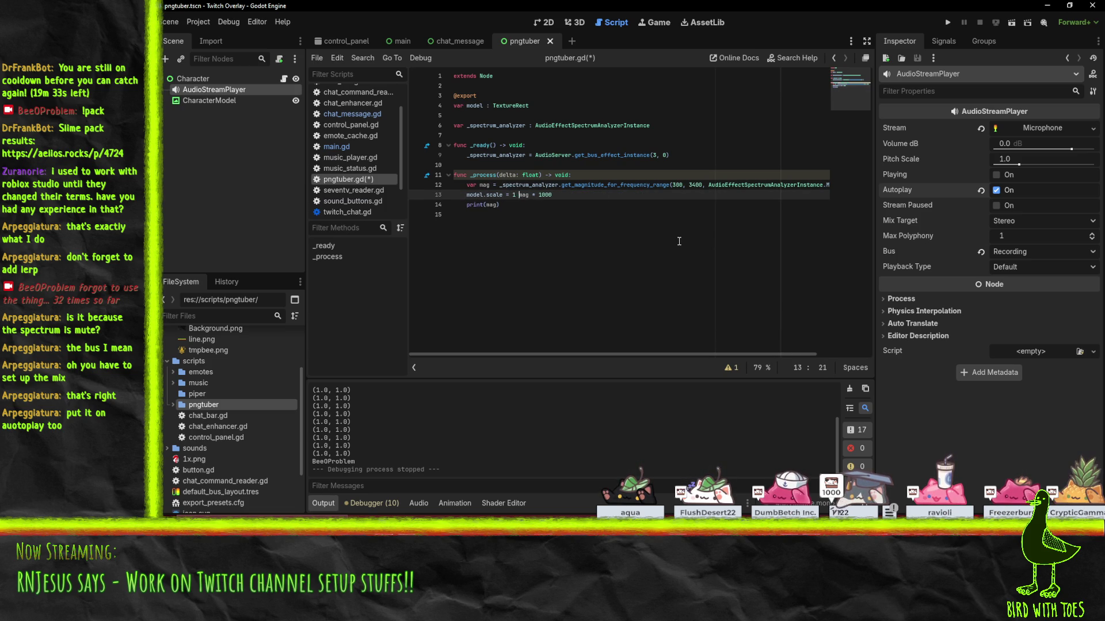
{"action": "type", "text": "ctor2.ONE *"}
{"action": "key", "text": "ctrl+s"}
{"action": "left_click", "coordinate": [948, 22]}
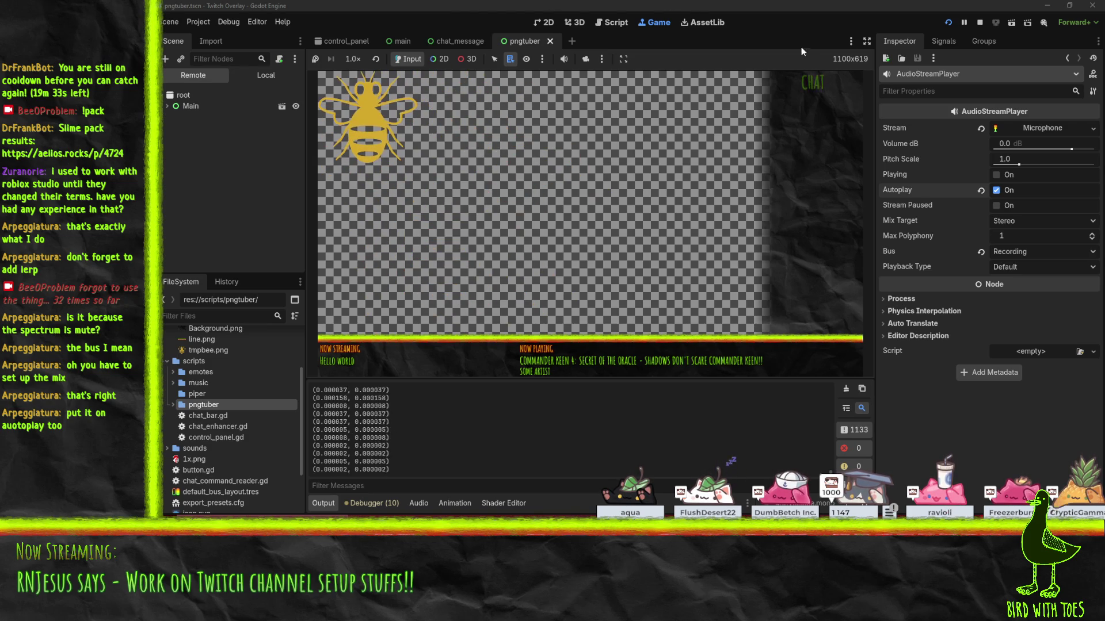
{"action": "left_click", "coordinate": [980, 22]}
Add an exported float variable mag_coefficient below the model variable
{"action": "left_click", "coordinate": [575, 194]}
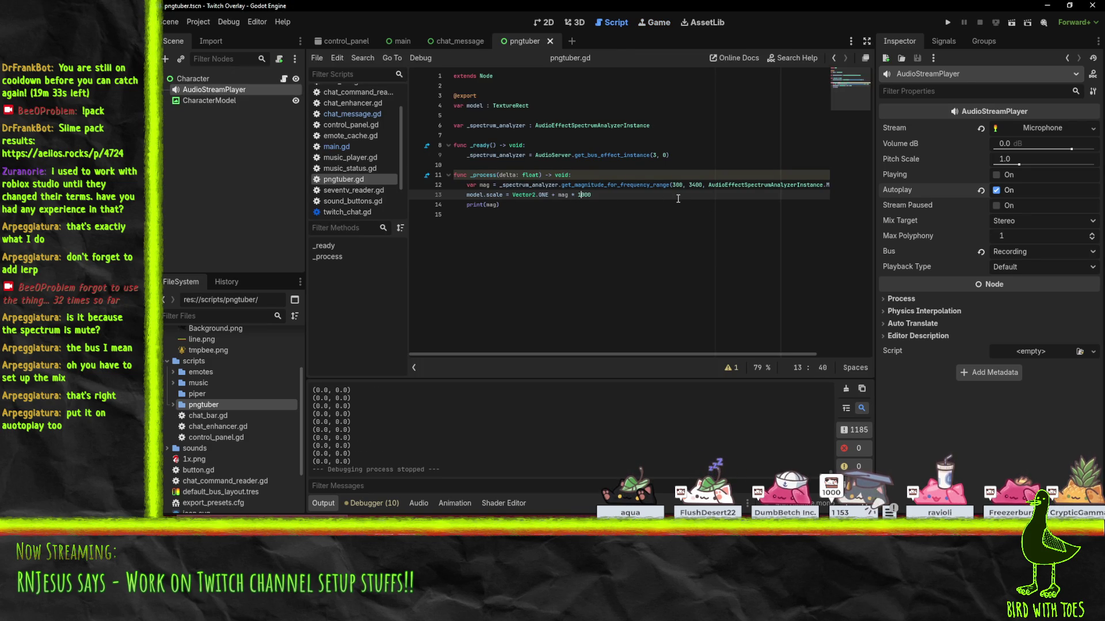
{"action": "key", "text": "ctrl+s"}
{"action": "left_click", "coordinate": [667, 106]}
{"action": "key", "text": "Return"}
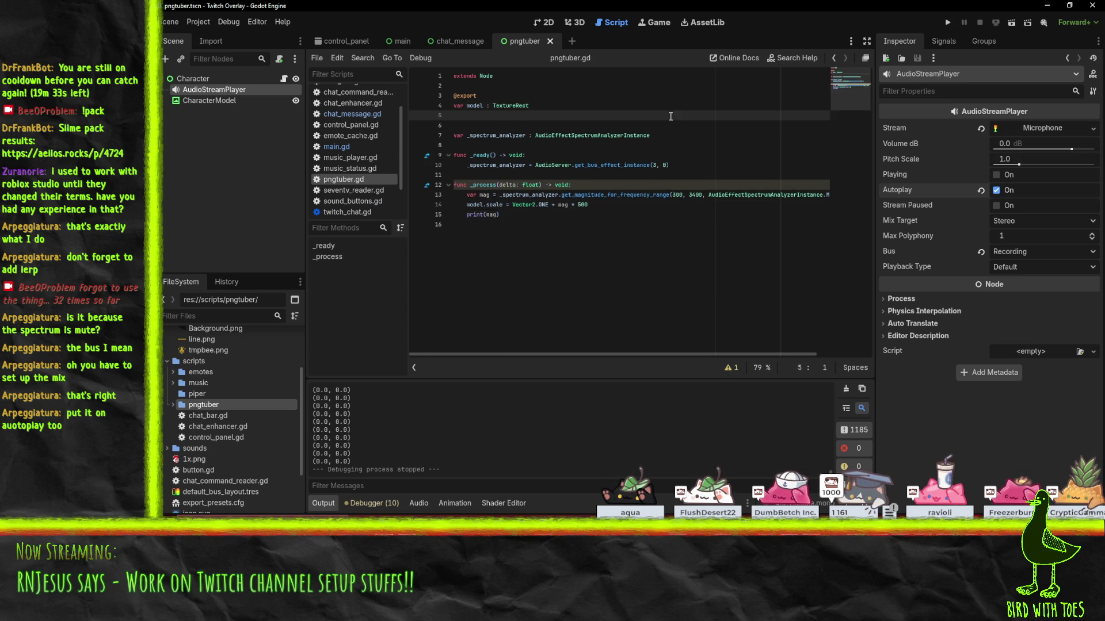
{"action": "key", "text": "Return"}
{"action": "type", "text": "@"}
{"action": "key", "text": "Return"}
{"action": "type", "text": "var mag_coeff"}
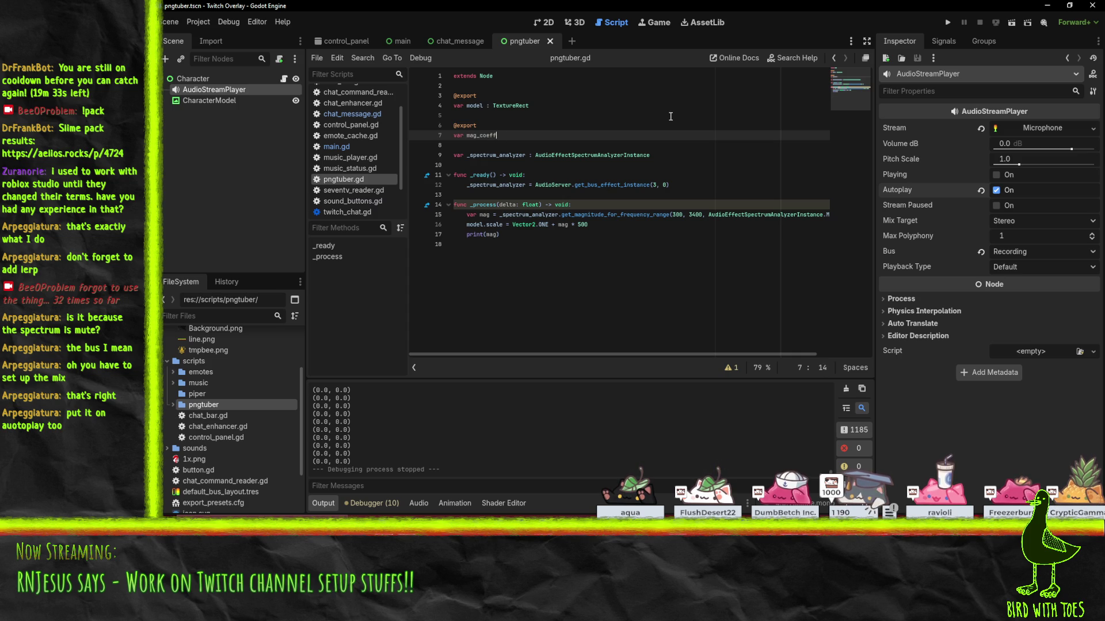
{"action": "type", "text": "icient : fla"}
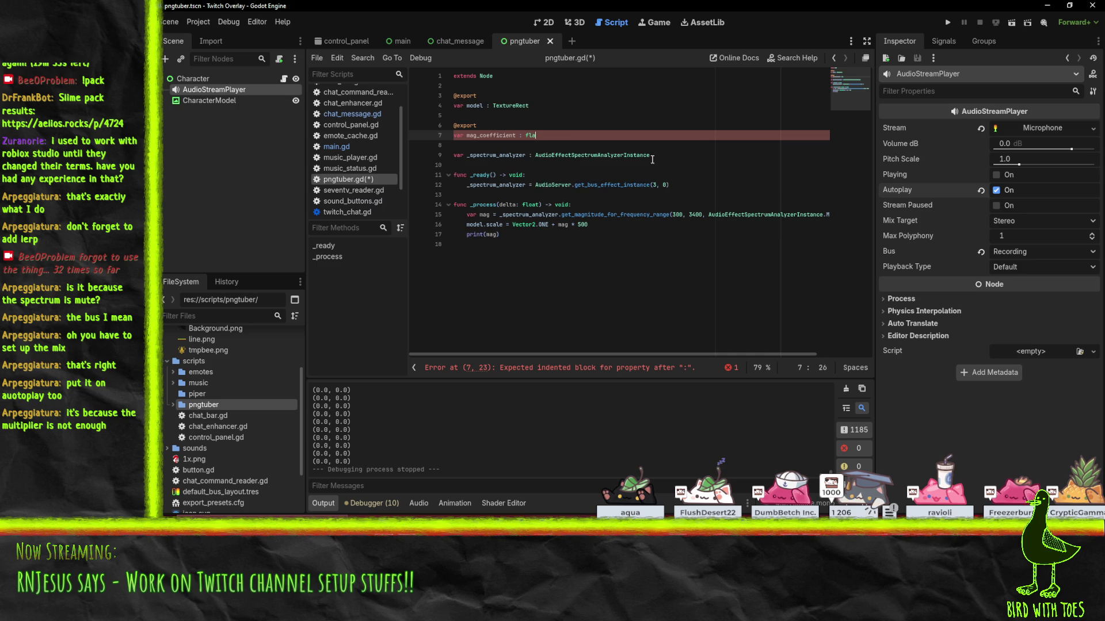
{"action": "key", "text": "BackSpace"}
{"action": "type", "text": "oat"}
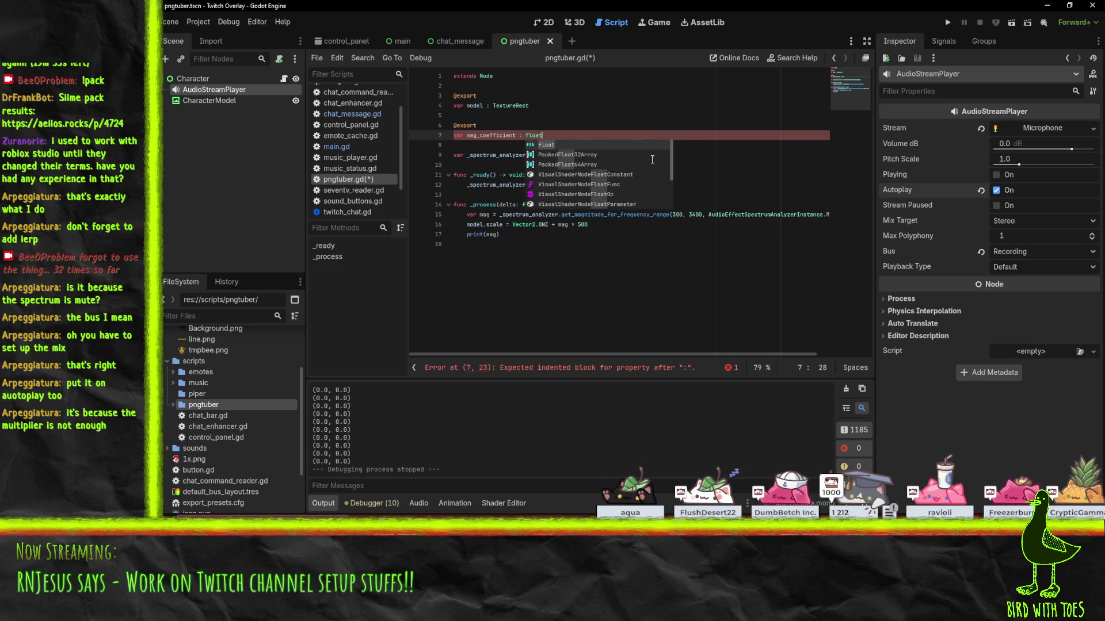
{"action": "left_click", "coordinate": [477, 135]}
Replace the 500 multiplier with mag_coefficient on the model.scale line and save
{"action": "double_click", "coordinate": [580, 224]}
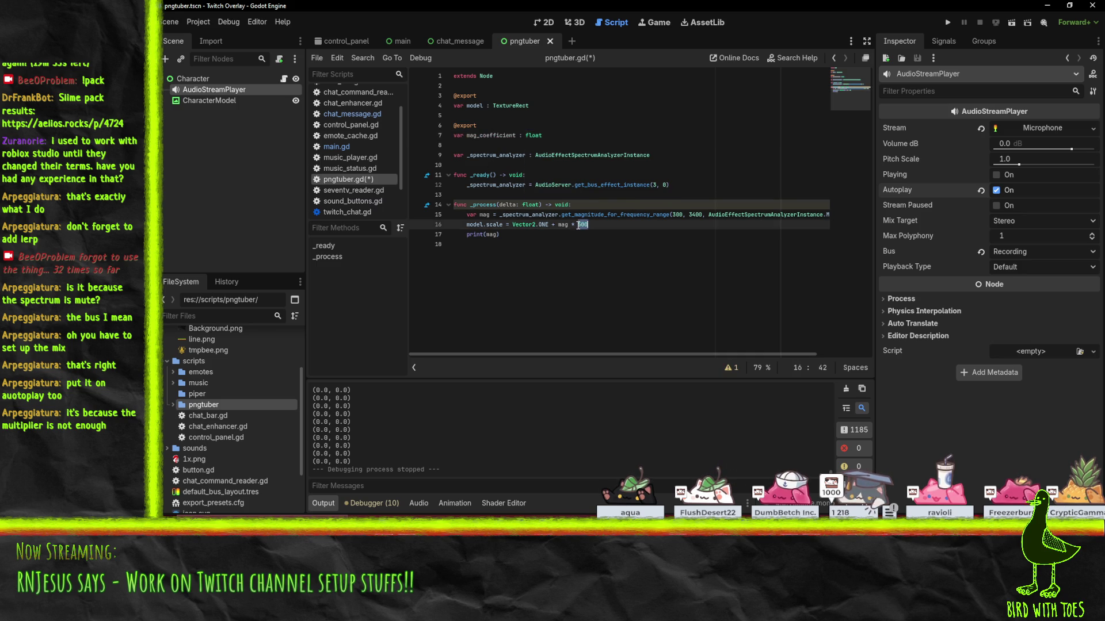
{"action": "type", "text": "mag_coefficient"}
{"action": "left_click", "coordinate": [672, 185]}
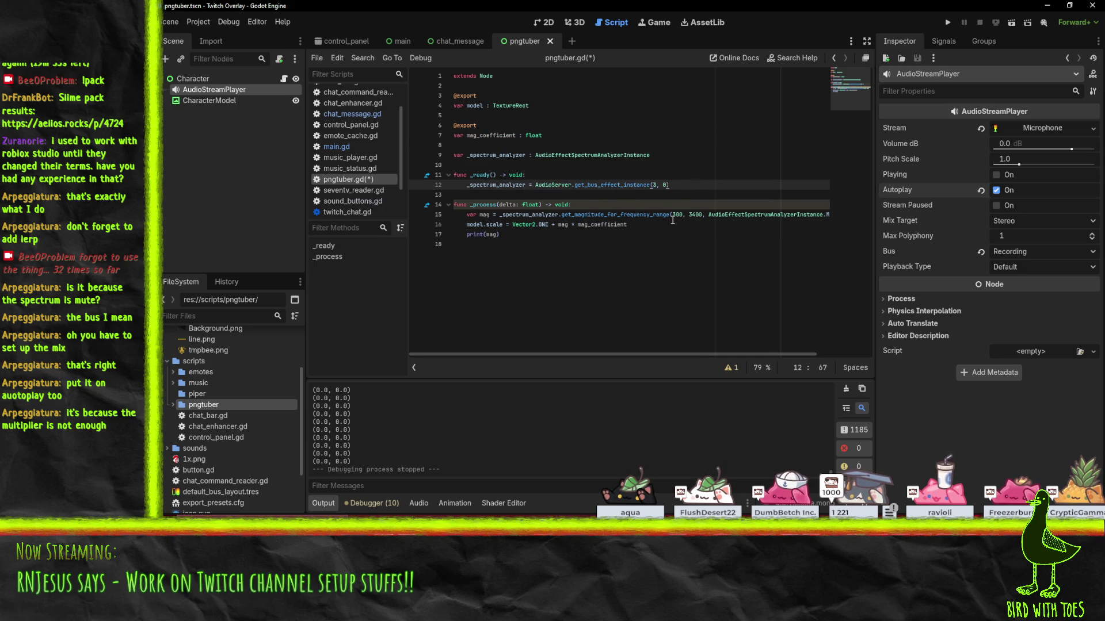
{"action": "double_click", "coordinate": [588, 215]}
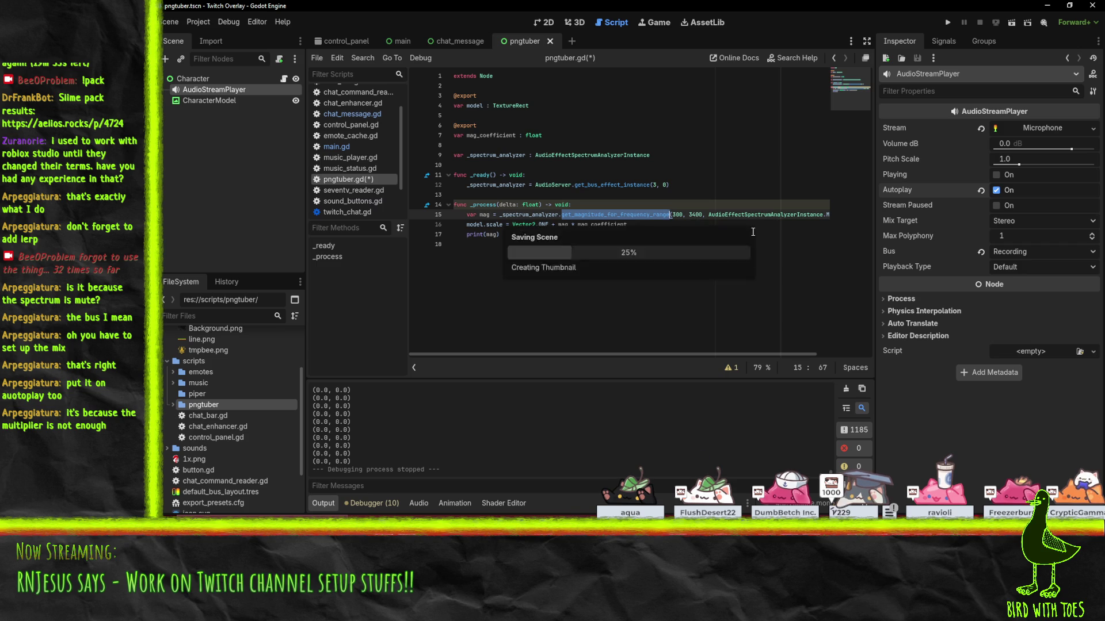
{"action": "key", "text": "ctrl+s"}
{"action": "left_click", "coordinate": [771, 214]}
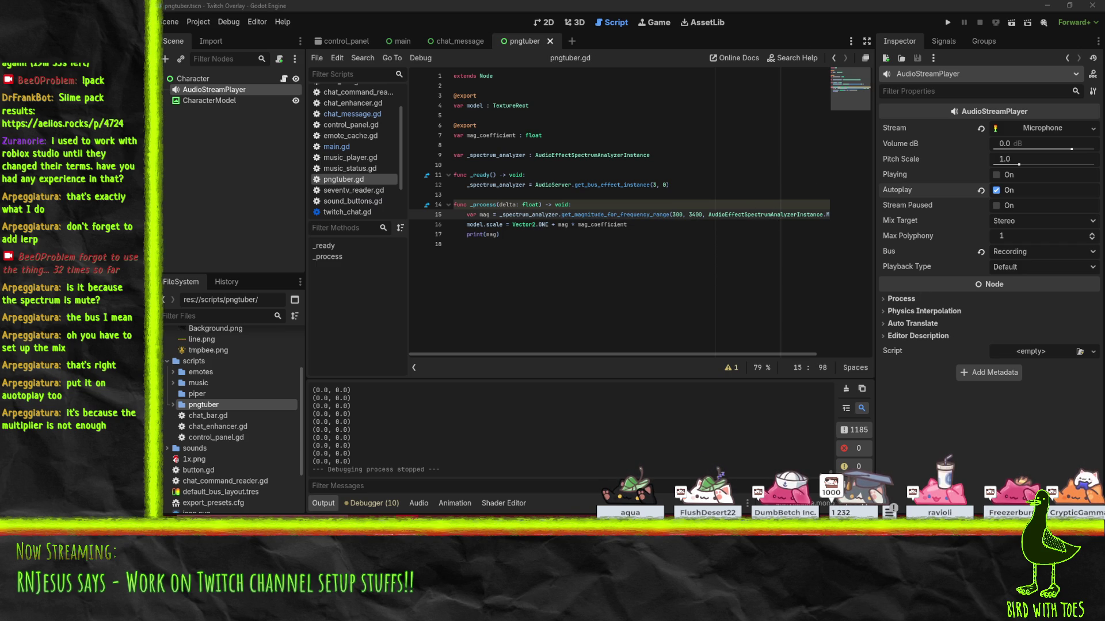
{"action": "key", "text": "XF86AudioLowerVolume"}
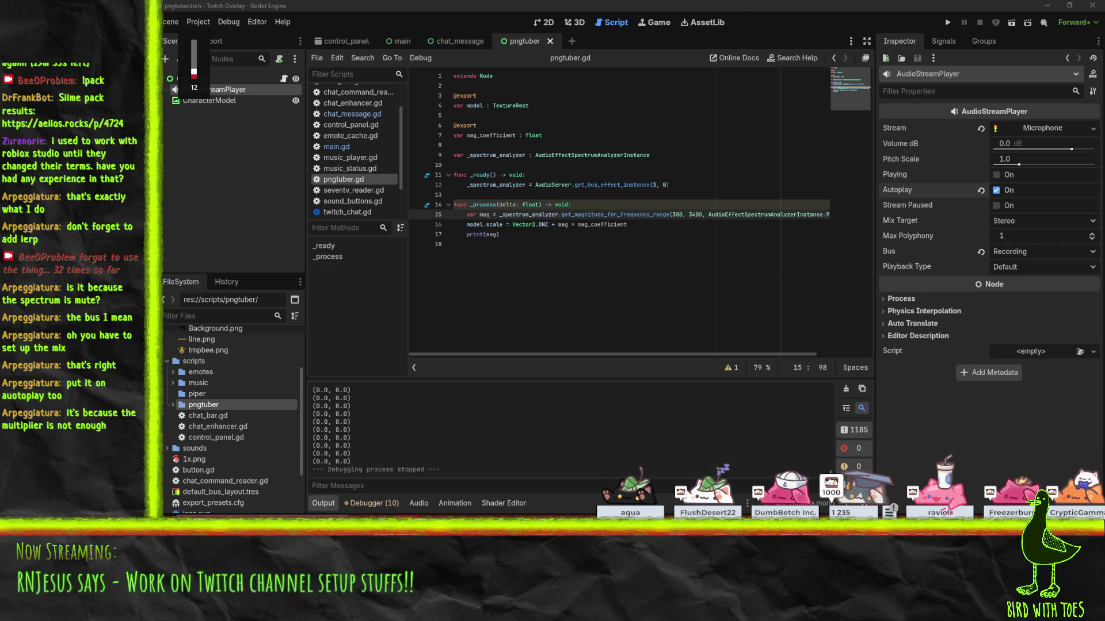
{"action": "left_click", "coordinate": [633, 195]}
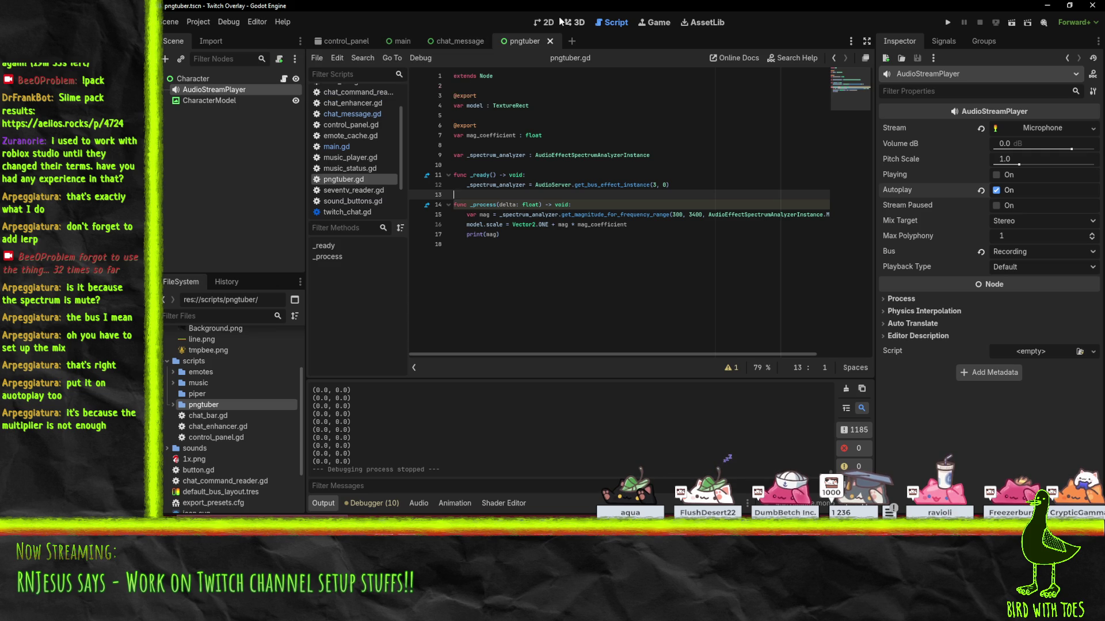
In the 2D view, check the AudioStreamPlayer's Playback Type, leaving it Default
{"action": "key", "text": "ctrl+F1"}
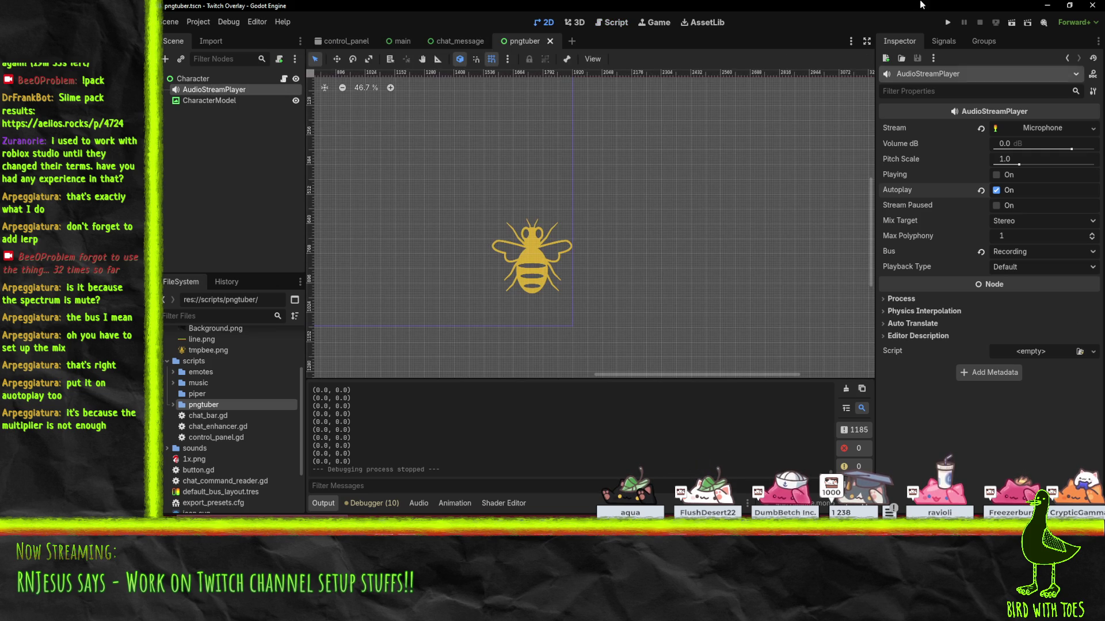
{"action": "left_click", "coordinate": [192, 107]}
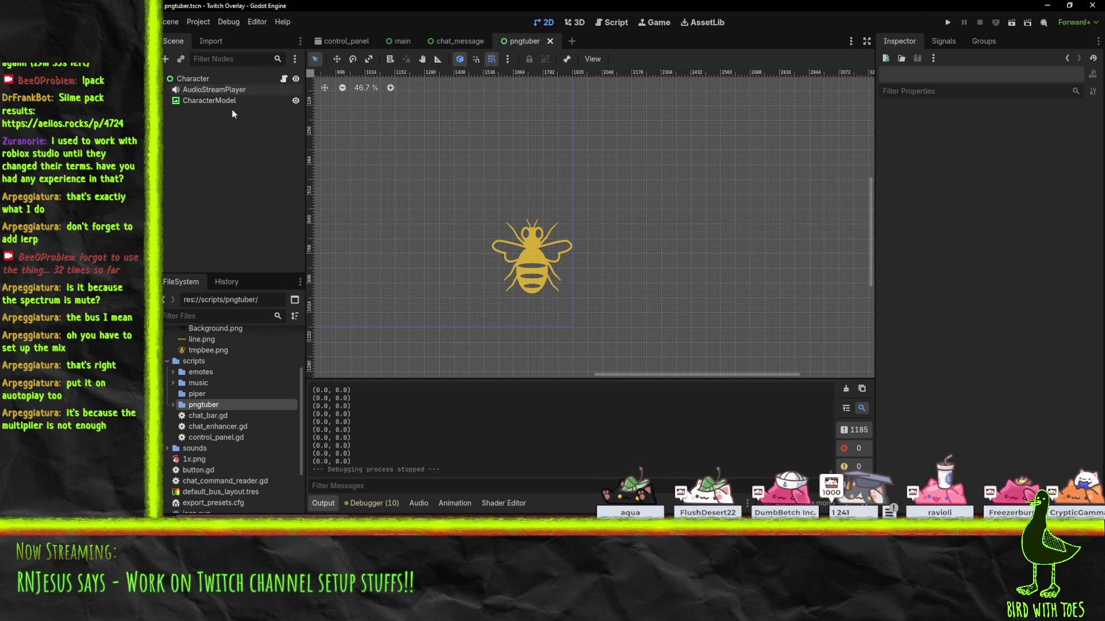
{"action": "left_click", "coordinate": [232, 102]}
{"action": "left_click", "coordinate": [206, 91]}
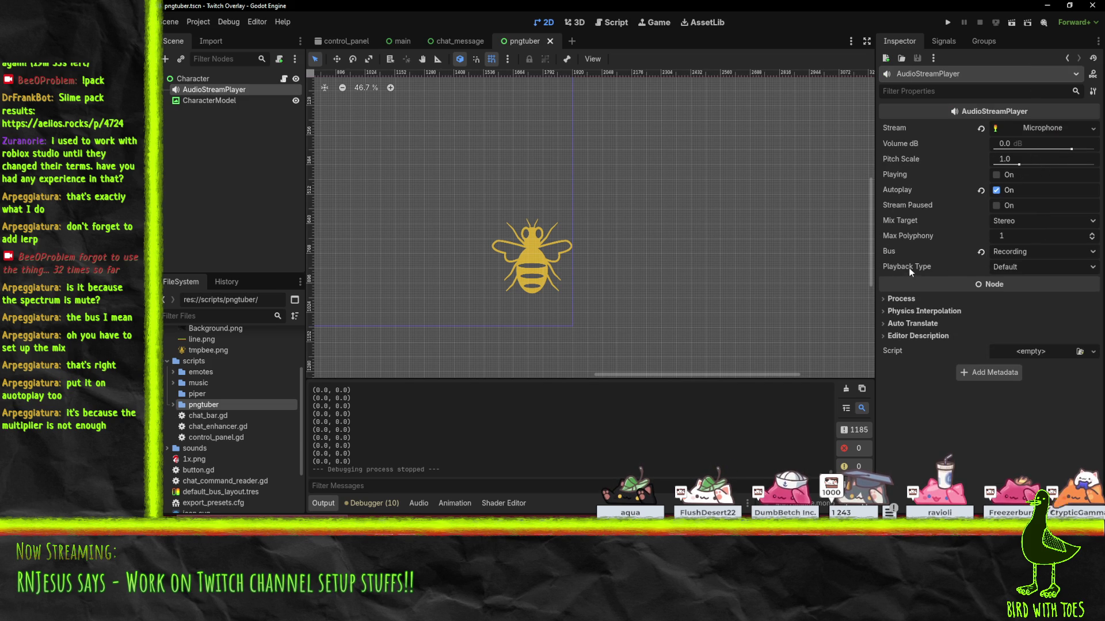
{"action": "left_click", "coordinate": [1038, 267]}
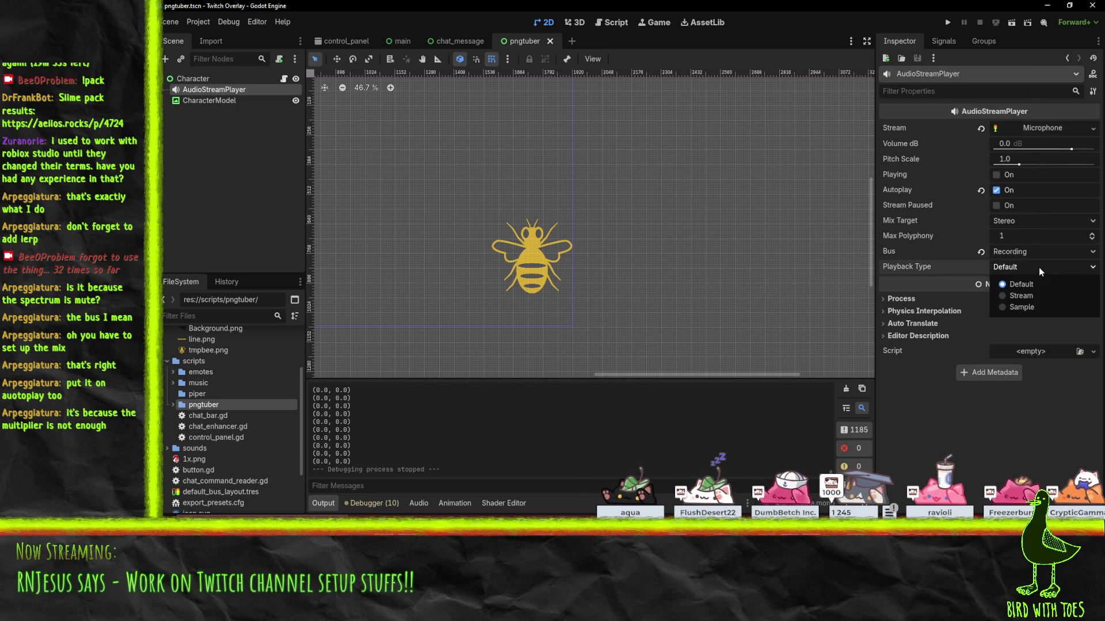
{"action": "left_click", "coordinate": [1038, 267]}
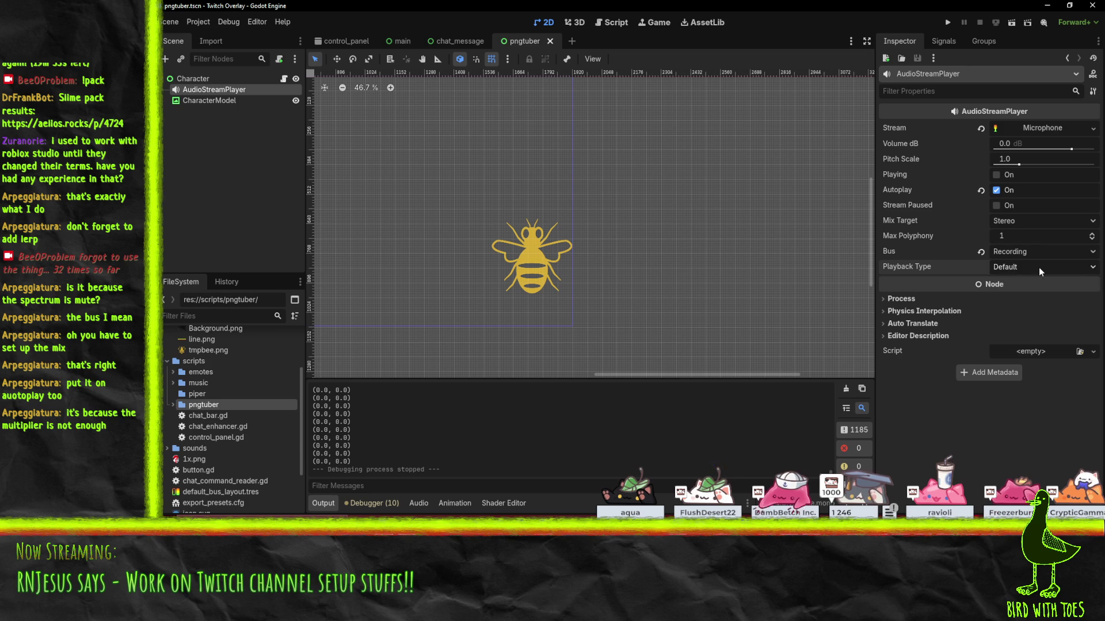
Set the CharacterModel's Layout > Transform size width to 351 px
{"action": "left_click", "coordinate": [210, 100]}
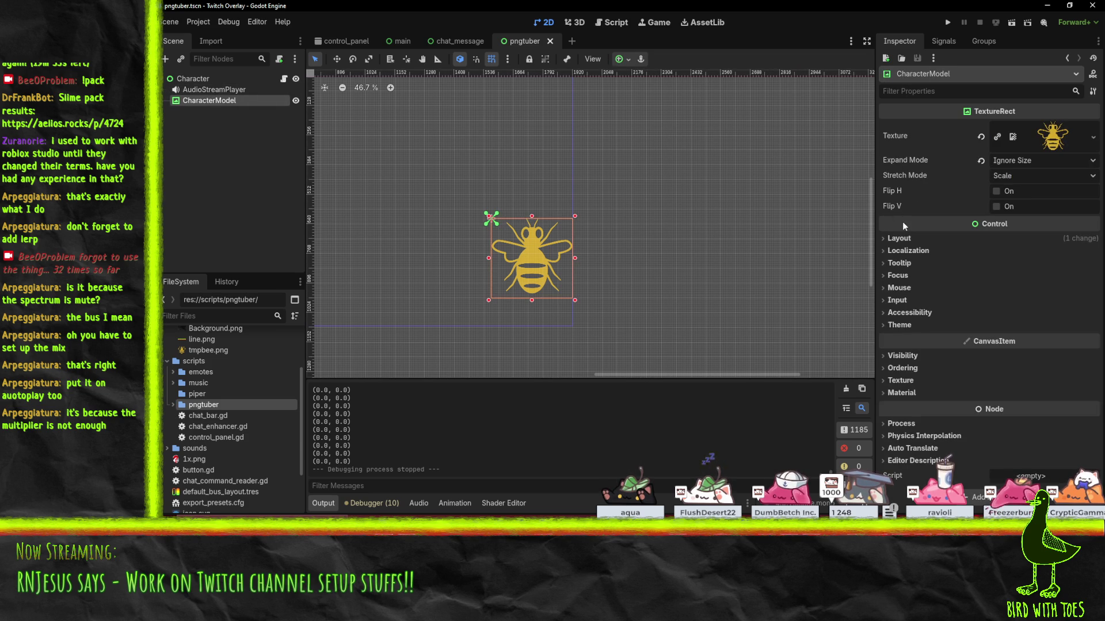
{"action": "left_click", "coordinate": [897, 238]}
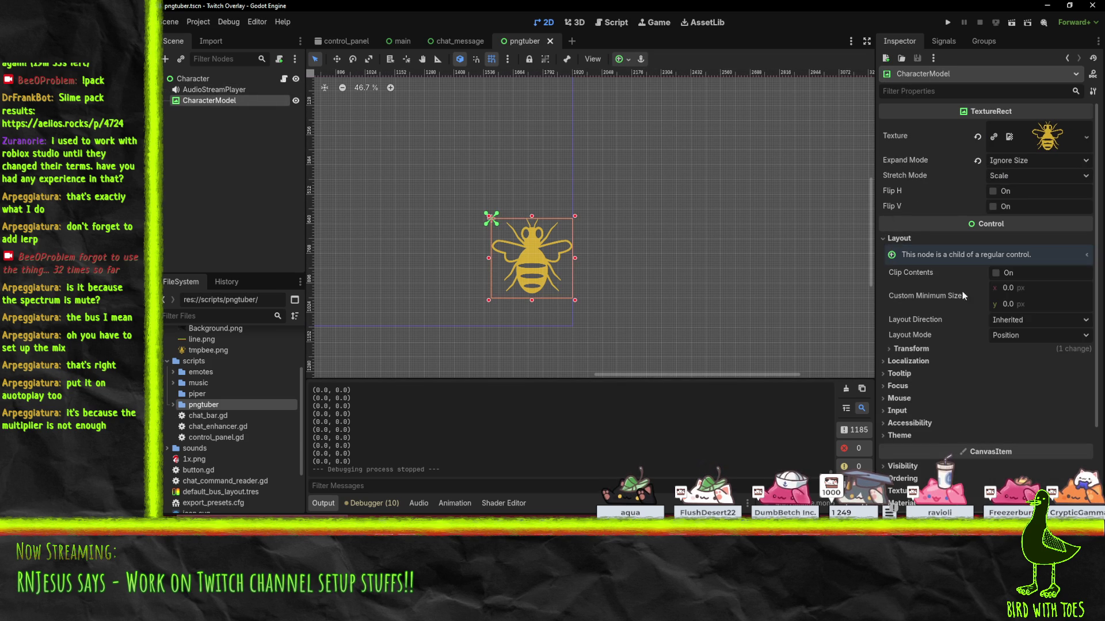
{"action": "left_click", "coordinate": [904, 347]}
{"action": "scroll", "coordinate": [904, 347], "scroll_direction": "down", "scroll_amount": 3}
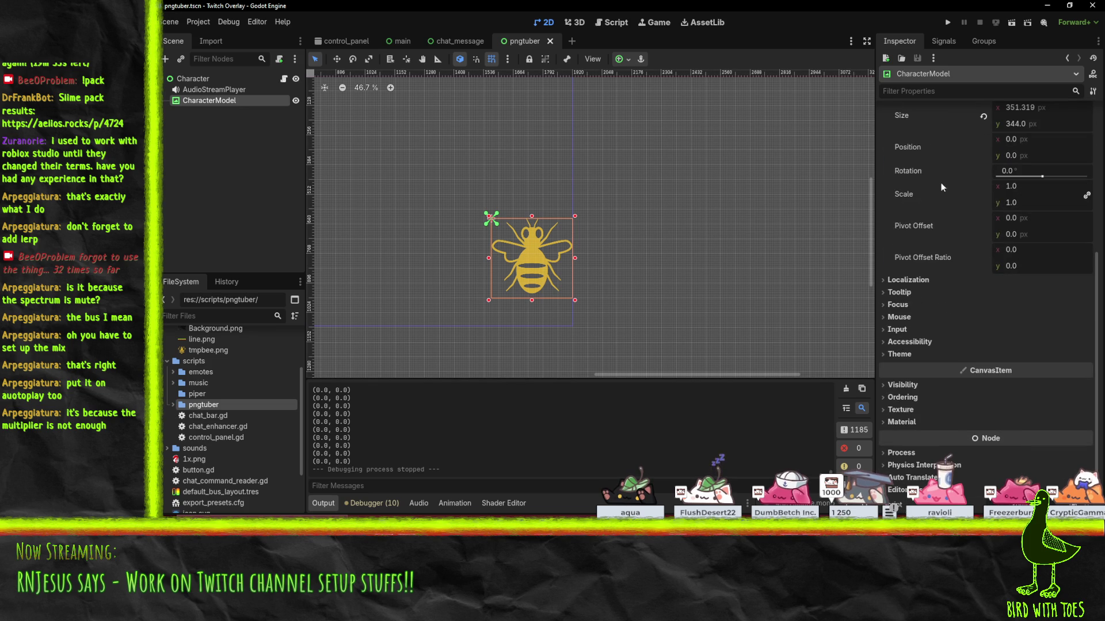
{"action": "scroll", "coordinate": [992, 217], "scroll_direction": "up", "scroll_amount": 2}
{"action": "scroll", "coordinate": [1038, 252], "scroll_direction": "up", "scroll_amount": 4}
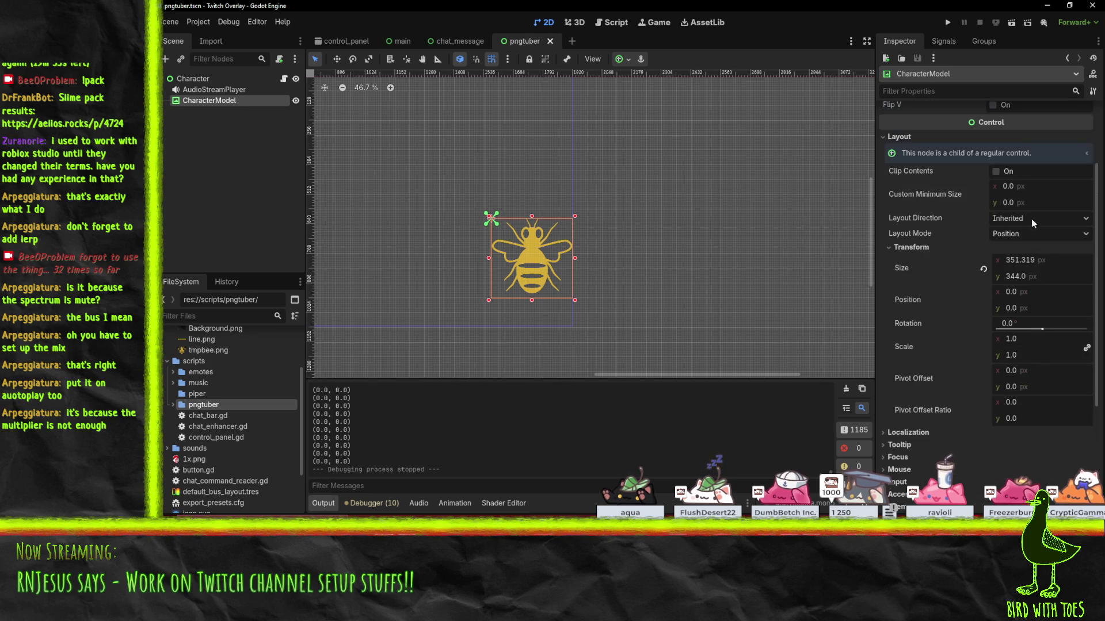
{"action": "left_click", "coordinate": [1028, 260]}
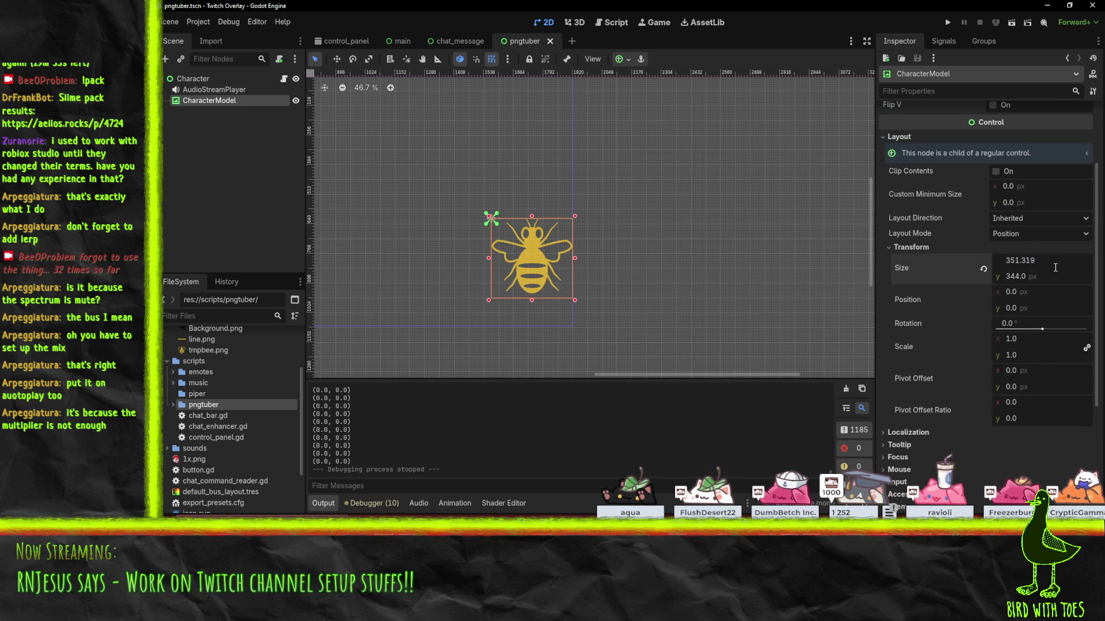
{"action": "key", "text": "Return"}
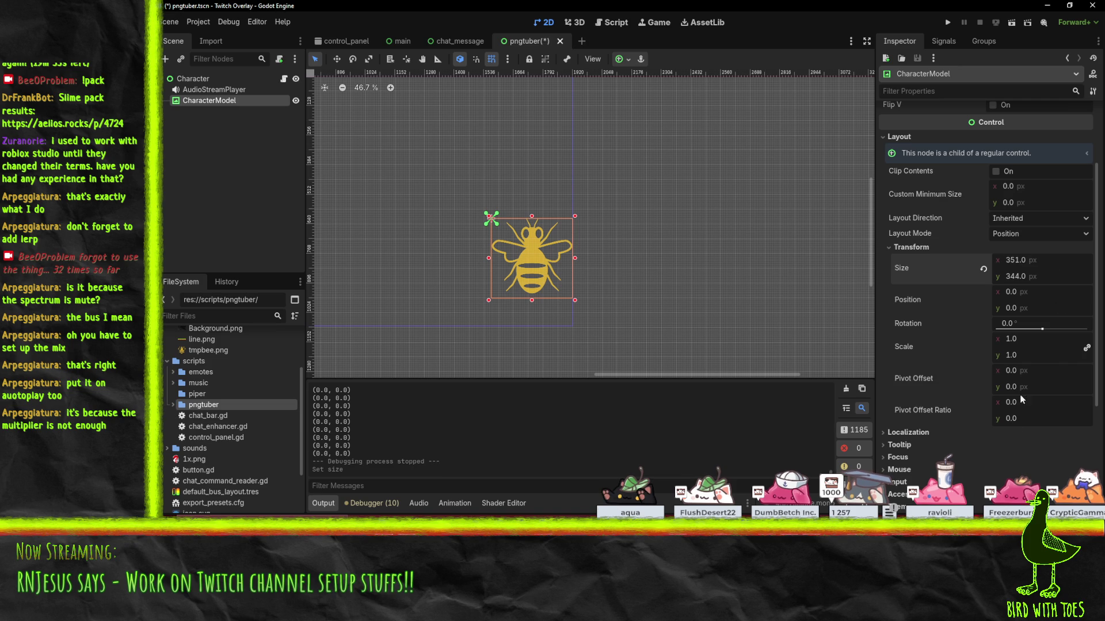
Set the CharacterModel pivot offset to 175.5 × 172 and run the project
{"action": "left_click", "coordinate": [1028, 370]}
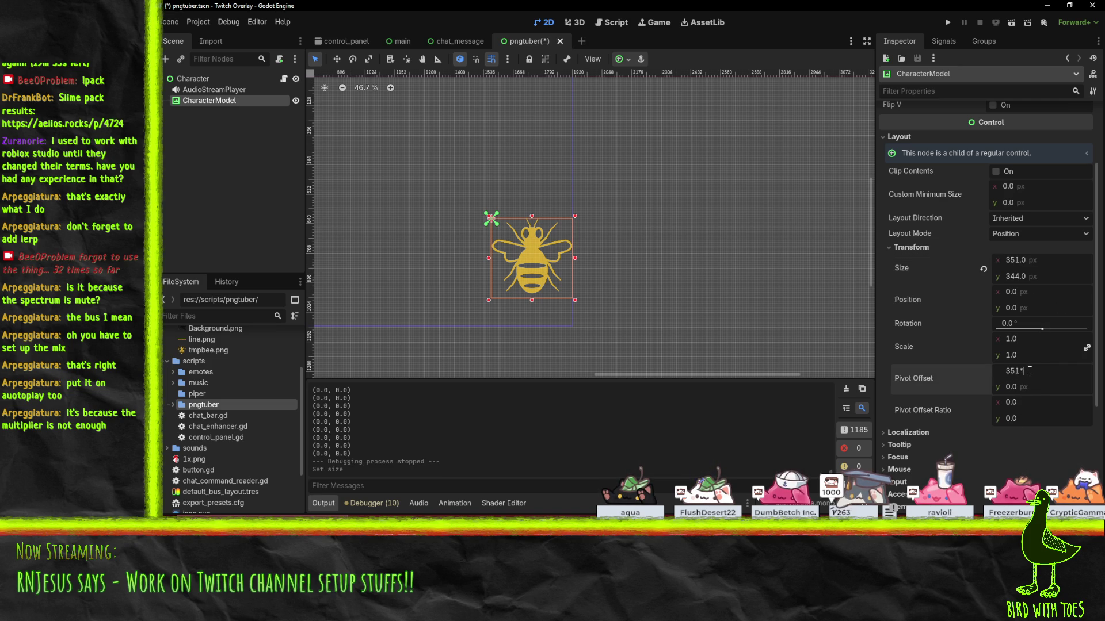
{"action": "type", "text": "2"}
{"action": "key", "text": "Return"}
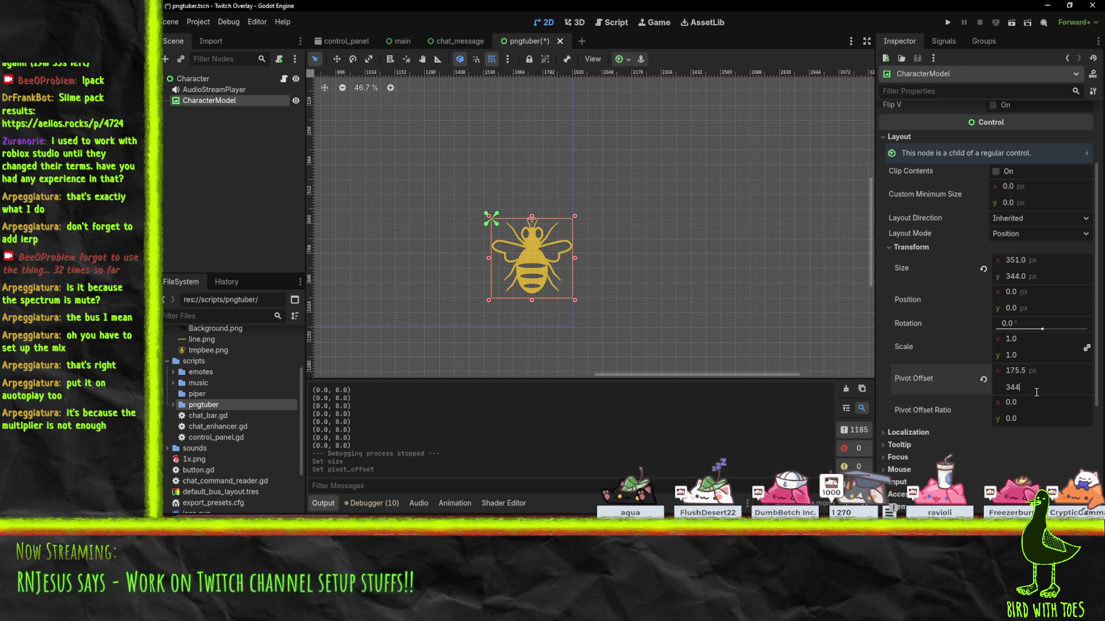
{"action": "type", "text": "*"}
{"action": "key", "text": "Return"}
{"action": "left_click", "coordinate": [948, 23]}
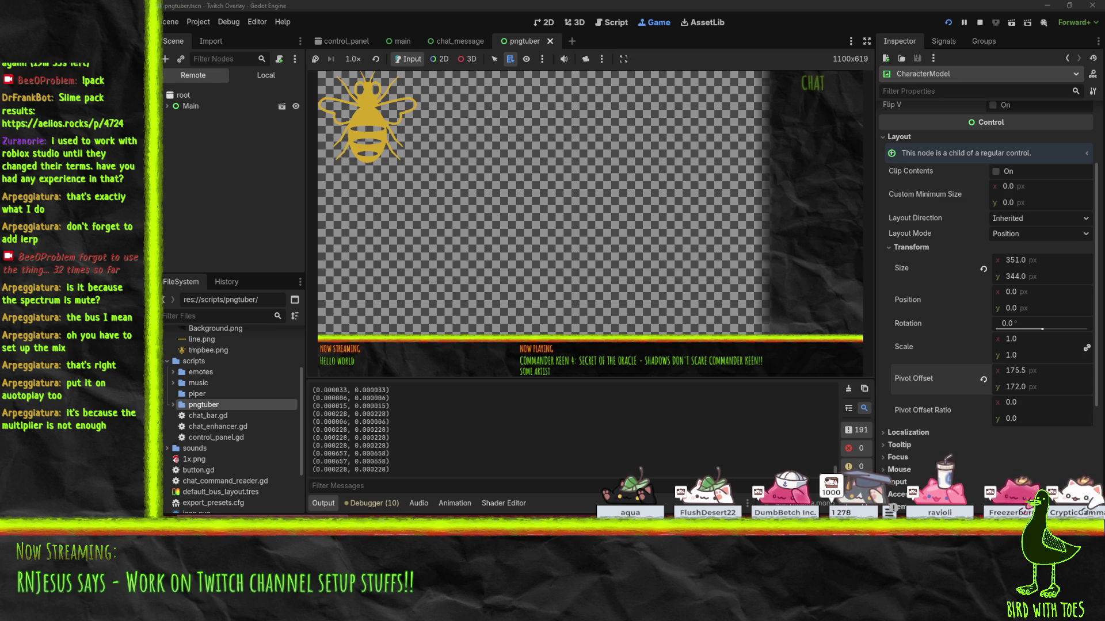
In the Remote tree, set the running Character's Mag Coefficient to 500, then 100, then stop the game
{"action": "left_click", "coordinate": [979, 24]}
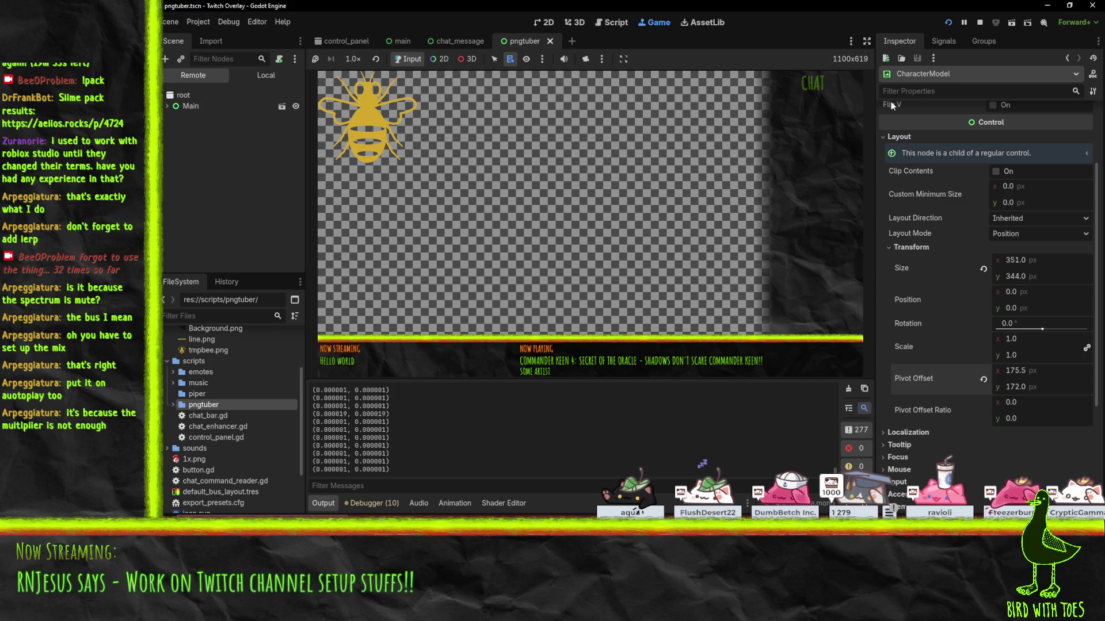
{"action": "left_click", "coordinate": [170, 105]}
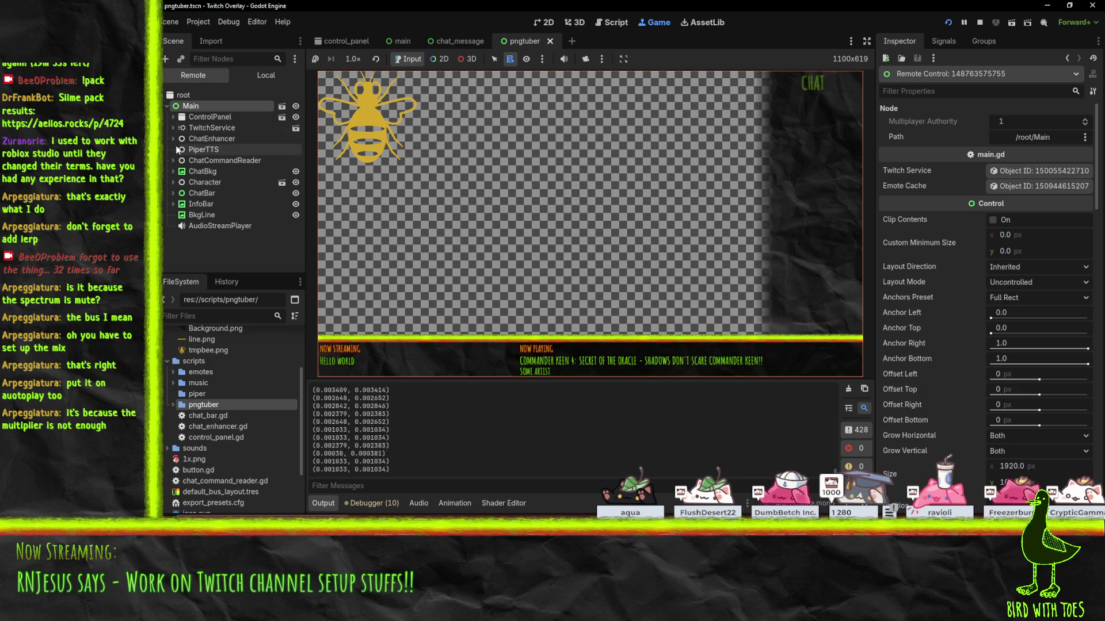
{"action": "left_click", "coordinate": [173, 182]}
{"action": "left_click", "coordinate": [205, 182]}
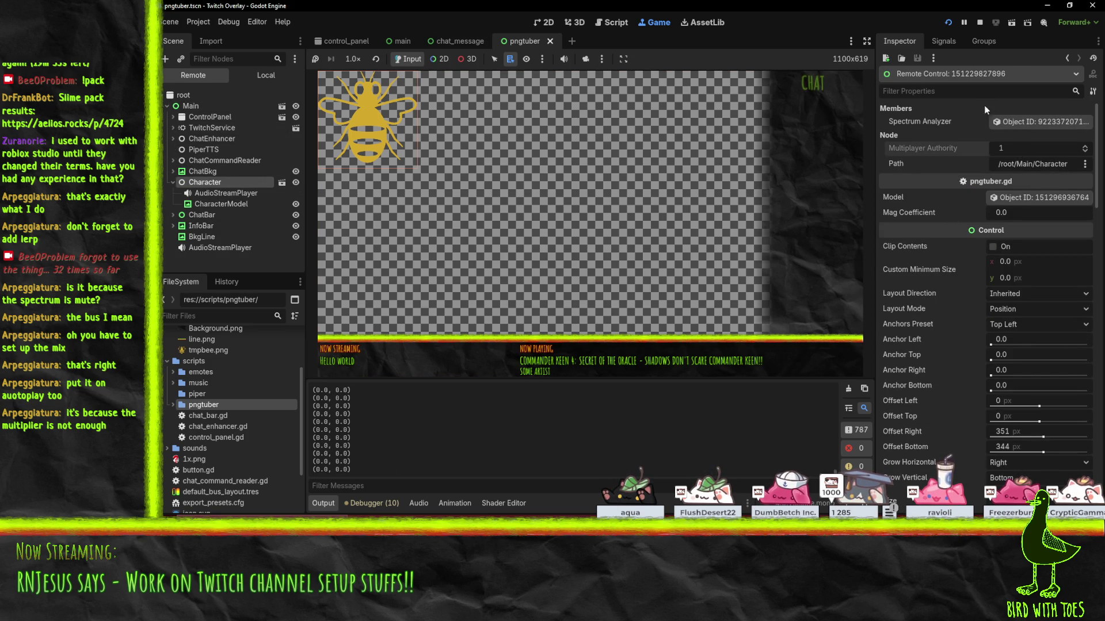
{"action": "left_click", "coordinate": [1020, 214]}
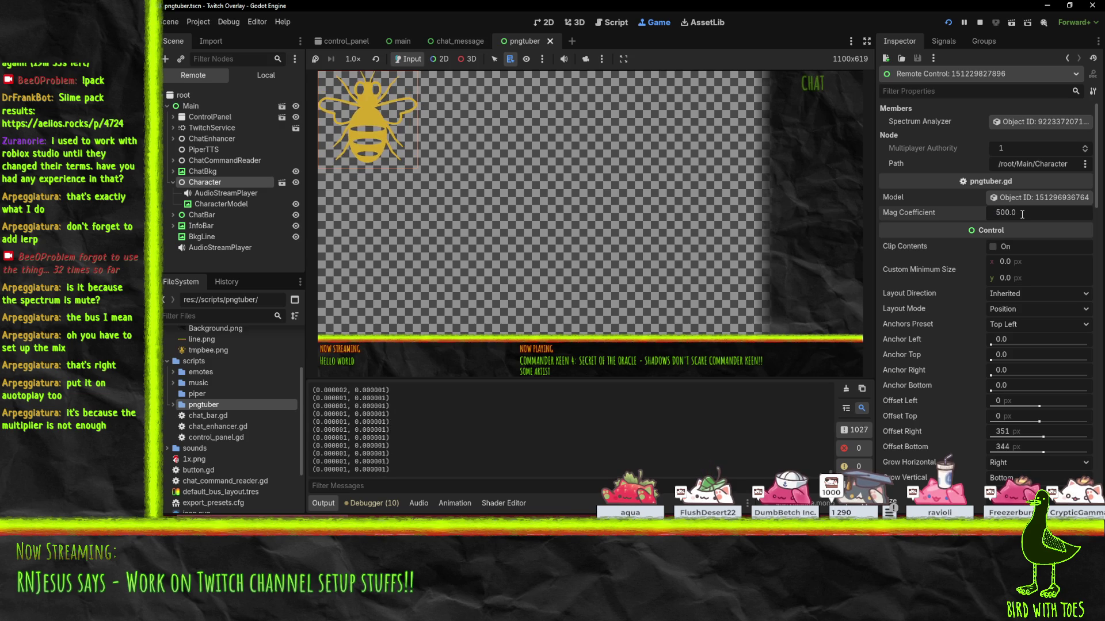
{"action": "key", "text": "Return"}
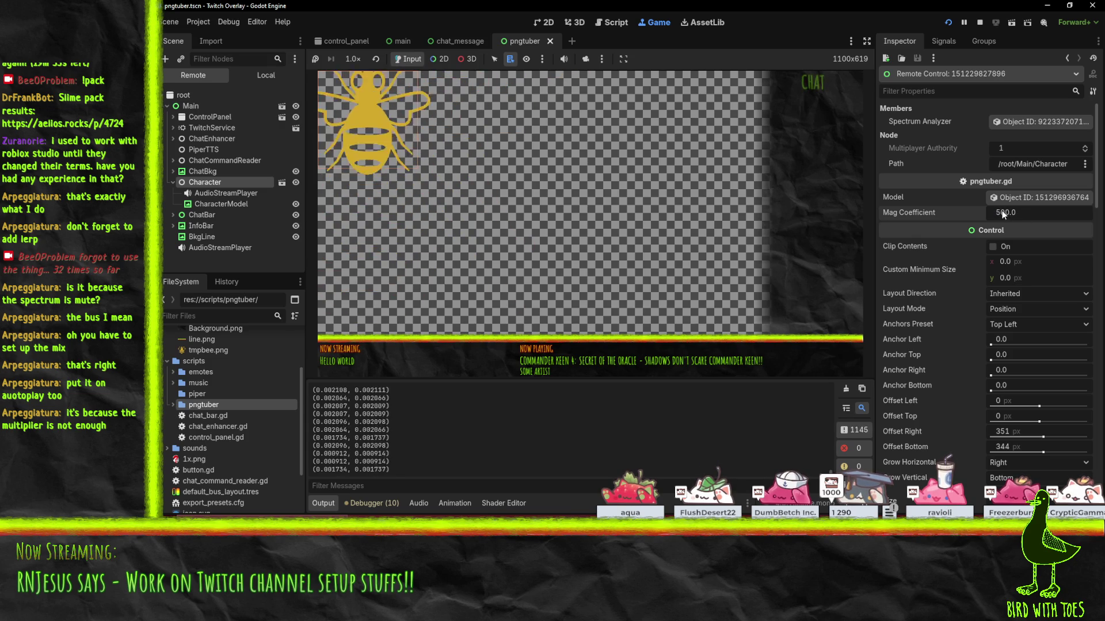
{"action": "left_click", "coordinate": [1002, 212]}
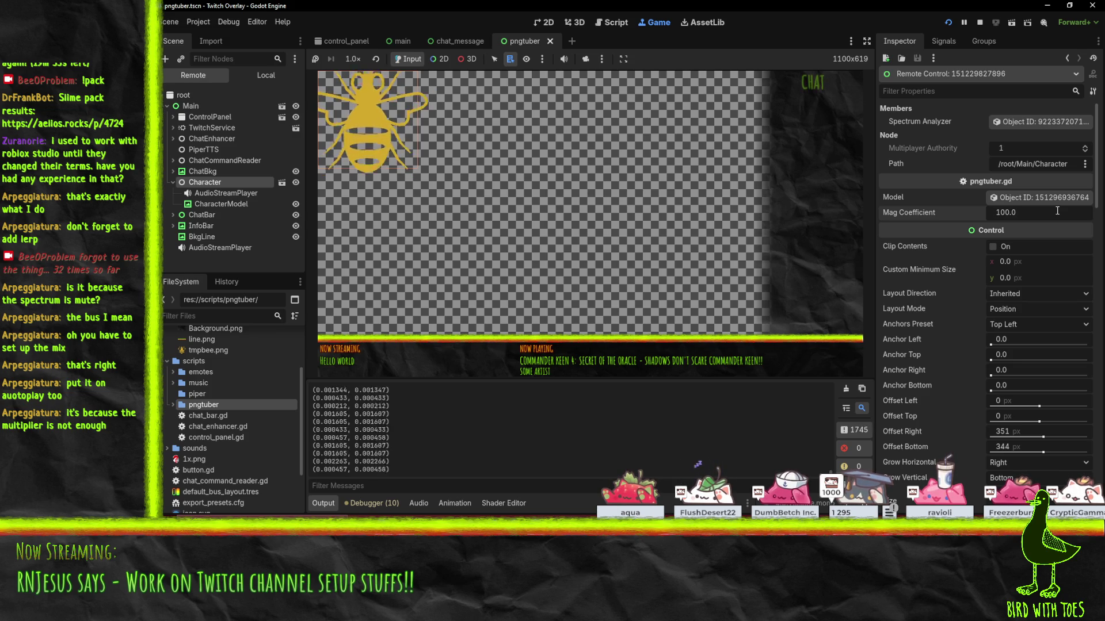
{"action": "left_click", "coordinate": [645, 205]}
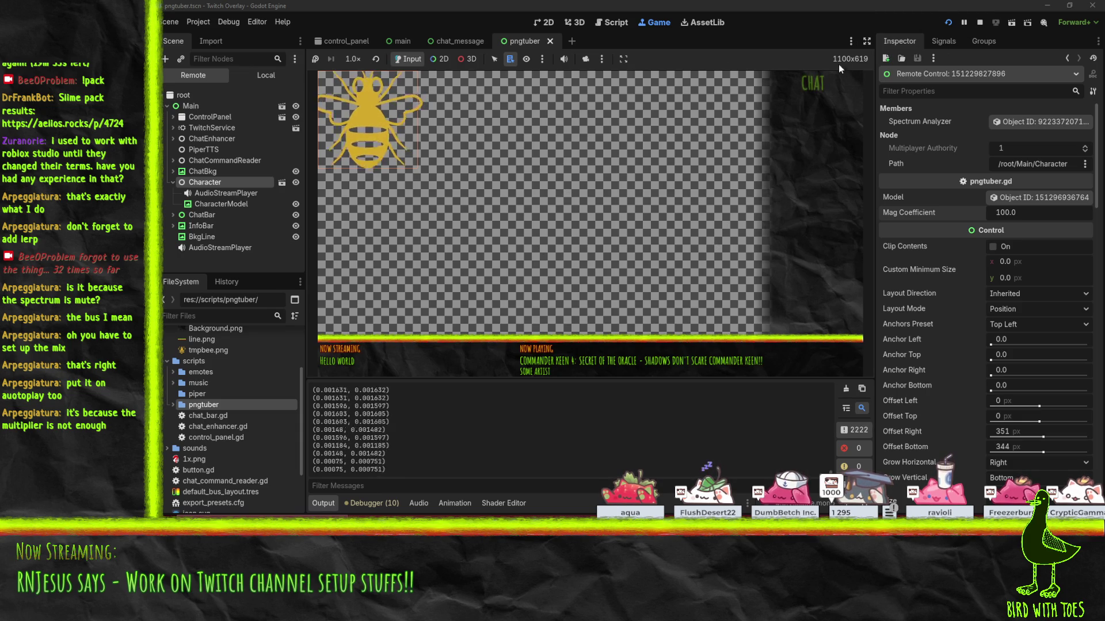
{"action": "key", "text": "F8"}
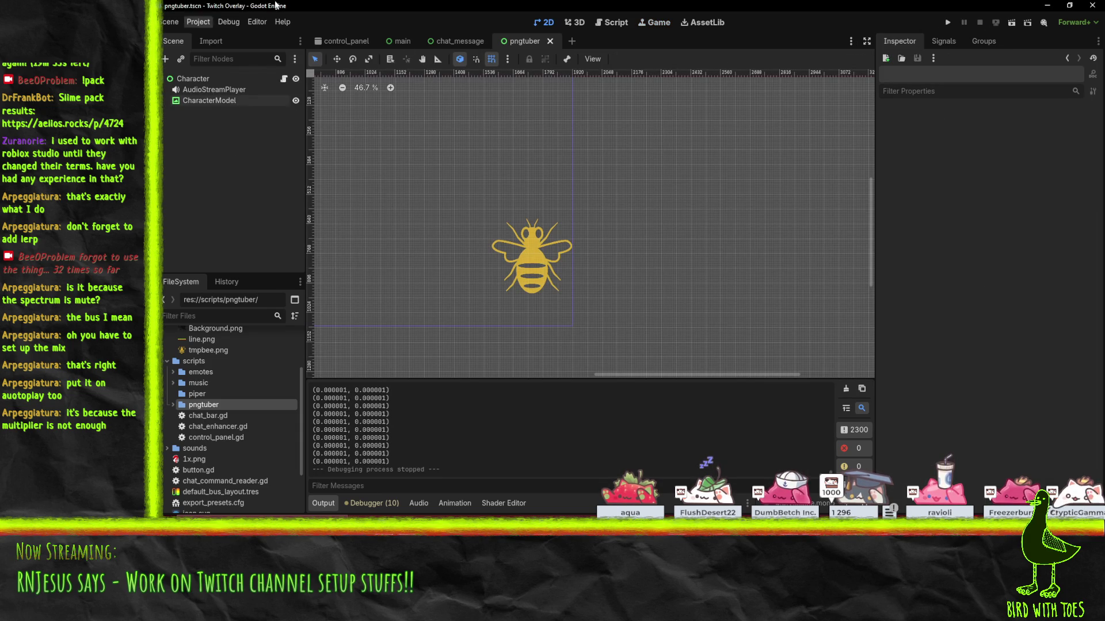
In the main scene, apply the Bottom Right anchor preset to the bee Character
{"action": "left_click", "coordinate": [399, 40]}
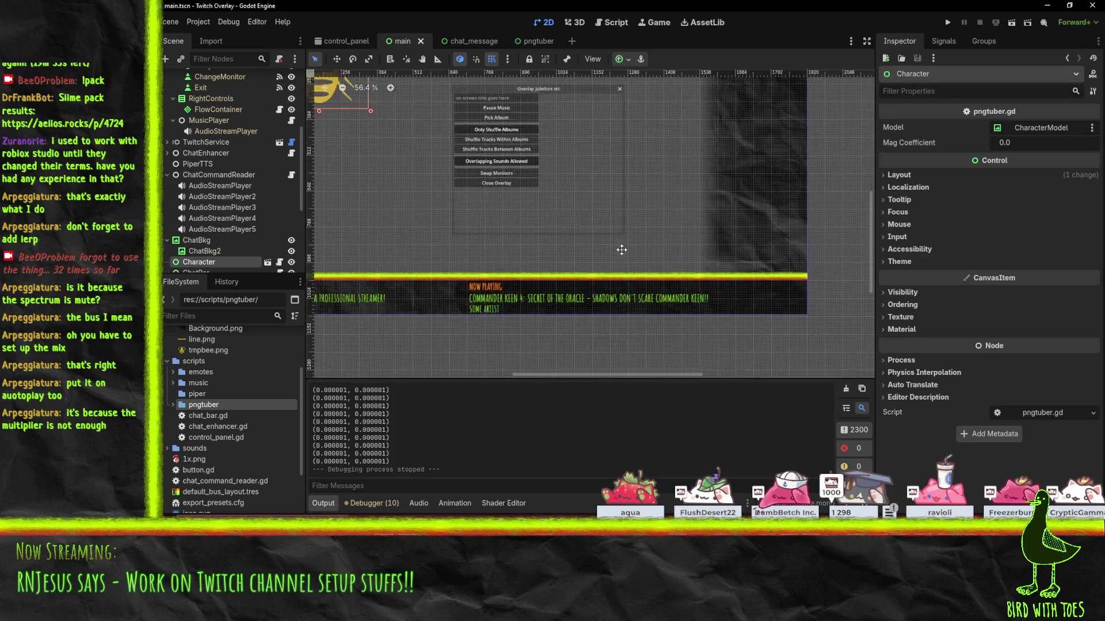
{"action": "scroll", "coordinate": [496, 188], "scroll_direction": "down", "scroll_amount": 1}
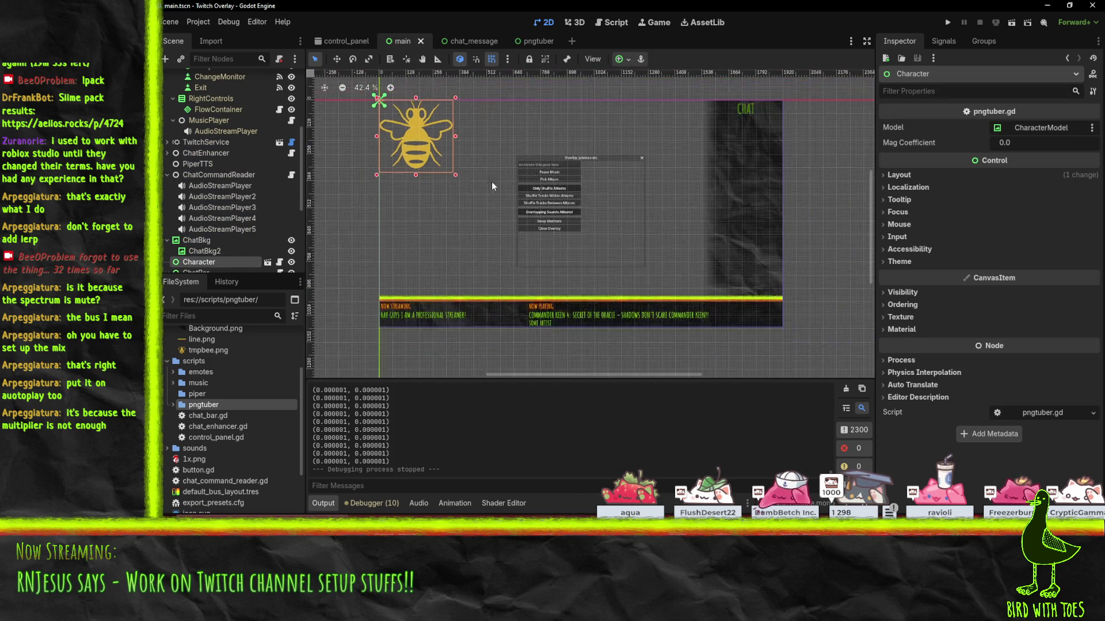
{"action": "scroll", "coordinate": [440, 146], "scroll_direction": "up", "scroll_amount": 1}
{"action": "scroll", "coordinate": [503, 107], "scroll_direction": "down", "scroll_amount": 1}
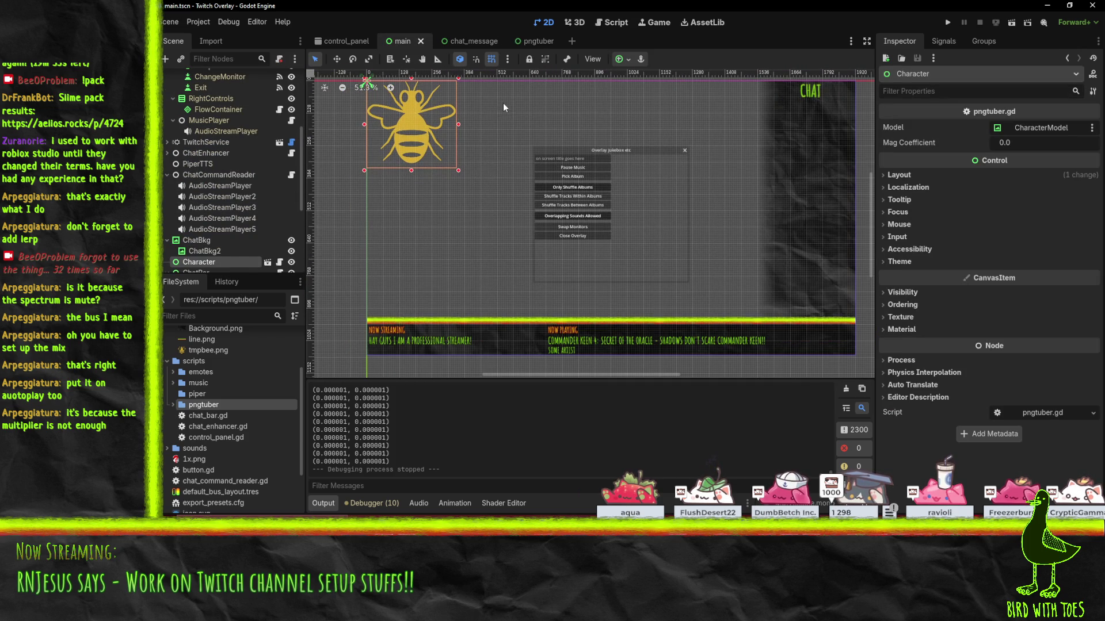
{"action": "left_click", "coordinate": [630, 57]}
{"action": "left_click", "coordinate": [657, 130]}
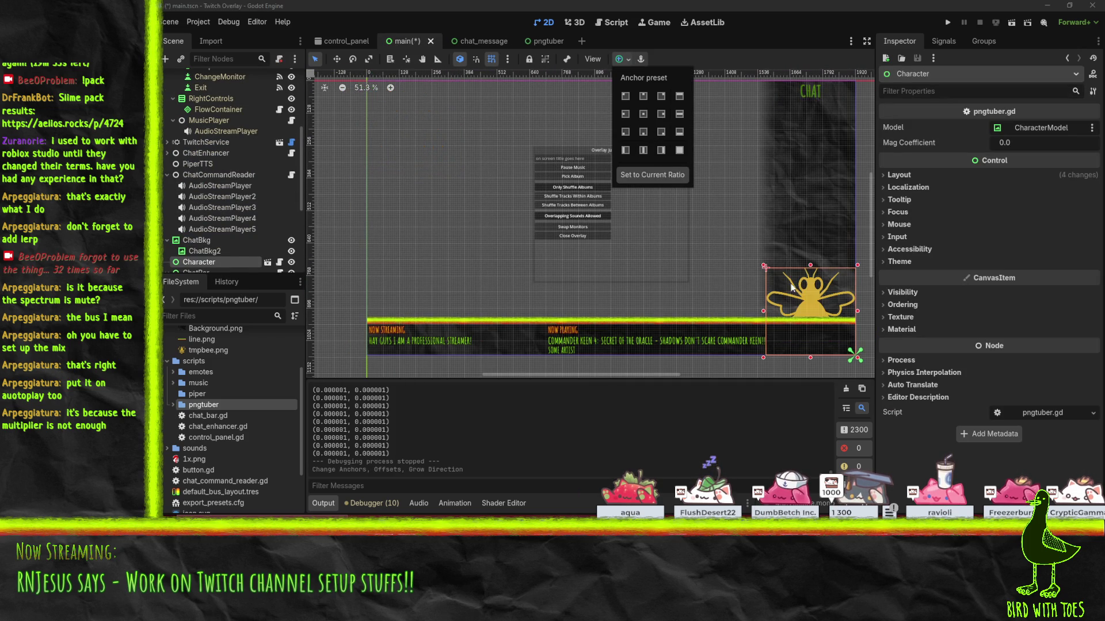
Move the bee just above the info bar to (1552, 608), save the scene and run it
{"action": "left_click", "coordinate": [813, 302]}
{"action": "left_click_drag", "start_coordinate": [813, 296], "coordinate": [813, 271]}
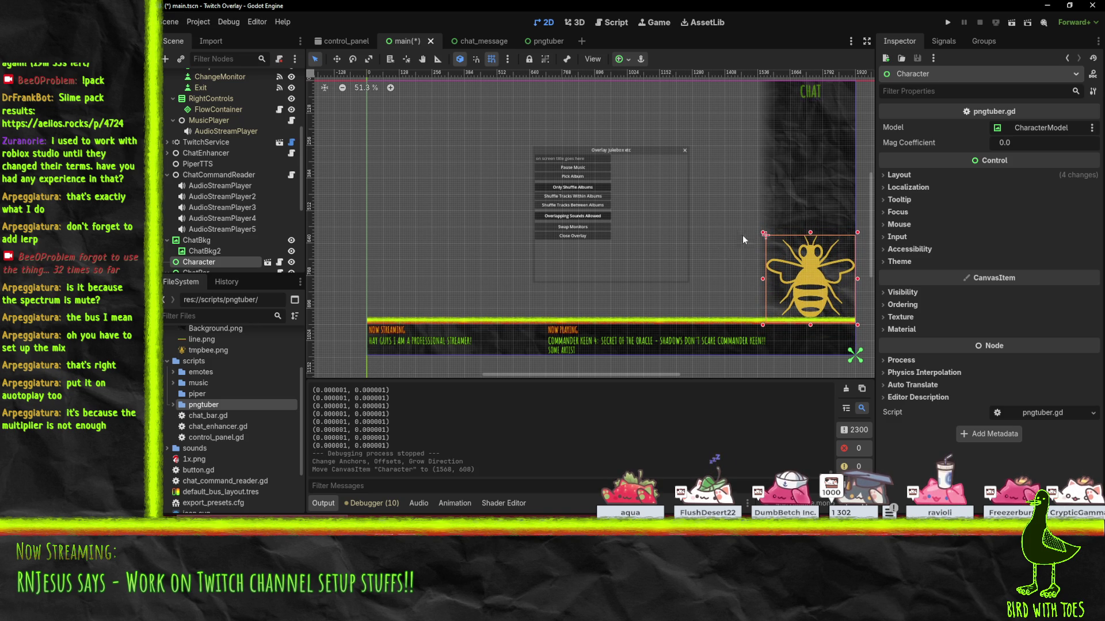
{"action": "scroll", "coordinate": [609, 289], "scroll_direction": "right", "scroll_amount": 2}
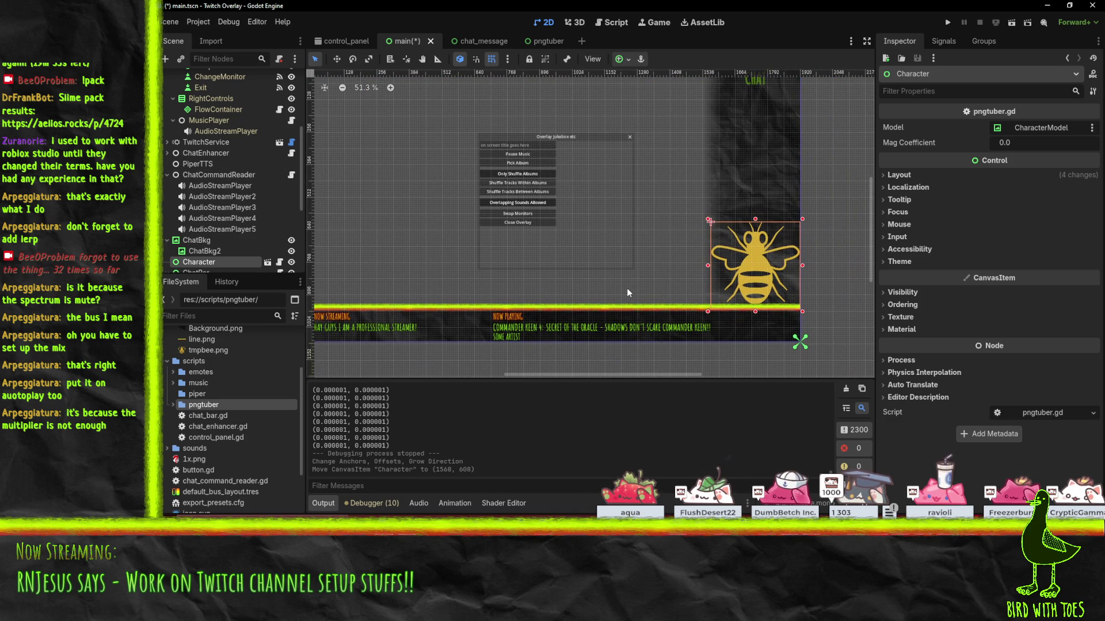
{"action": "left_click_drag", "start_coordinate": [753, 267], "coordinate": [750, 268]}
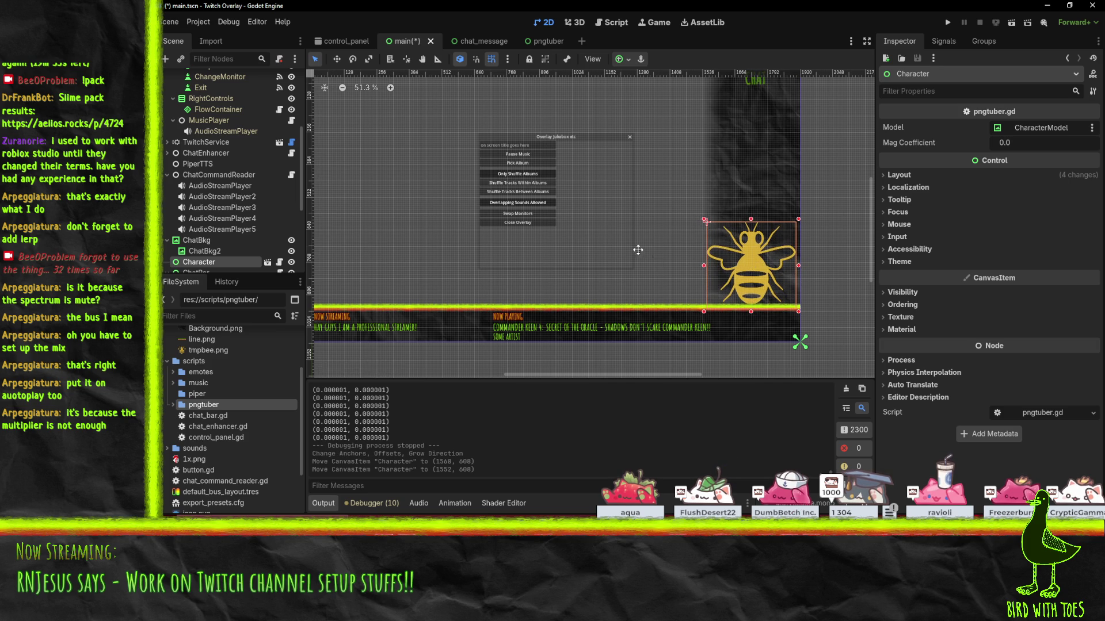
{"action": "scroll", "coordinate": [719, 278], "scroll_direction": "up", "scroll_amount": 2}
{"action": "scroll", "coordinate": [665, 244], "scroll_direction": "right", "scroll_amount": 2}
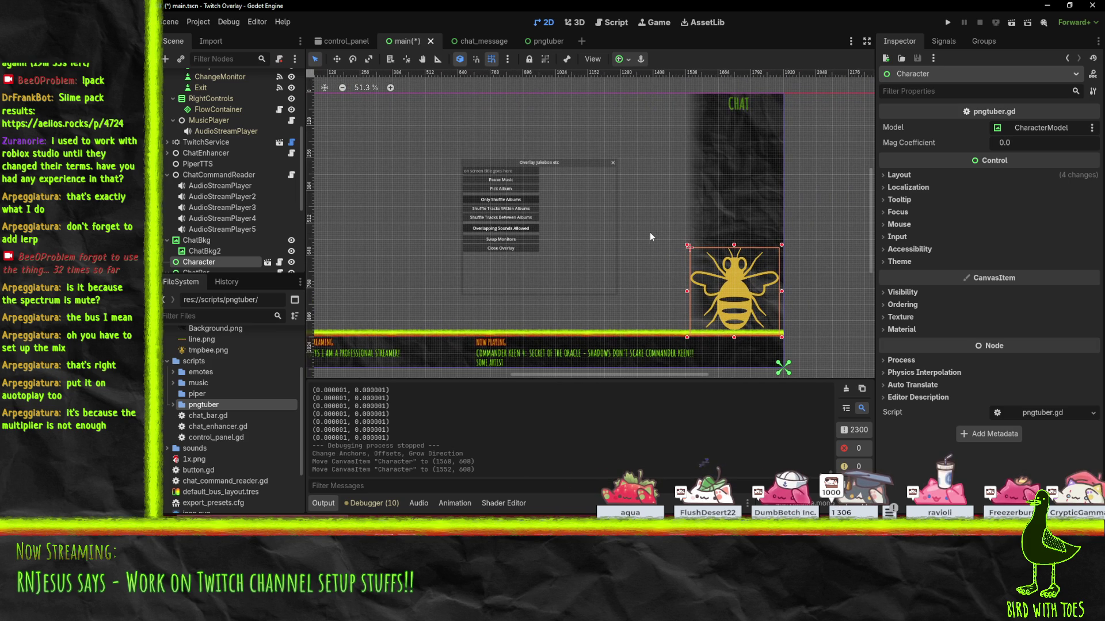
{"action": "key", "text": "ctrl+s"}
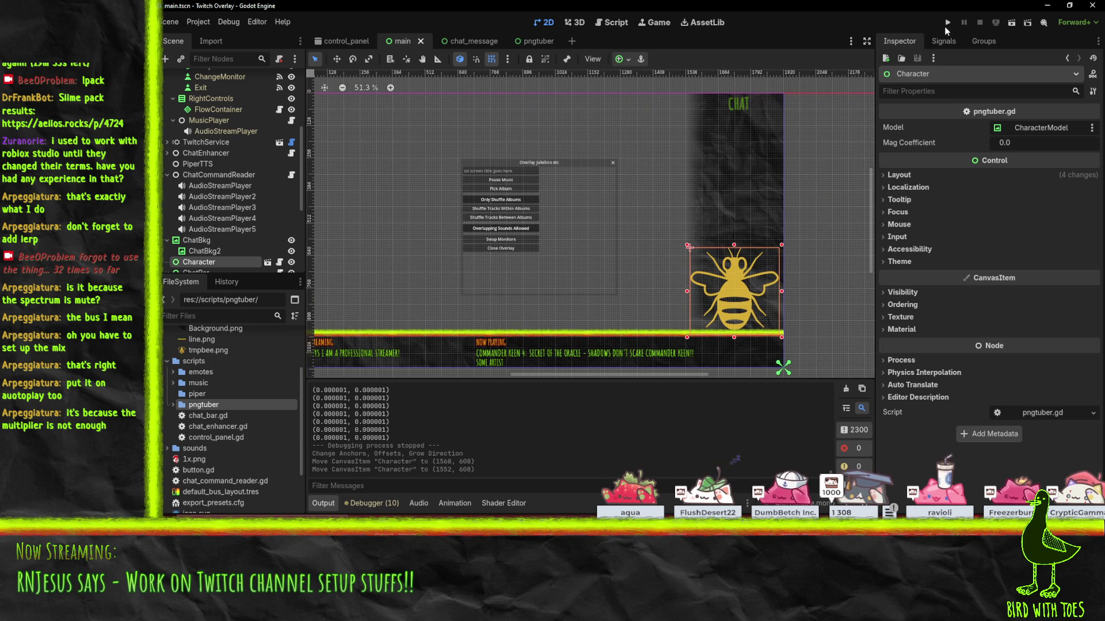
{"action": "left_click", "coordinate": [945, 25]}
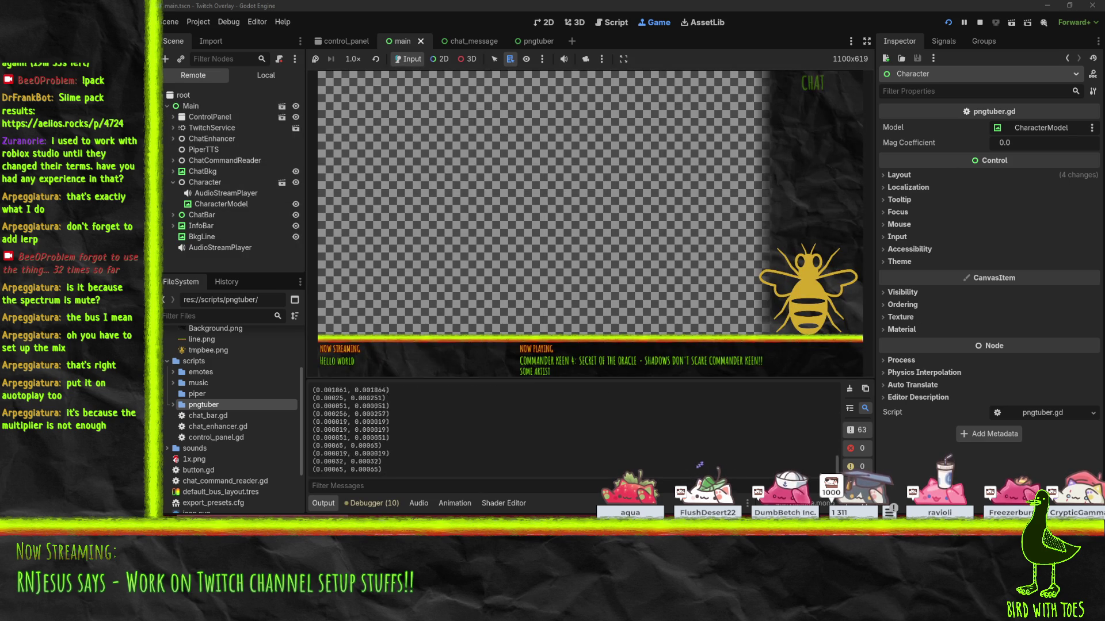
Set the running Character's Mag Coefficient to 100 in the Remote inspector
{"action": "left_click", "coordinate": [207, 193]}
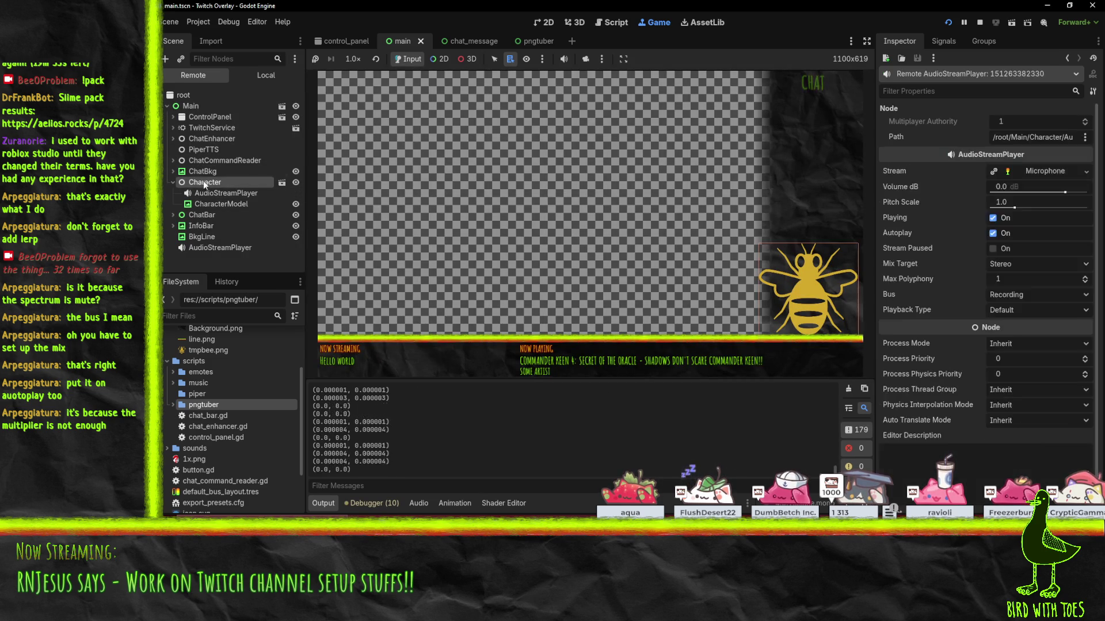
{"action": "left_click", "coordinate": [198, 182]}
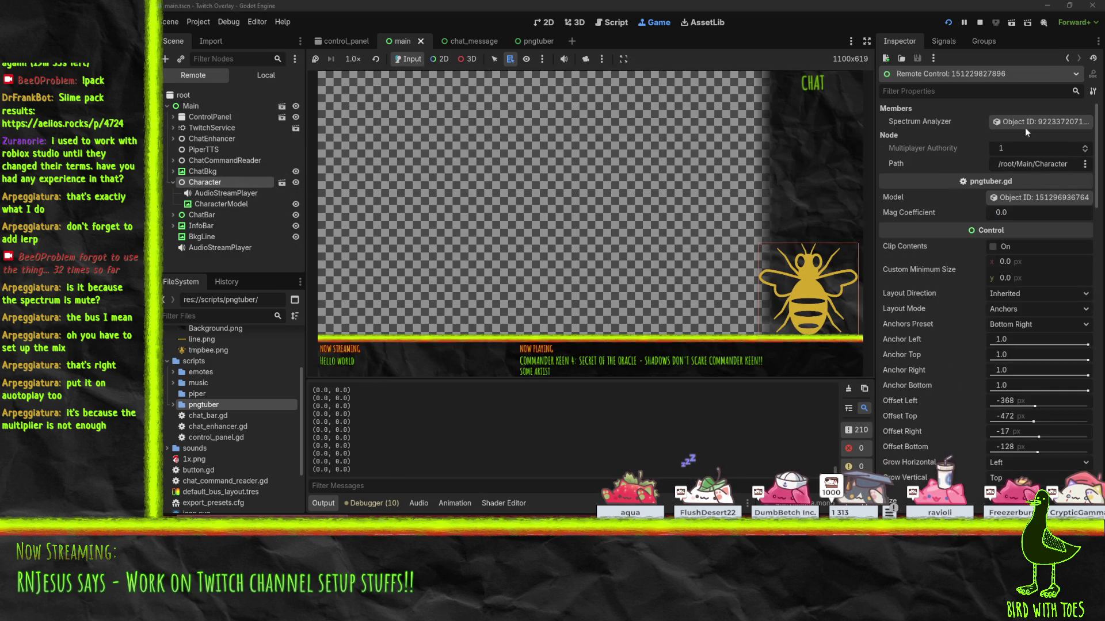
{"action": "left_click", "coordinate": [1021, 214]}
{"action": "type", "text": "100"}
{"action": "key", "text": "Return"}
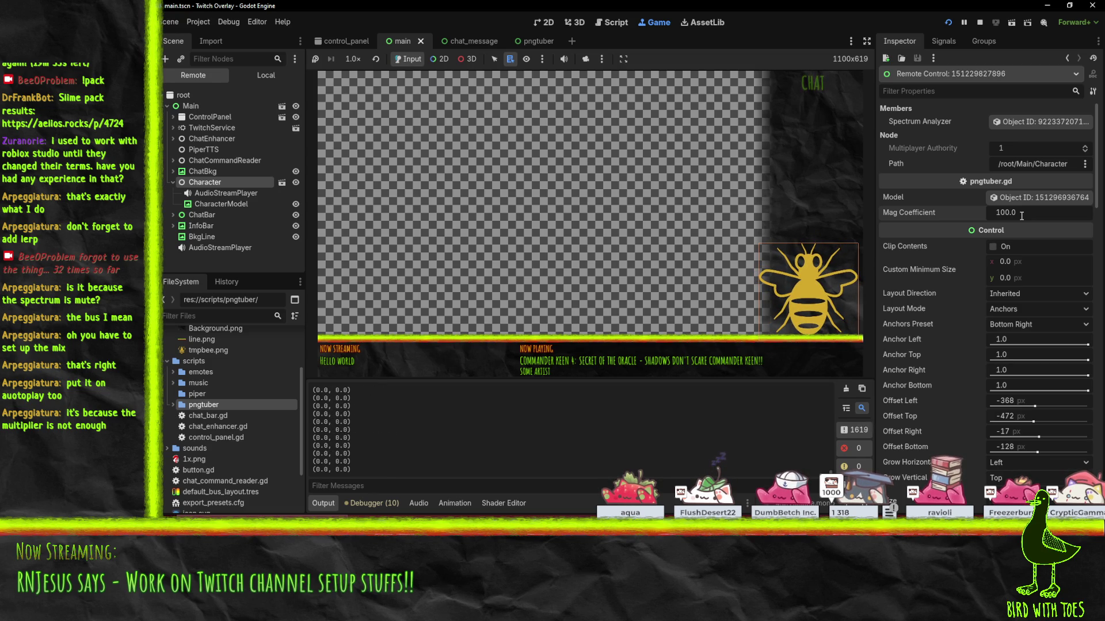
Stop the overlay and switch to the microphone recording docs in Firefox
{"action": "left_click", "coordinate": [979, 23]}
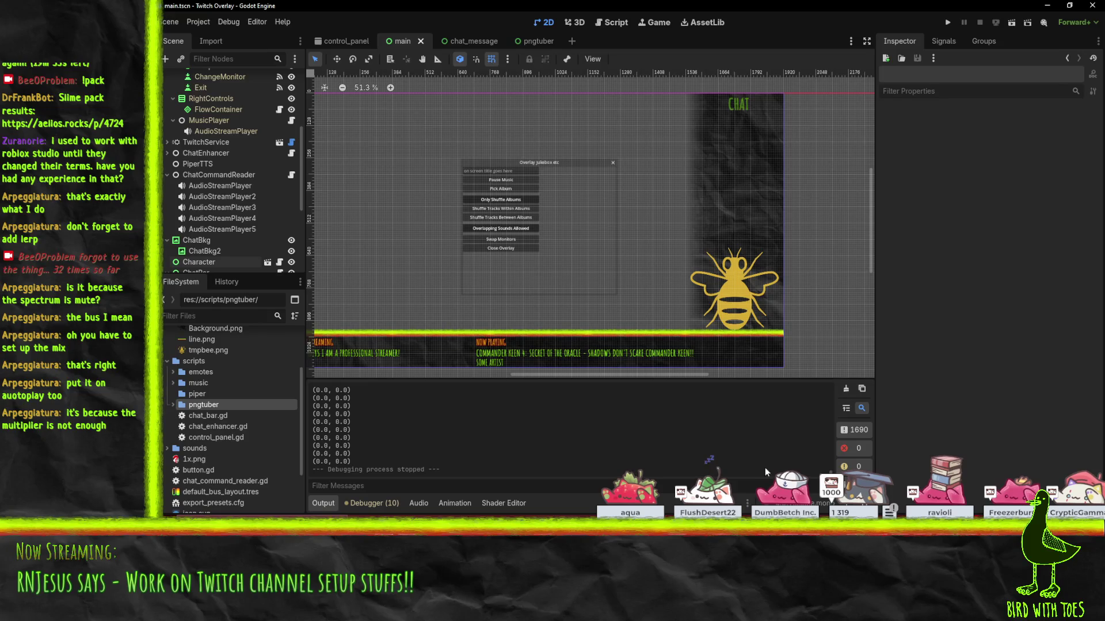
{"action": "left_click", "coordinate": [723, 511]}
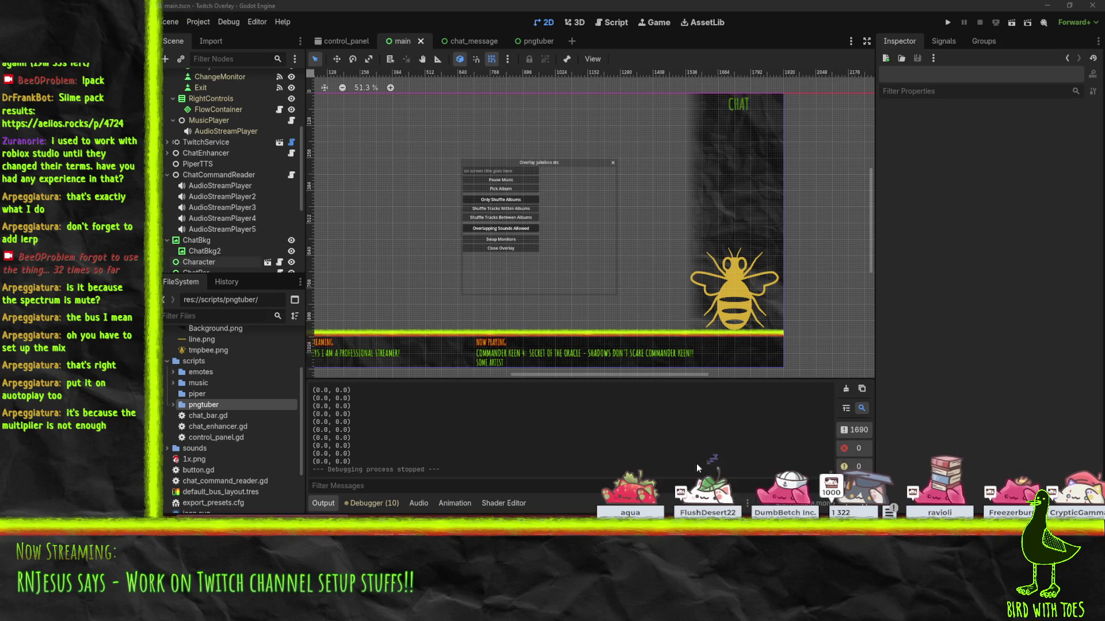
{"action": "left_click", "coordinate": [642, 472]}
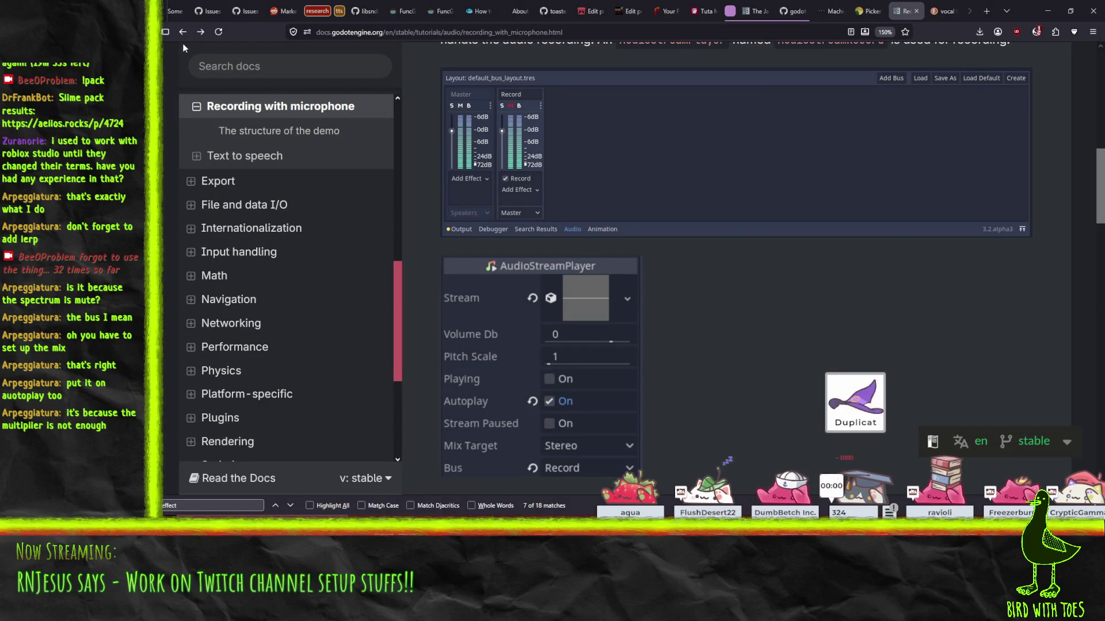
Return to the GitHub show_spectrum.gd page and scroll down to its _process function
{"action": "left_click", "coordinate": [181, 33]}
{"action": "left_click", "coordinate": [181, 32]}
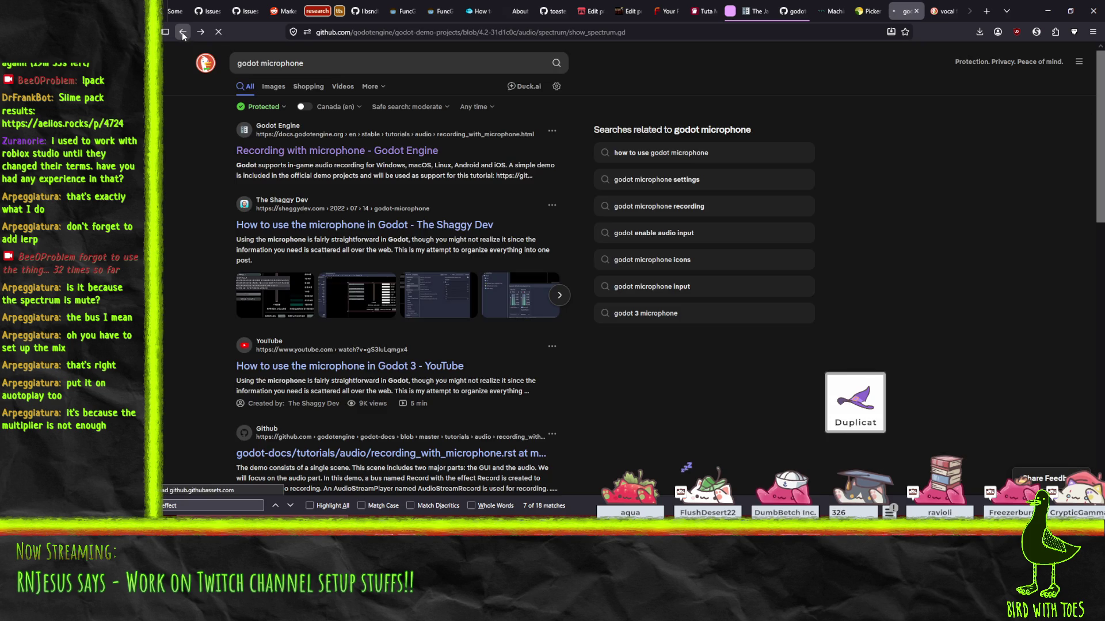
{"action": "scroll", "coordinate": [628, 277], "scroll_direction": "down", "scroll_amount": 1}
{"action": "scroll", "coordinate": [627, 276], "scroll_direction": "up", "scroll_amount": 1}
{"action": "scroll", "coordinate": [460, 230], "scroll_direction": "down", "scroll_amount": 1}
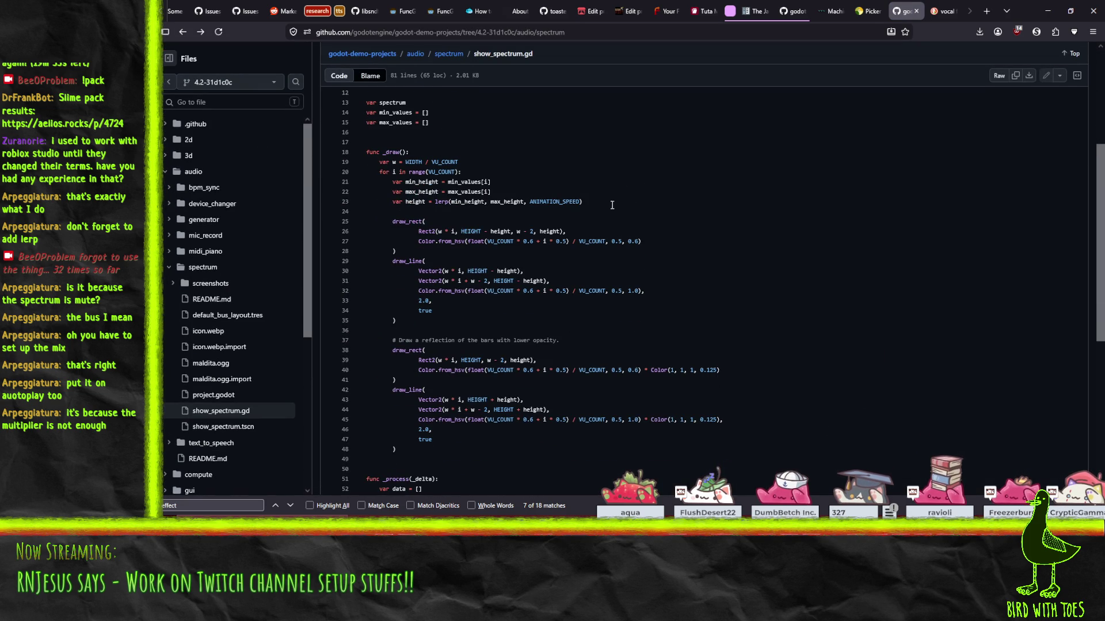
{"action": "scroll", "coordinate": [633, 205], "scroll_direction": "down", "scroll_amount": 3}
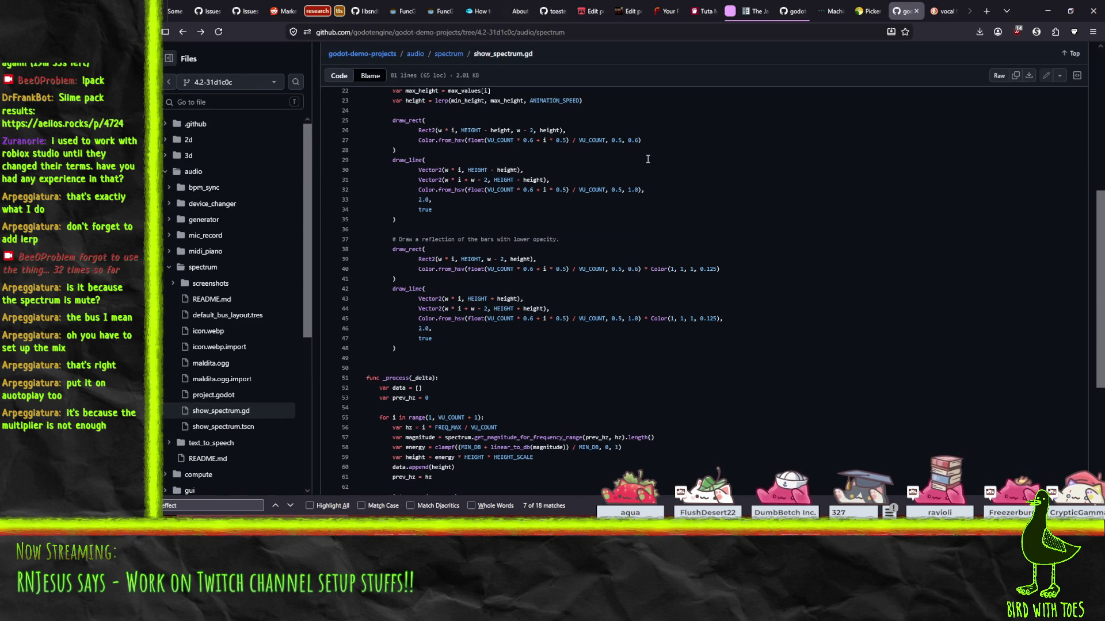
{"action": "scroll", "coordinate": [638, 162], "scroll_direction": "down", "scroll_amount": 6}
{"action": "scroll", "coordinate": [540, 276], "scroll_direction": "down", "scroll_amount": 1}
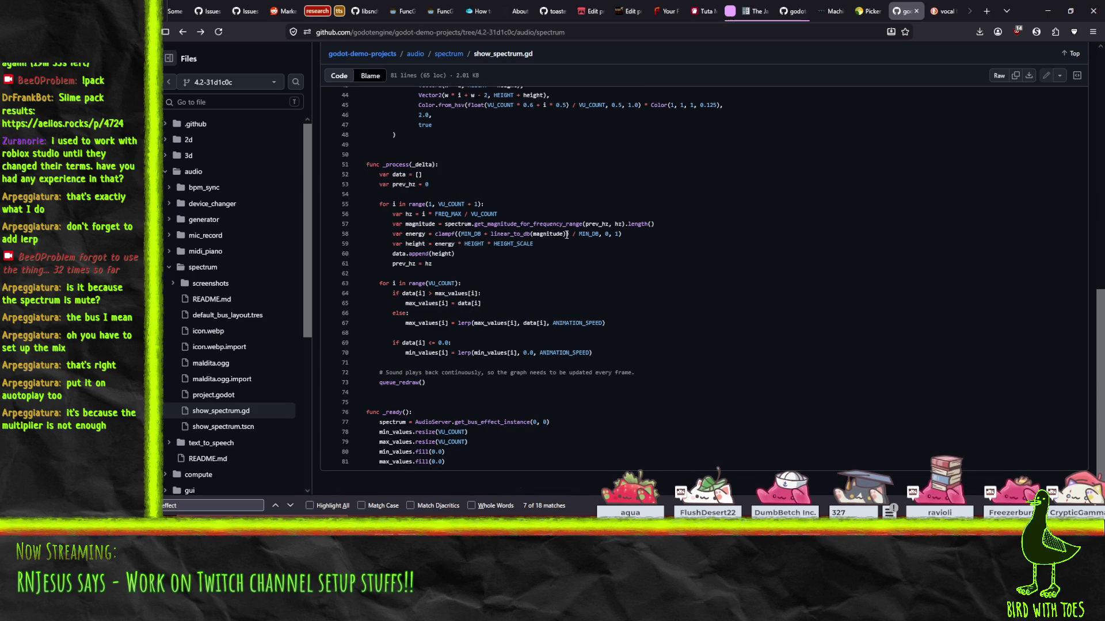
Look up references for prev_hz and linear_to_db, then minimize the browser
{"action": "left_click", "coordinate": [597, 224]}
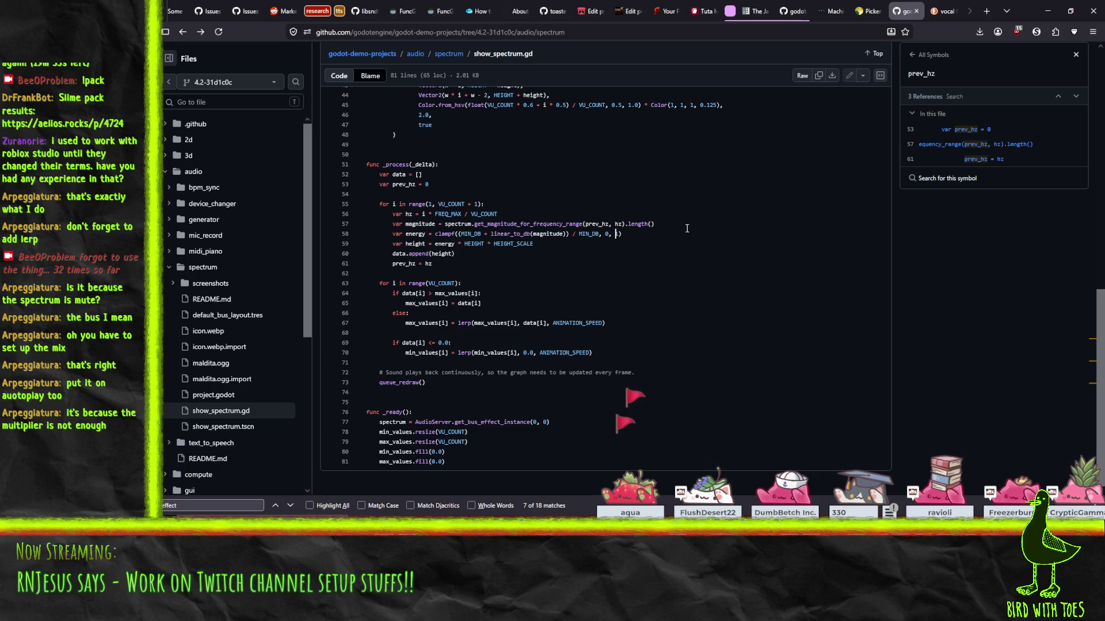
{"action": "double_click", "coordinate": [497, 234]}
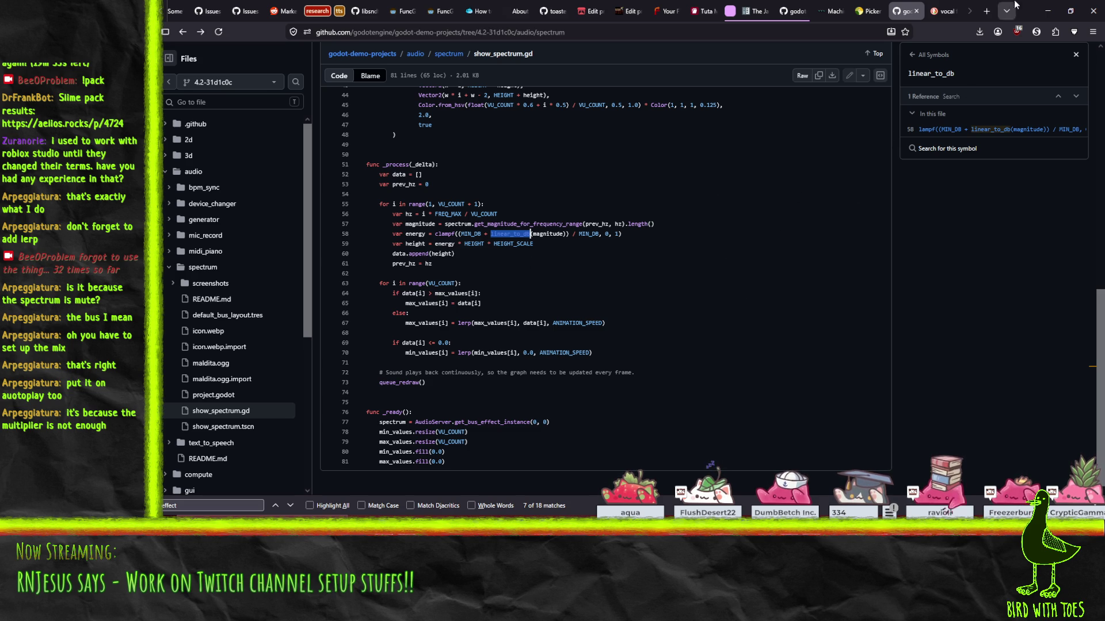
{"action": "left_click", "coordinate": [1046, 12]}
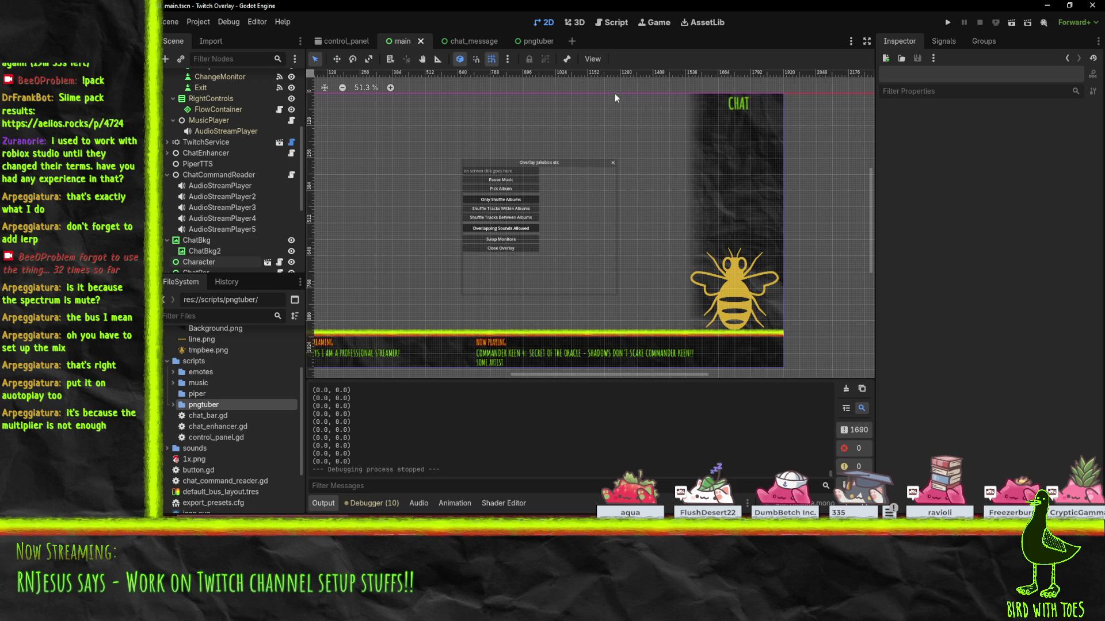
Bring Godot back, stop the running overlay, and open the pngtuber script
{"action": "mouse_move", "coordinate": [533, 48]}
{"action": "left_click", "coordinate": [810, 533]}
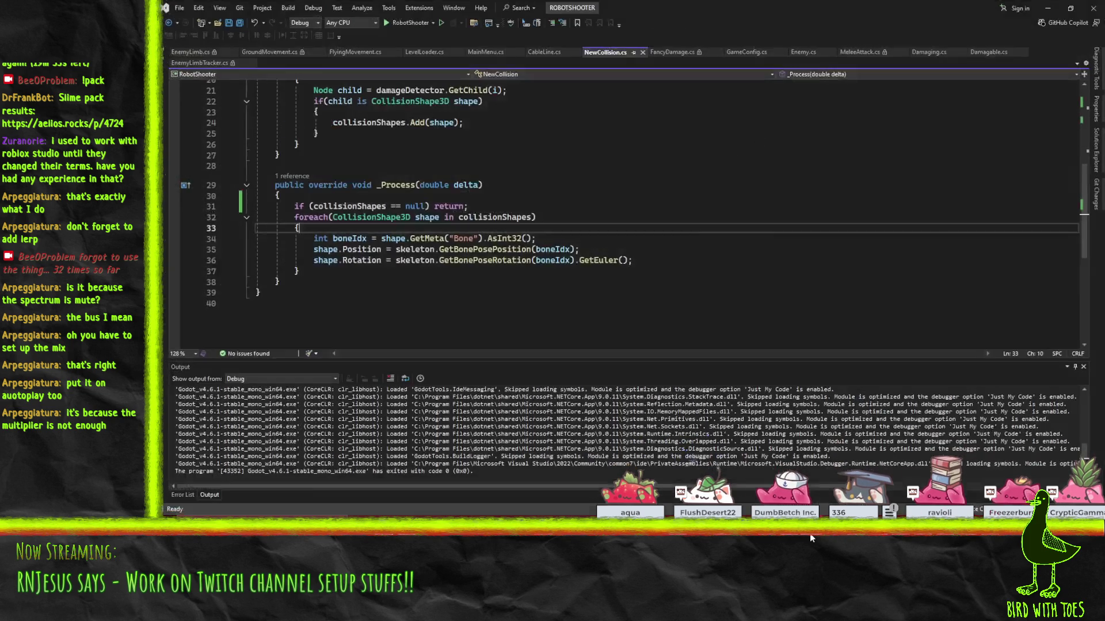
{"action": "left_click", "coordinate": [809, 533]}
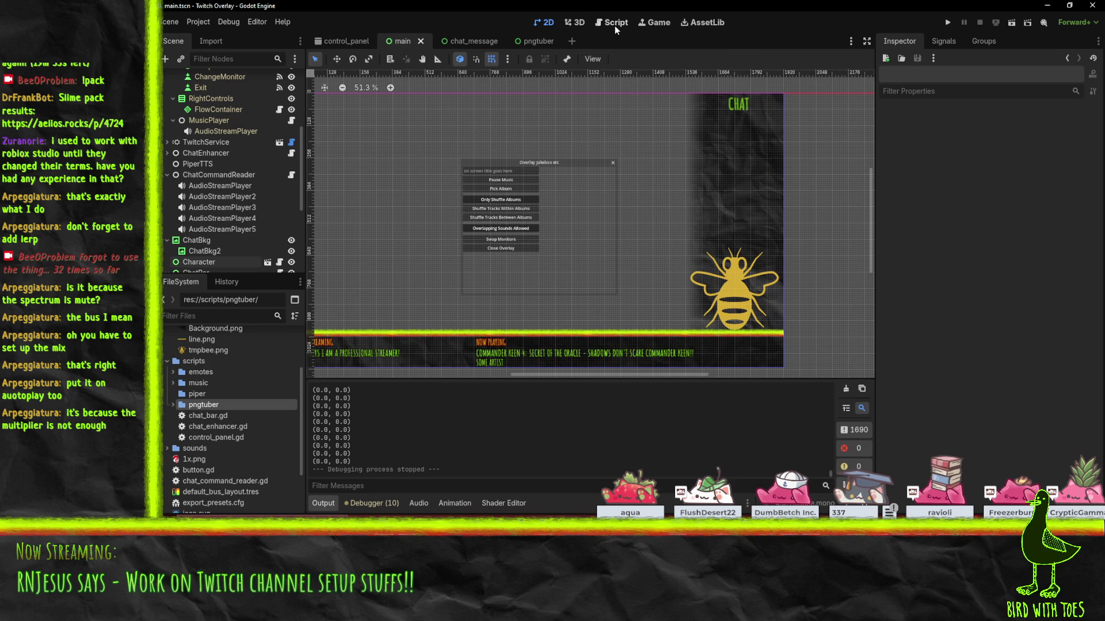
{"action": "key", "text": "F8"}
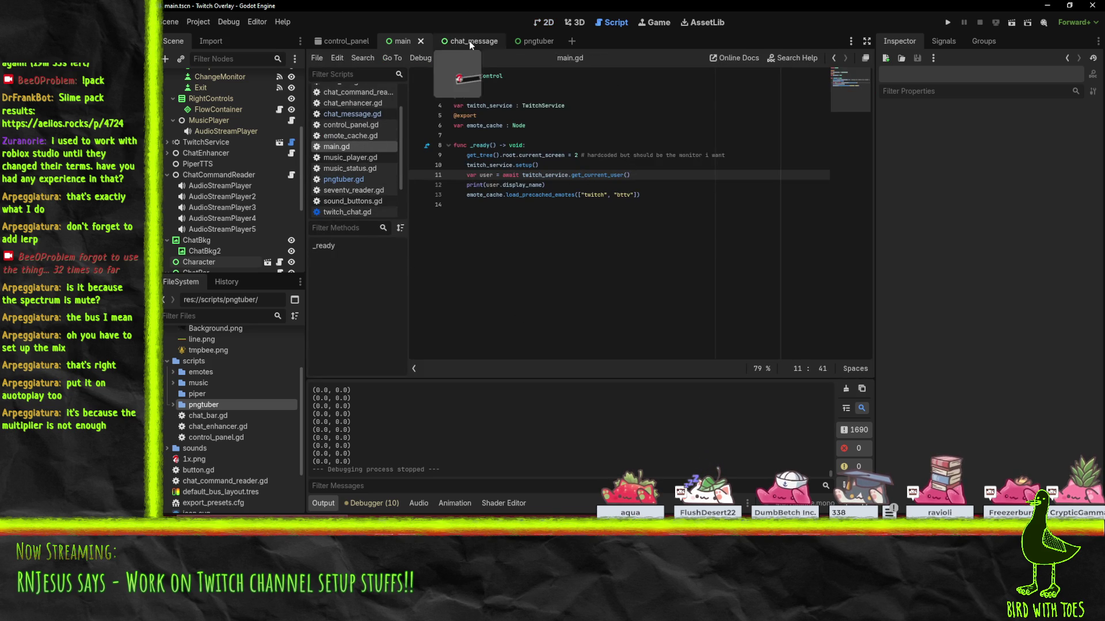
{"action": "left_click", "coordinate": [536, 42]}
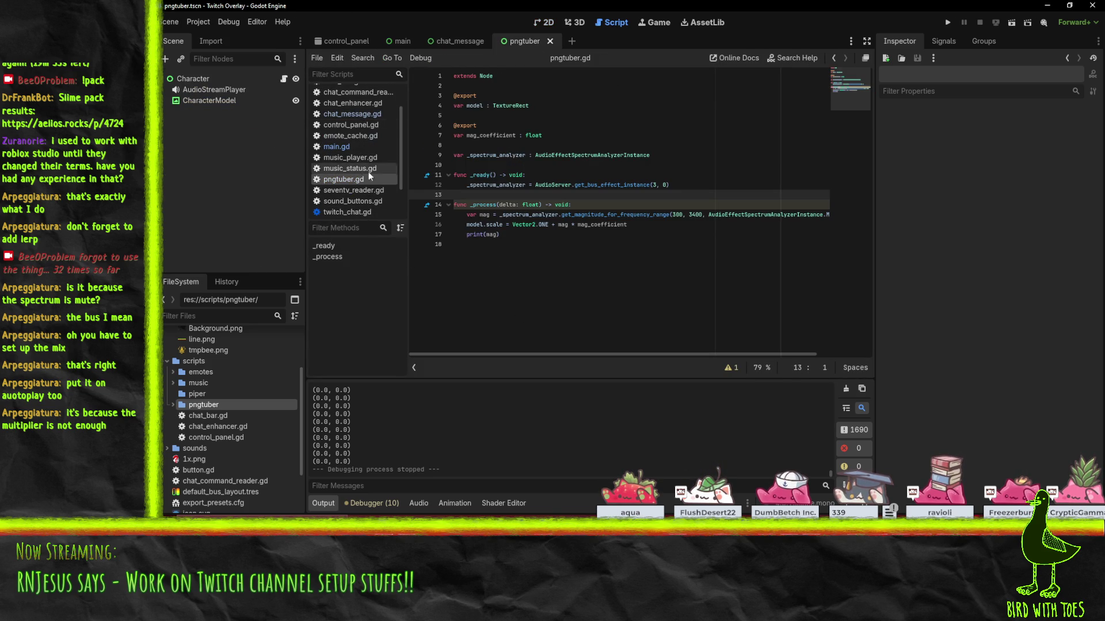
Above print(mag), add a var mag2 line converting mag's components to decibels with linear_to_db
{"action": "left_click", "coordinate": [665, 220]}
{"action": "key", "text": "Up"}
{"action": "key", "text": "Up"}
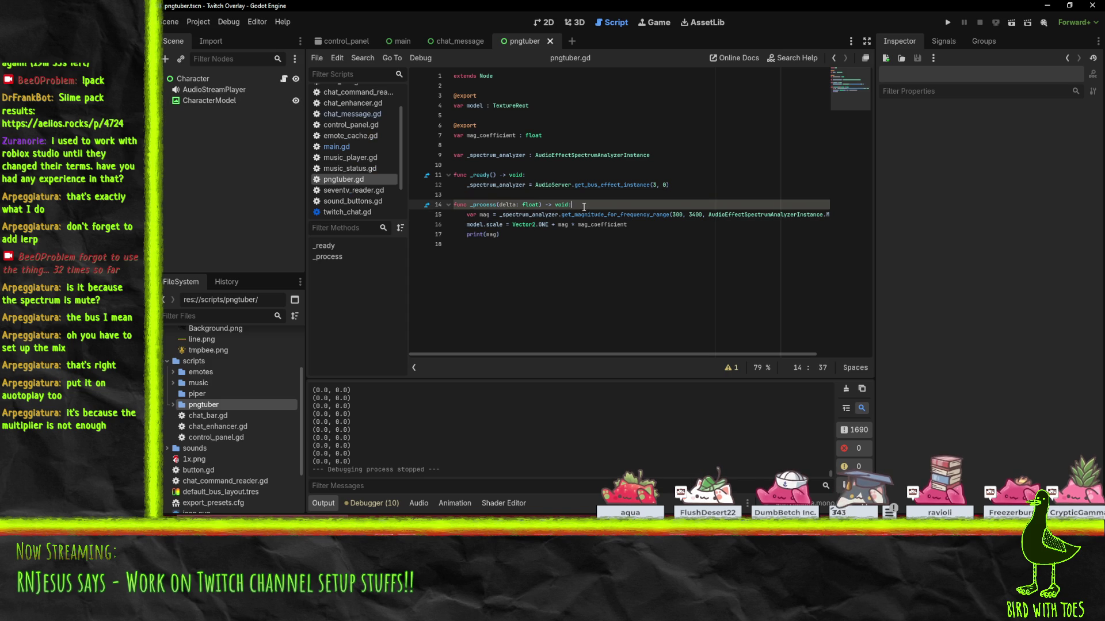
{"action": "key", "text": "Down"}
{"action": "key", "text": "Down"}
{"action": "key", "text": "Down"}
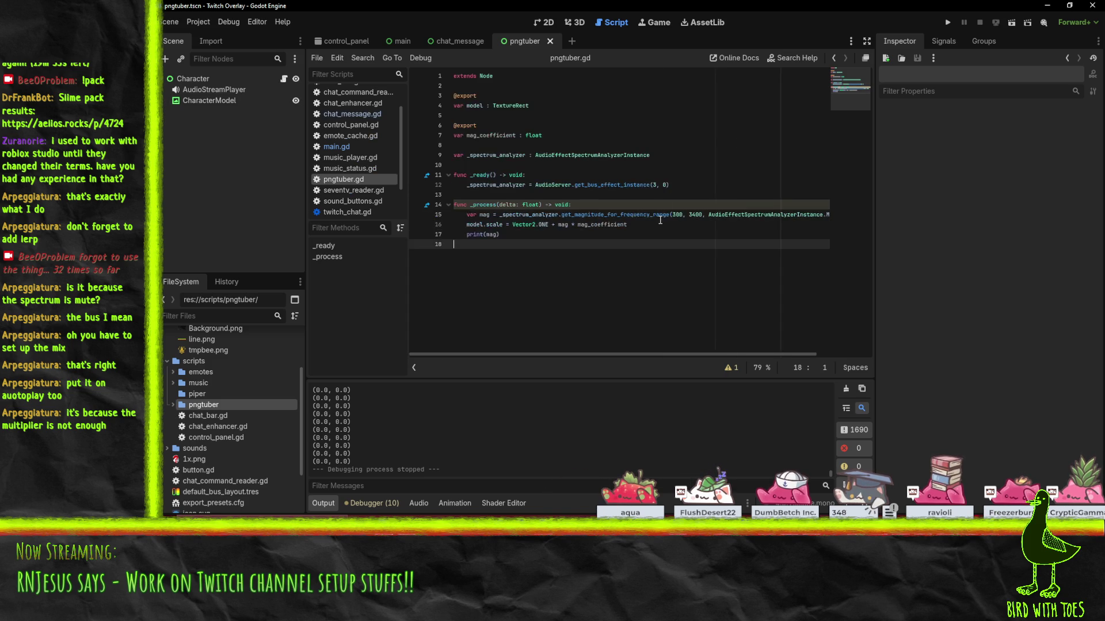
{"action": "key", "text": "Up"}
{"action": "key", "text": "Return"}
{"action": "key", "text": "Return"}
{"action": "key", "text": "Up"}
{"action": "type", "text": "var am"}
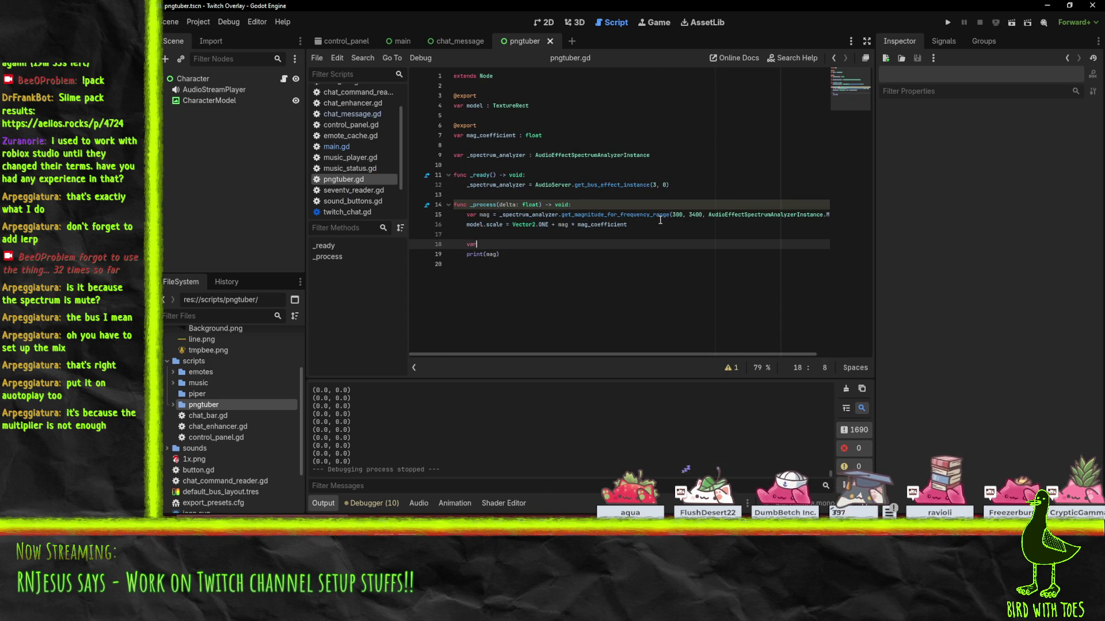
{"action": "key", "text": "BackSpace"}
{"action": "key", "text": "BackSpace"}
{"action": "type", "text": "mag2"}
{"action": "type", "text": " = Vector2("}
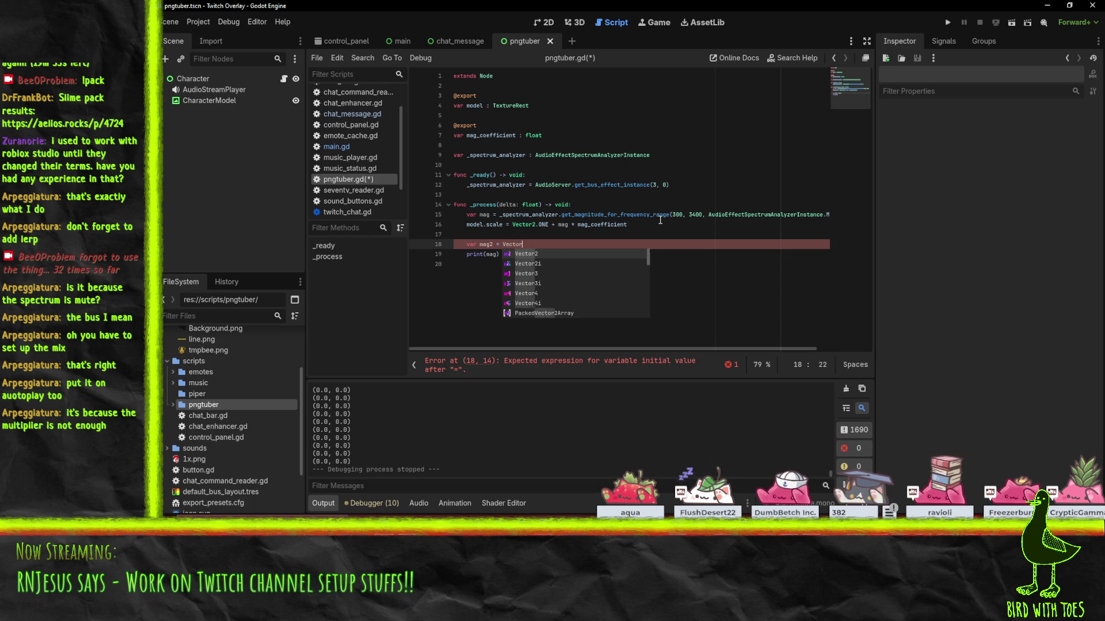
{"action": "type", "text": "linear_to_db(mag), linear_to_db"}
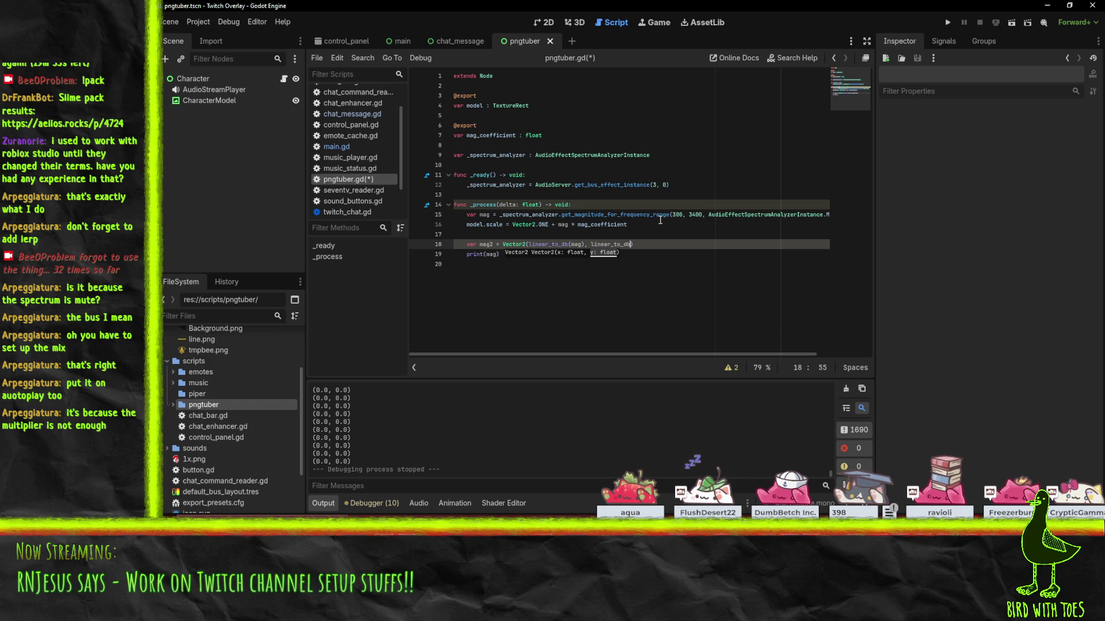
{"action": "type", "text": "(mag.y"}
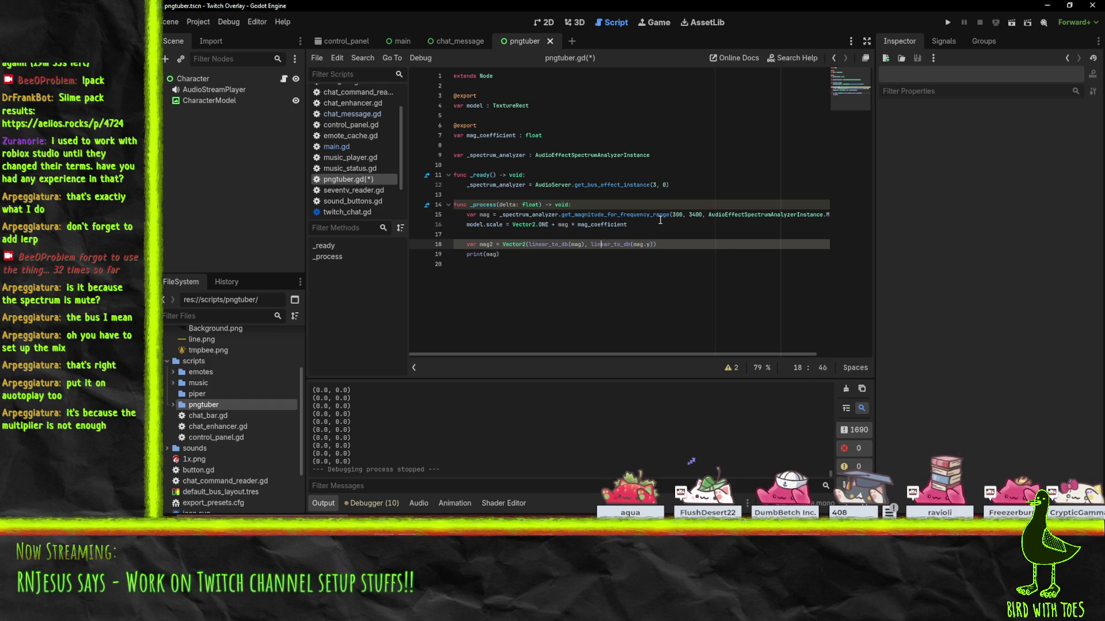
{"action": "type", "text": ".x"}
{"action": "key", "text": "End"}
Change line 19 to print(mag2), save, and run the project
{"action": "key", "text": "Down"}
{"action": "key", "text": "Left"}
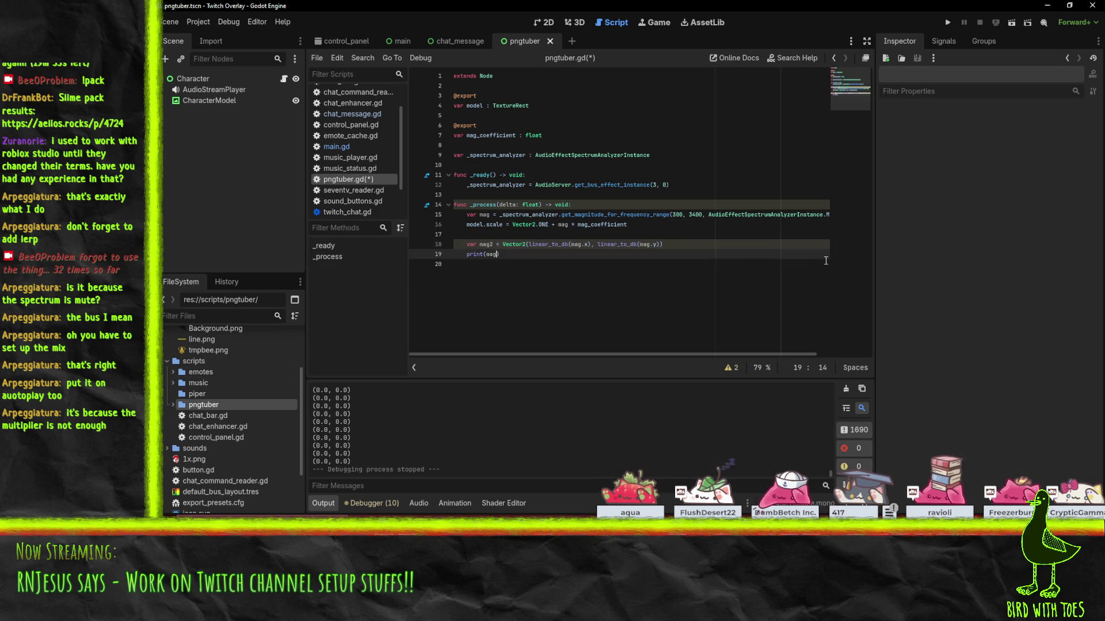
{"action": "type", "text": "2"}
{"action": "key", "text": "ctrl+s"}
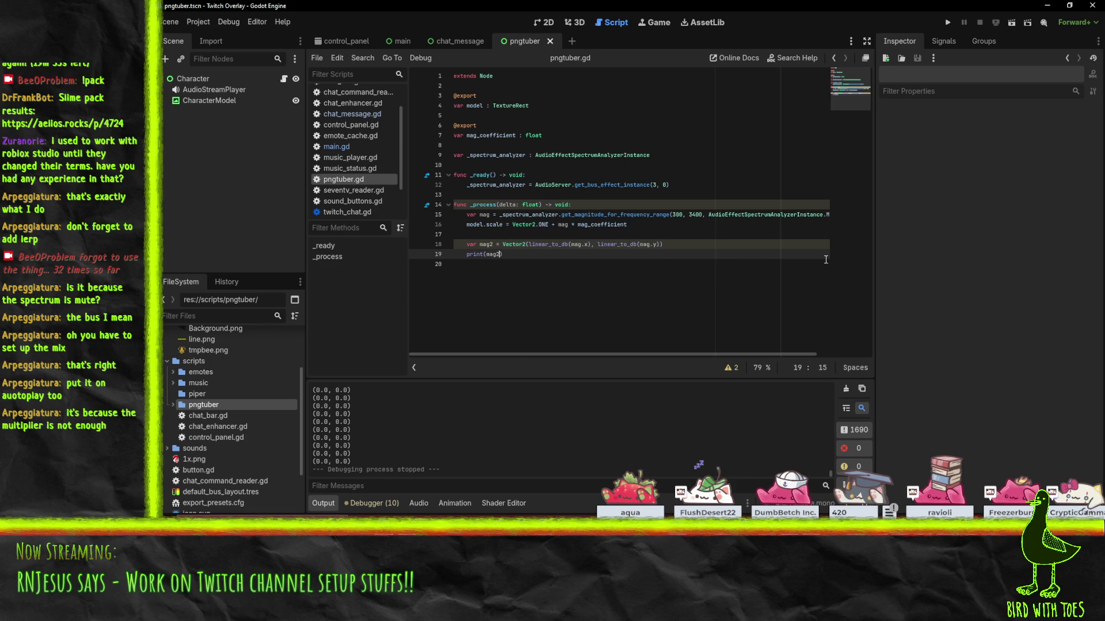
{"action": "left_click", "coordinate": [947, 22]}
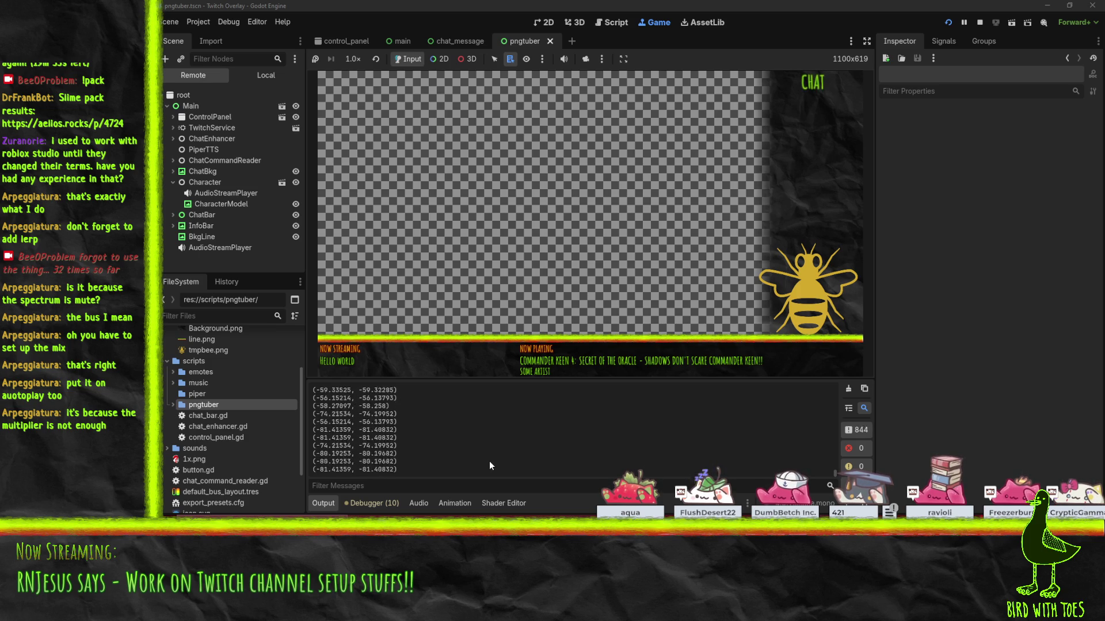
Stop the running overlay and scroll back through the logged decibel values in Output
{"action": "left_click", "coordinate": [980, 23]}
{"action": "scroll", "coordinate": [412, 443], "scroll_direction": "up", "scroll_amount": 5}
{"action": "scroll", "coordinate": [434, 434], "scroll_direction": "up", "scroll_amount": 10}
{"action": "scroll", "coordinate": [448, 431], "scroll_direction": "up", "scroll_amount": 10}
{"action": "scroll", "coordinate": [441, 435], "scroll_direction": "up", "scroll_amount": 10}
{"action": "scroll", "coordinate": [429, 435], "scroll_direction": "up", "scroll_amount": 10}
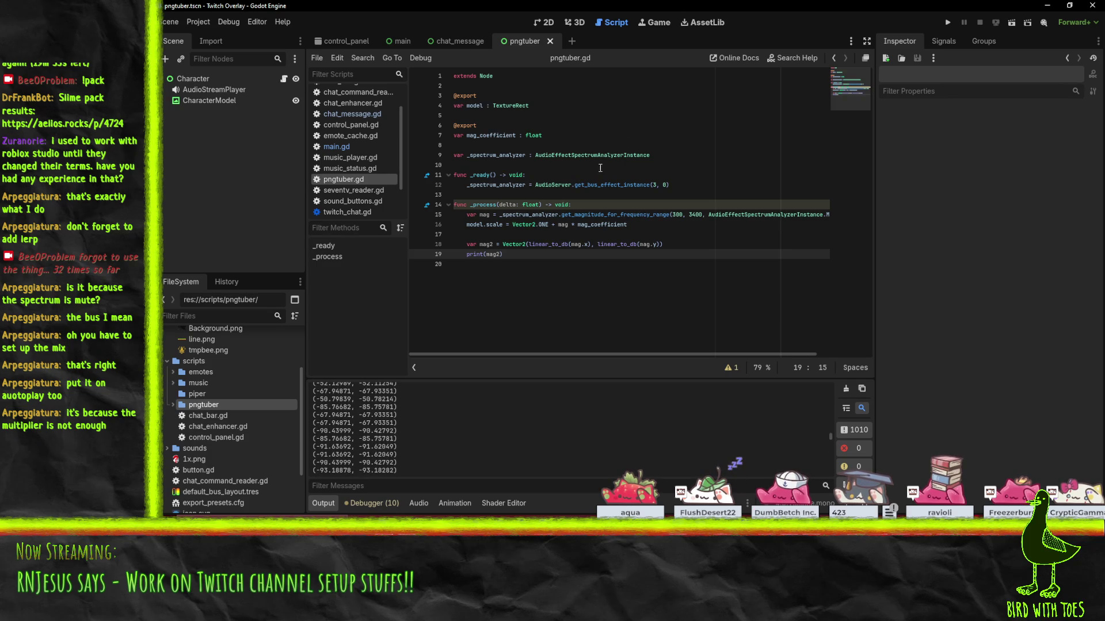
{"action": "left_click", "coordinate": [586, 134]}
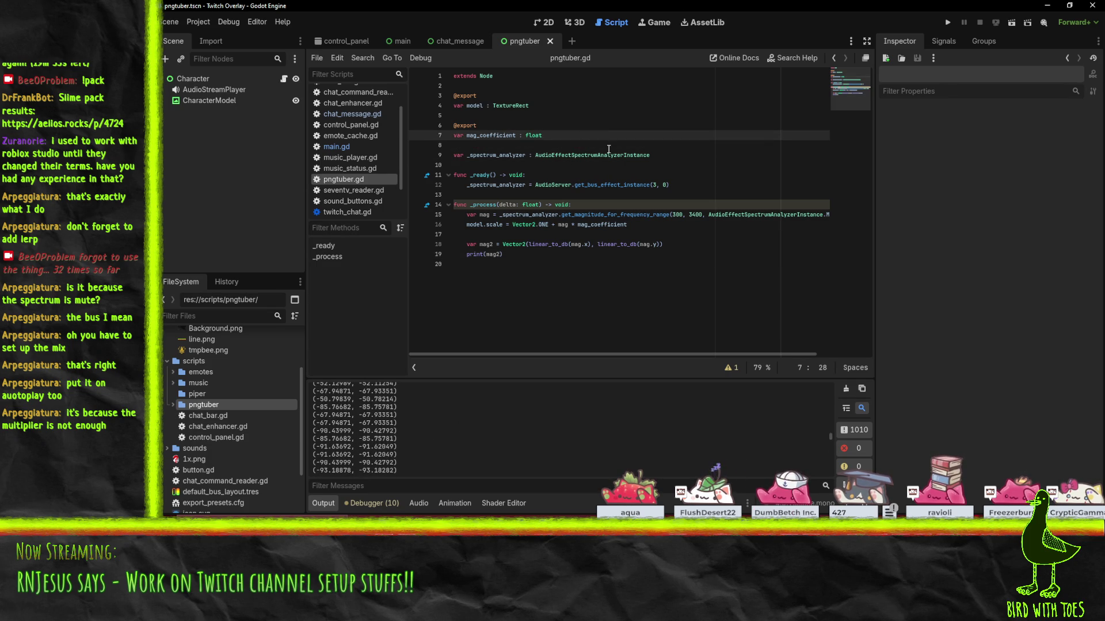
{"action": "scroll", "coordinate": [586, 424], "scroll_direction": "down", "scroll_amount": 10}
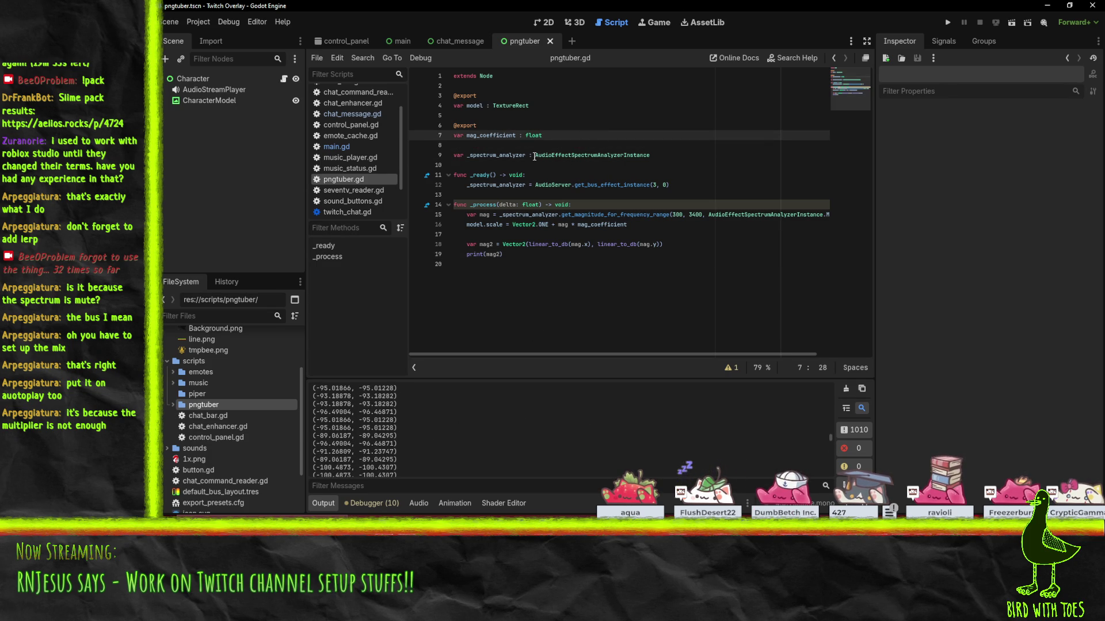
{"action": "key", "text": "Return"}
{"action": "type", "text": "@"}
{"action": "key", "text": "Return"}
{"action": "key", "text": "BackSpace"}
{"action": "type", "text": "export"}
{"action": "key", "text": "Return"}
{"action": "key", "text": "Return"}
{"action": "type", "text": "v"}
{"action": "key", "text": "BackSpace"}
{"action": "key", "text": "BackSpace"}
{"action": "type", "text": "var min_db"}
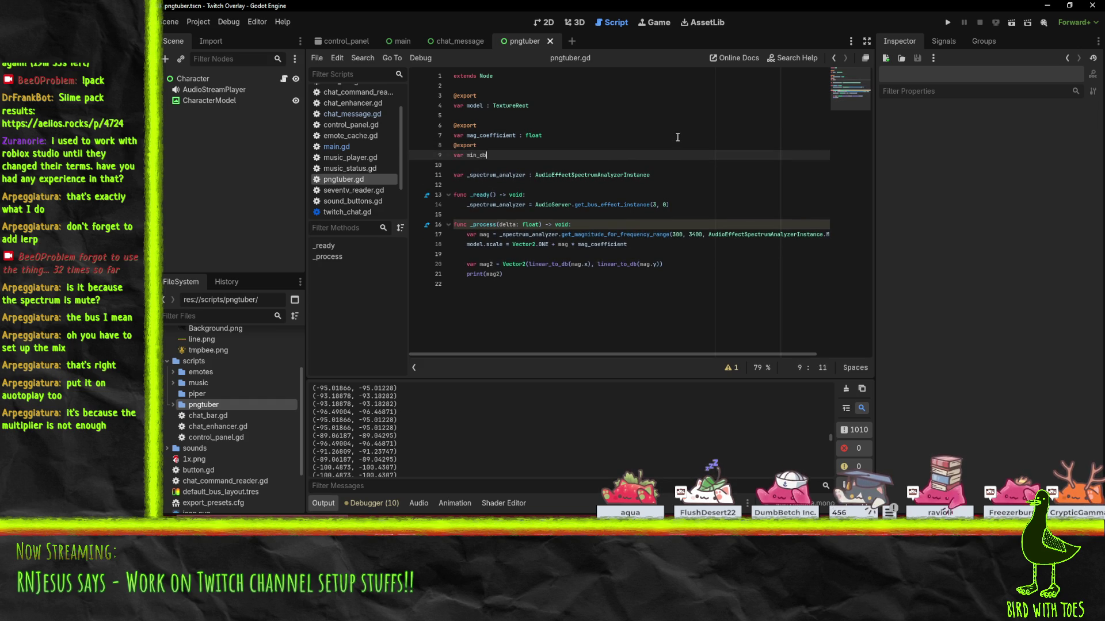
{"action": "type", "text": " : float ="}
{"action": "type", "text": "-"}
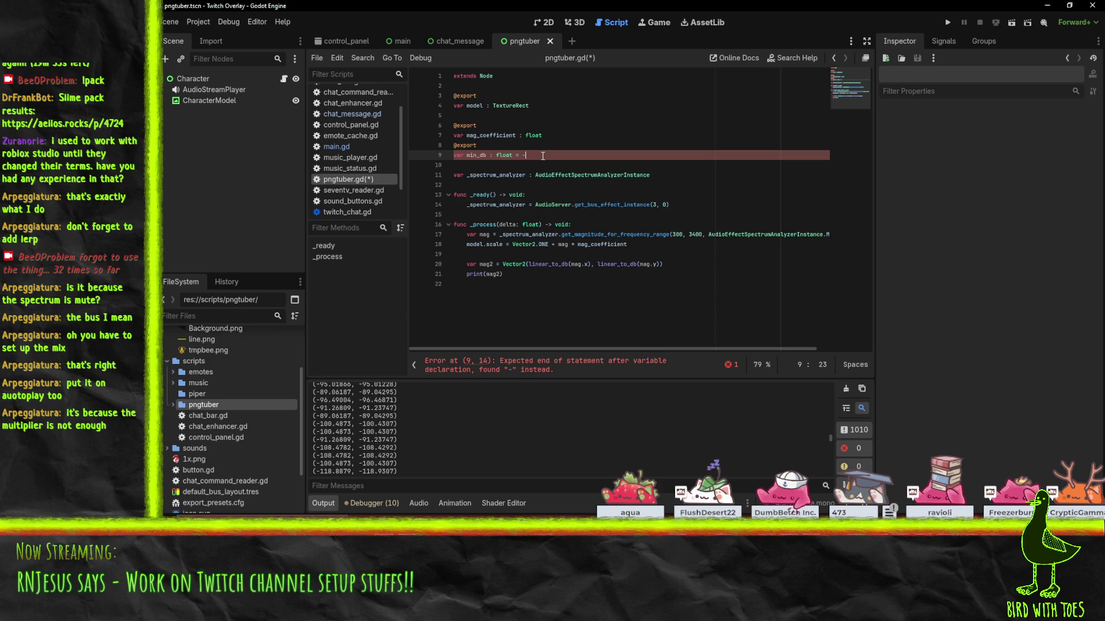
{"action": "type", "text": "100"}
{"action": "key", "text": "Return"}
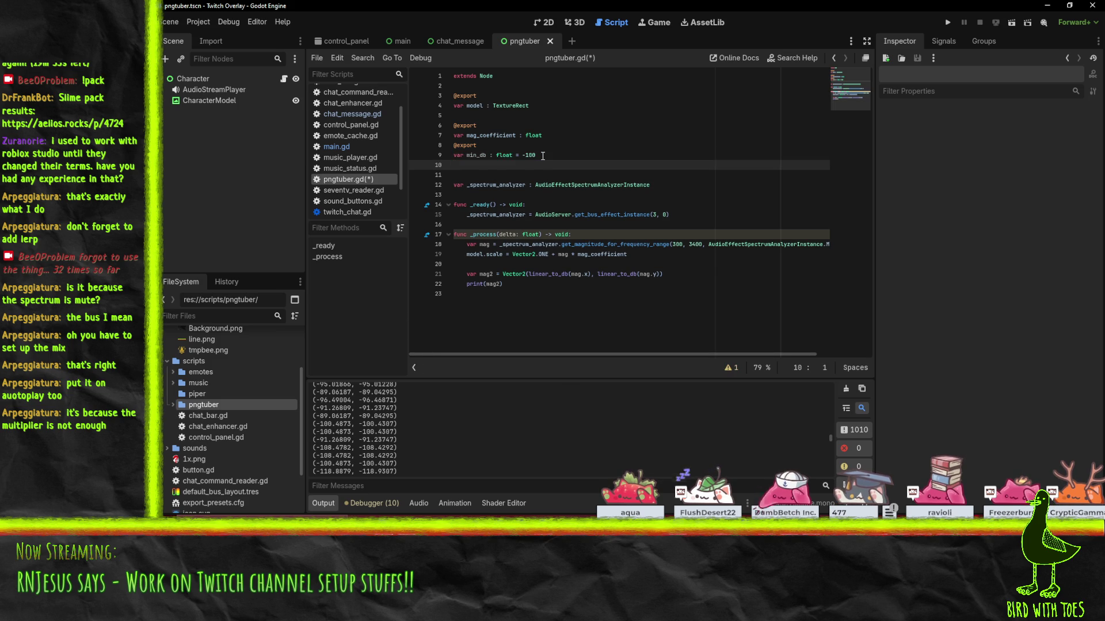
Add an exported max_db float setting defaulting to -50
{"action": "type", "text": "export"}
{"action": "key", "text": "Return"}
{"action": "key", "text": "Return"}
{"action": "type", "text": "var max_db : float ="}
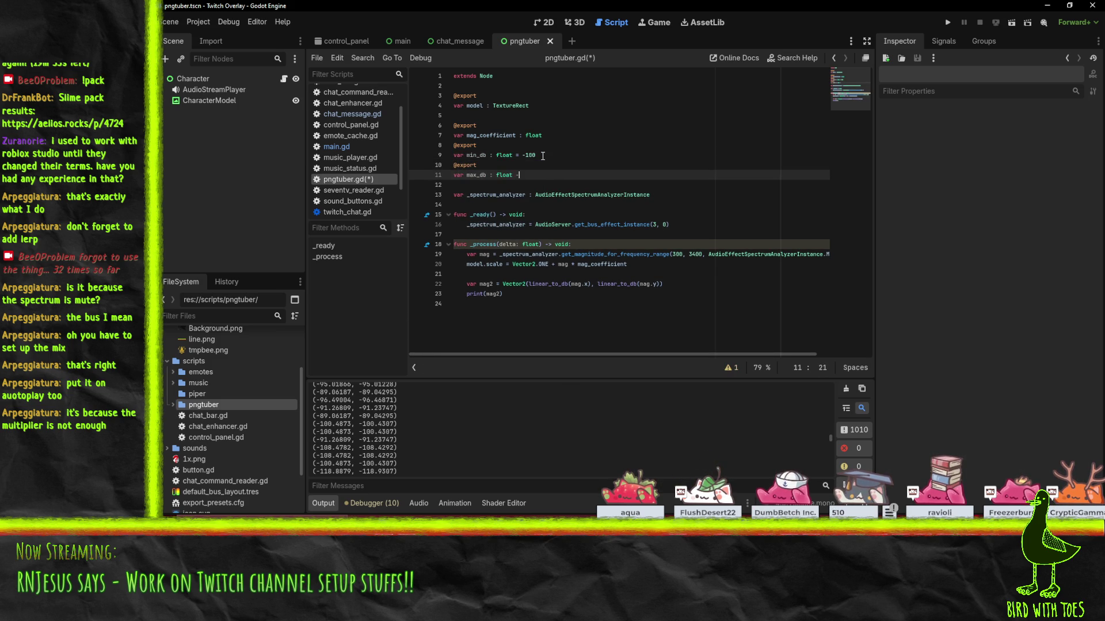
{"action": "type", "text": "-"}
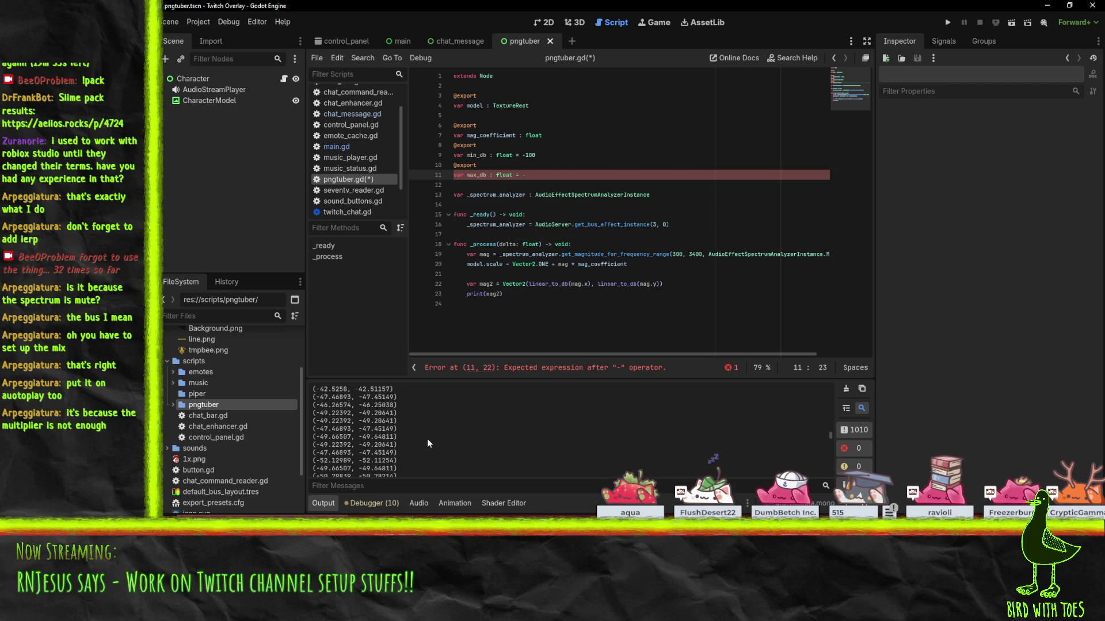
{"action": "left_click", "coordinate": [542, 180]}
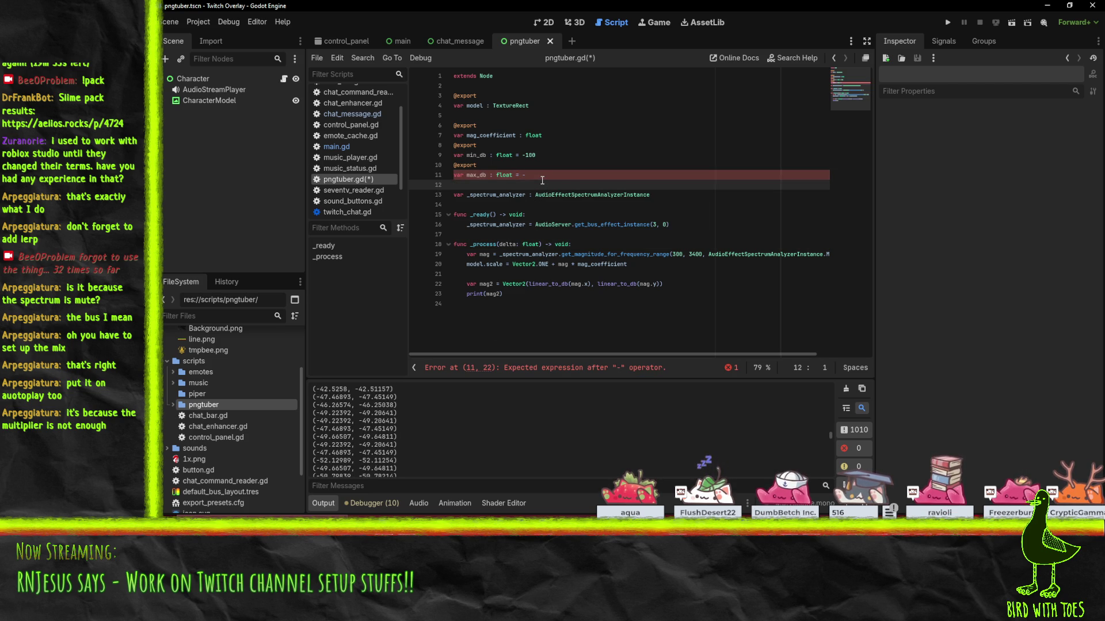
{"action": "left_click", "coordinate": [542, 176]}
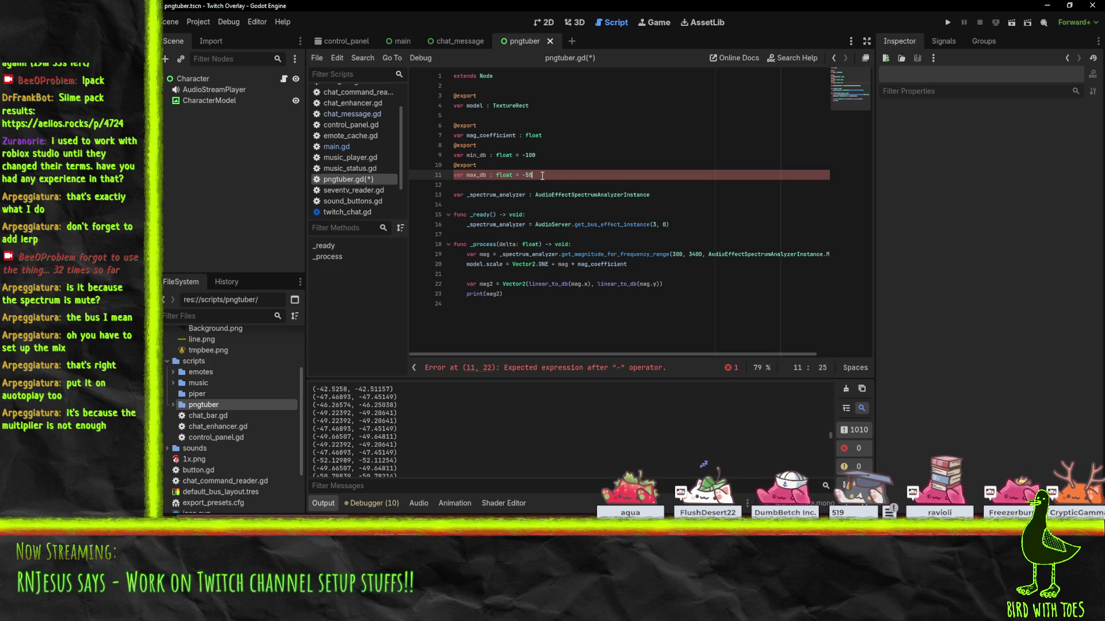
{"action": "type", "text": "50"}
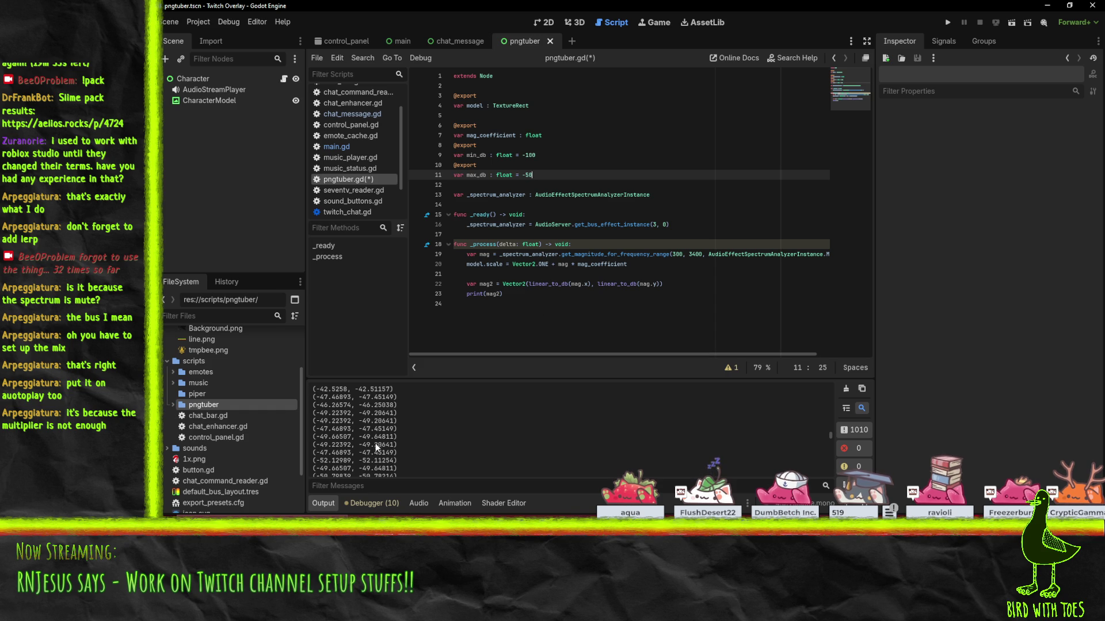
{"action": "left_click", "coordinate": [645, 286]}
{"action": "key", "text": "Up"}
{"action": "key", "text": "Up"}
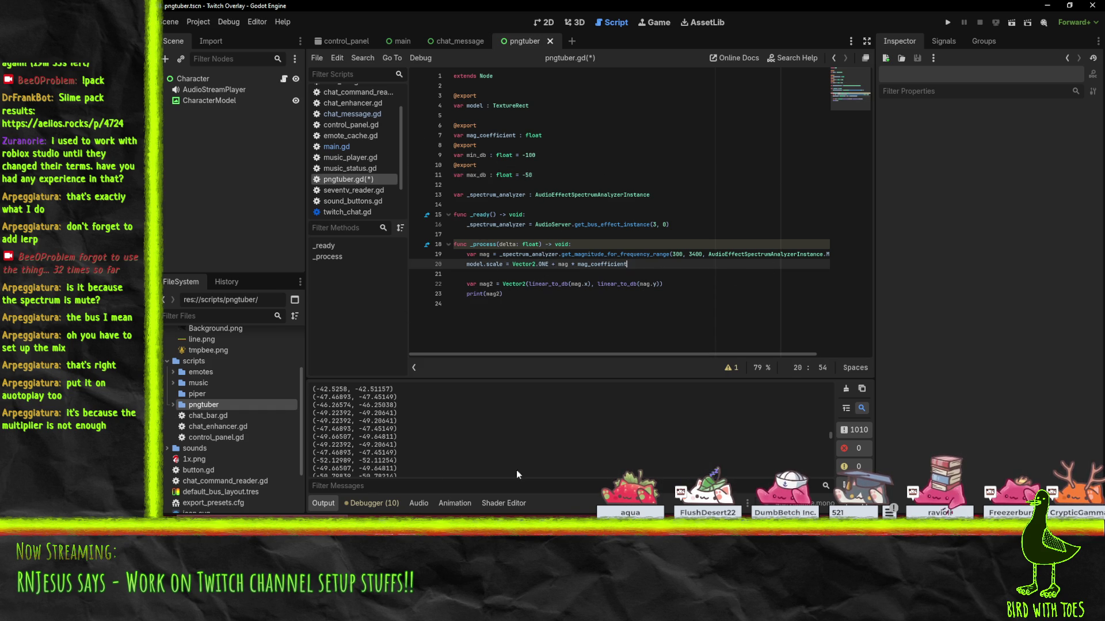
Convert mag.x to decibels with linear_to_db on a new line after the magnitude line
{"action": "left_click", "coordinate": [971, 533]}
{"action": "left_click", "coordinate": [592, 499]}
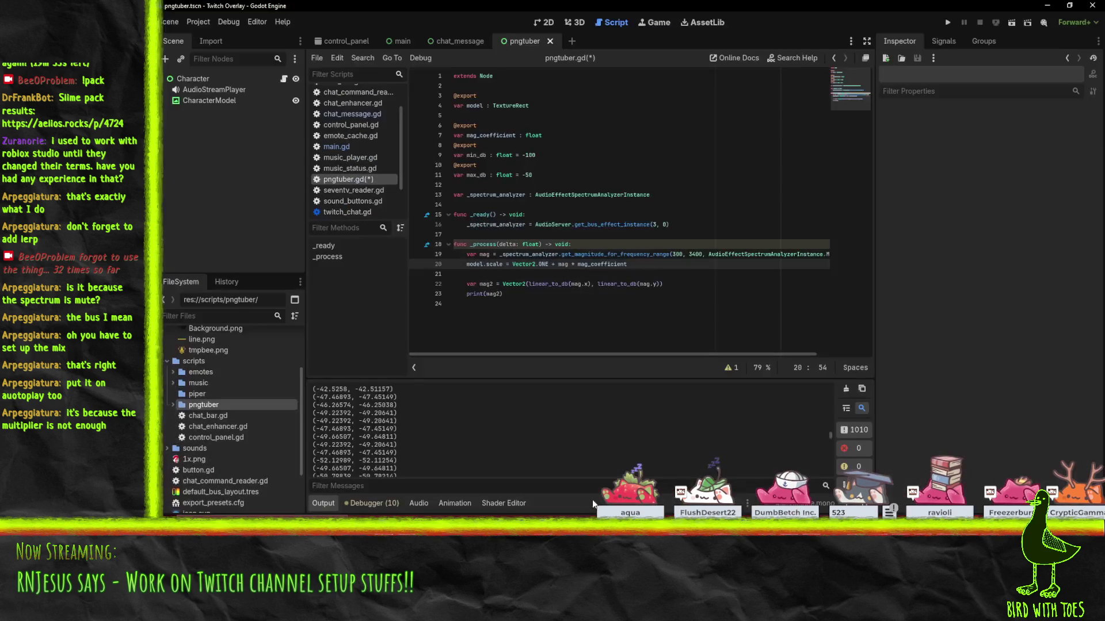
{"action": "left_click", "coordinate": [765, 254]}
{"action": "key", "text": "End"}
{"action": "key", "text": "Return"}
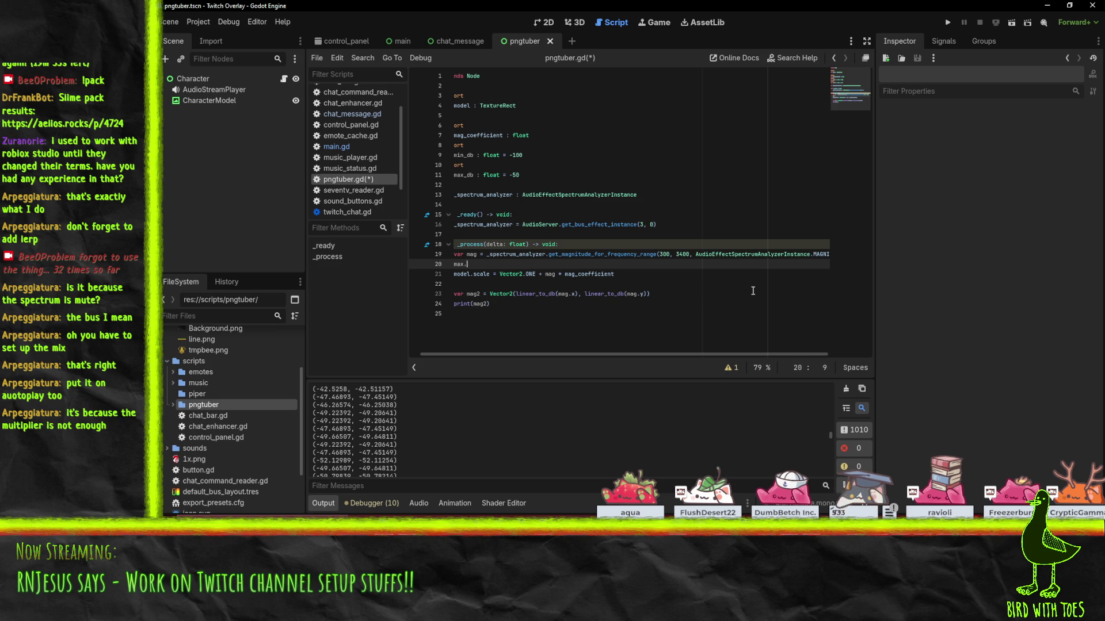
{"action": "type", "text": "mag.x = "}
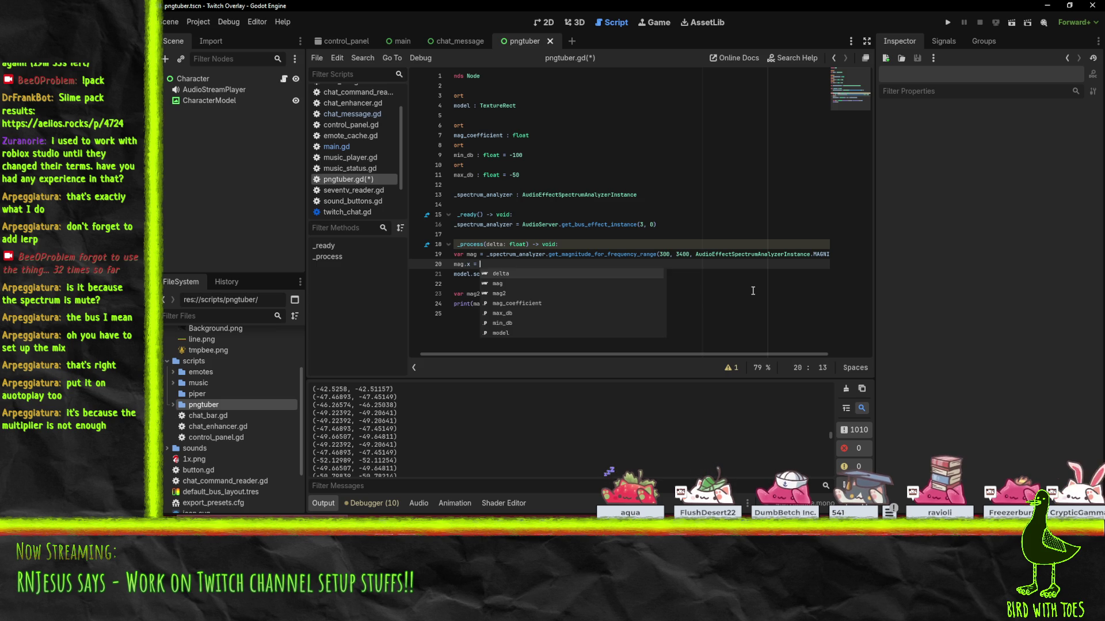
{"action": "type", "text": "lin"}
{"action": "key", "text": "Return"}
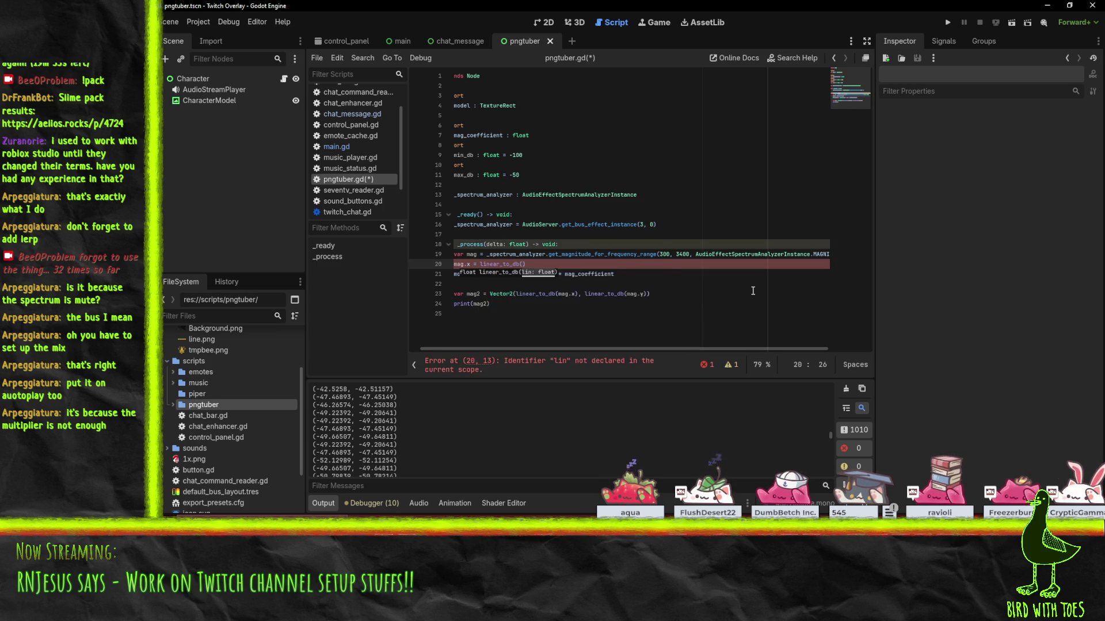
{"action": "type", "text": "mag.x)"}
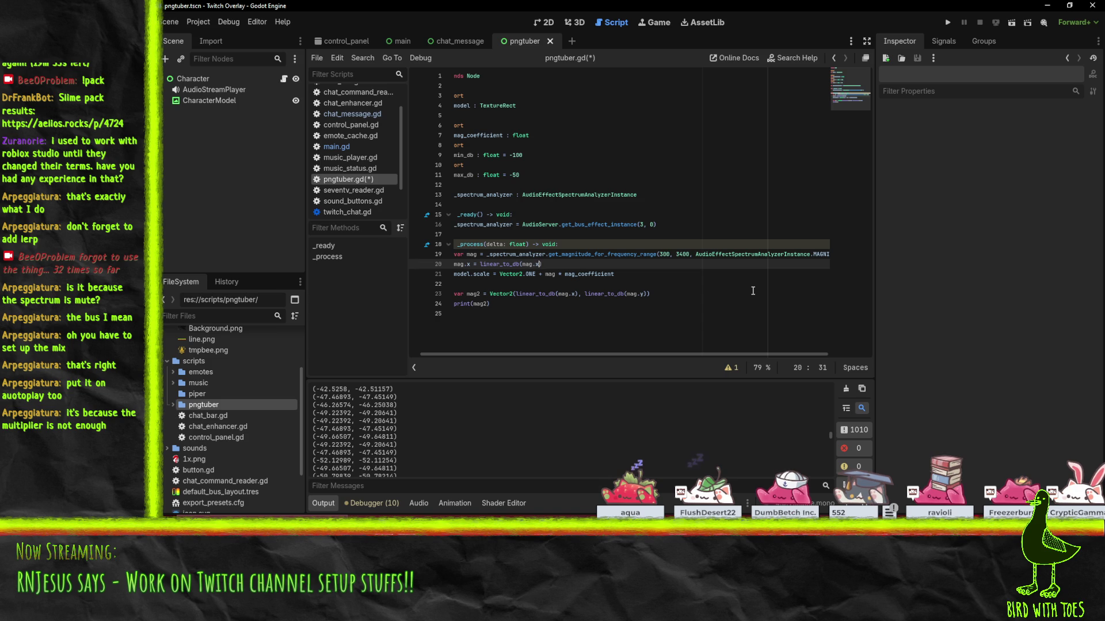
Normalize mag.x's decibels between min_db and max_db on line 20
{"action": "key", "text": "Home"}
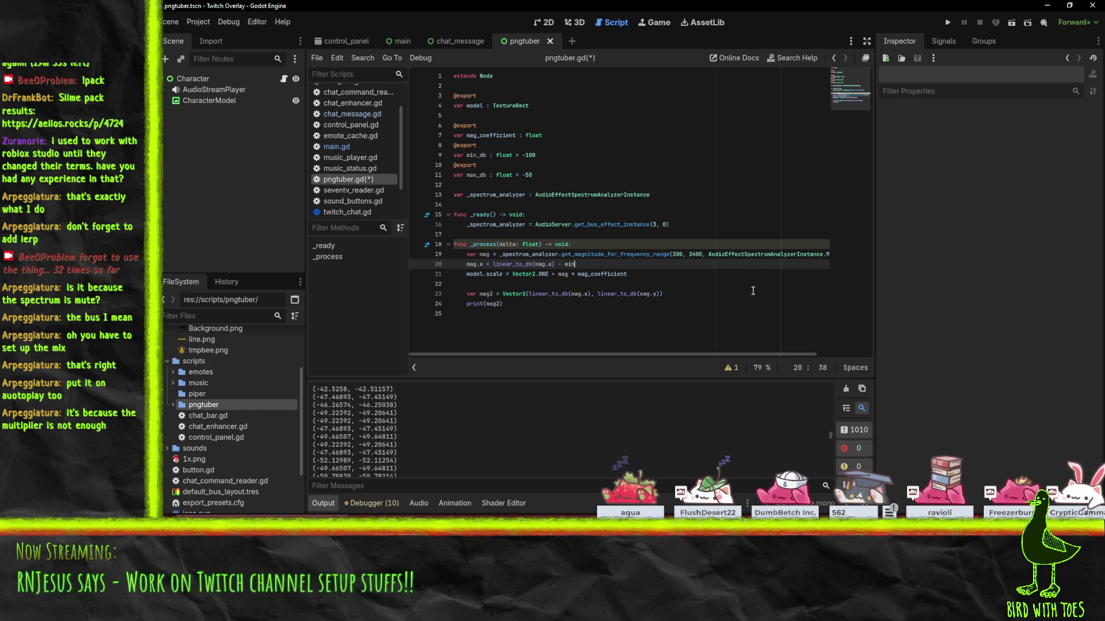
{"action": "key", "text": "Return"}
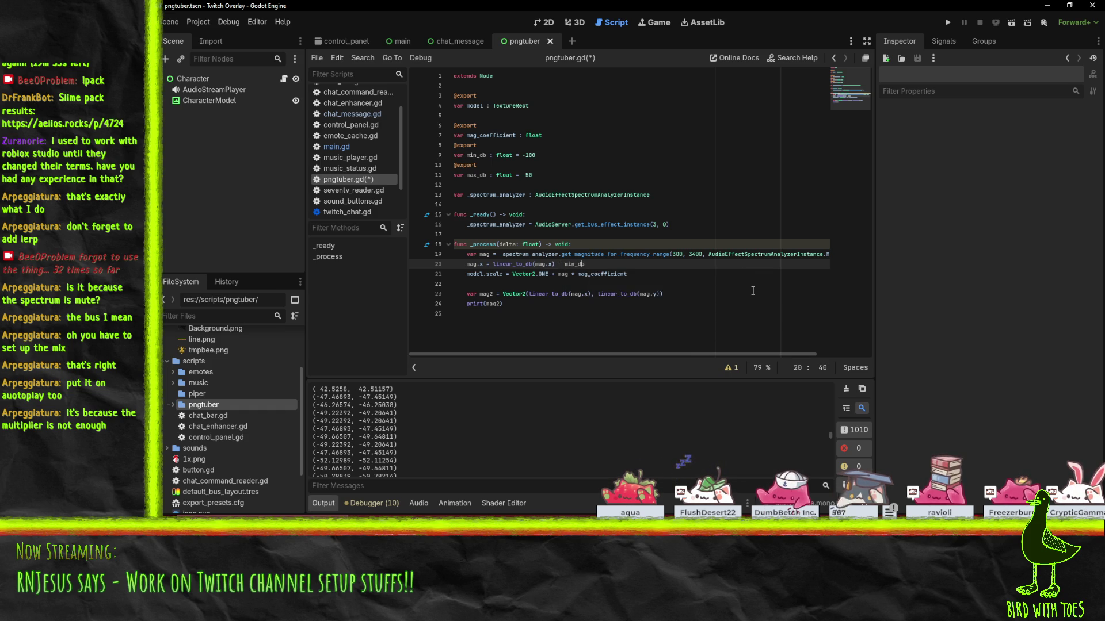
{"action": "type", "text": "("}
{"action": "key", "text": "End"}
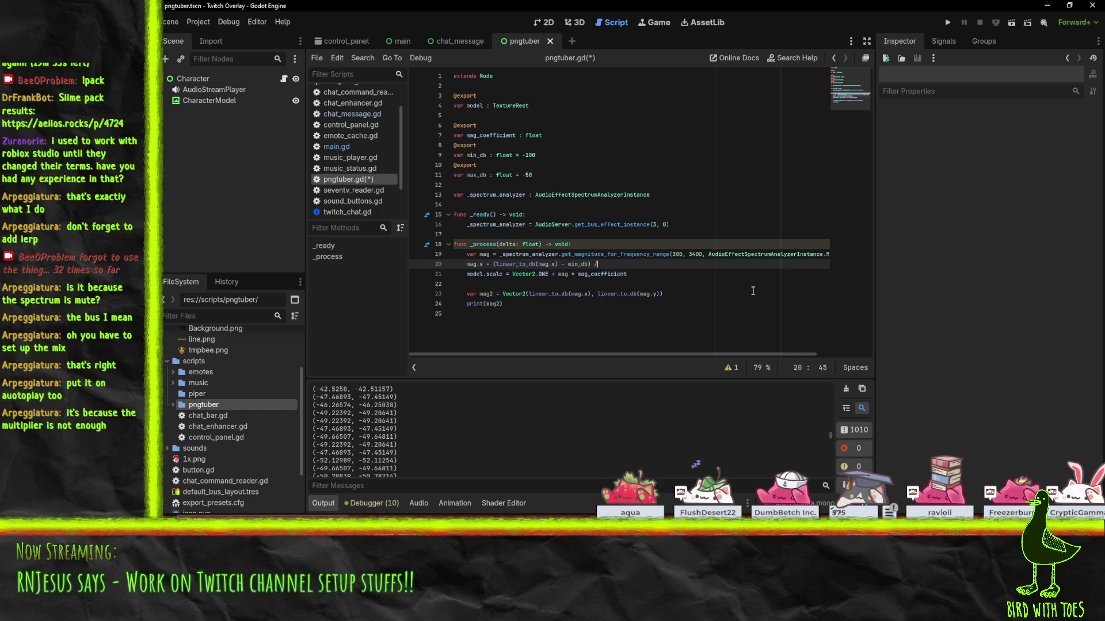
{"action": "type", "text": "(ma"}
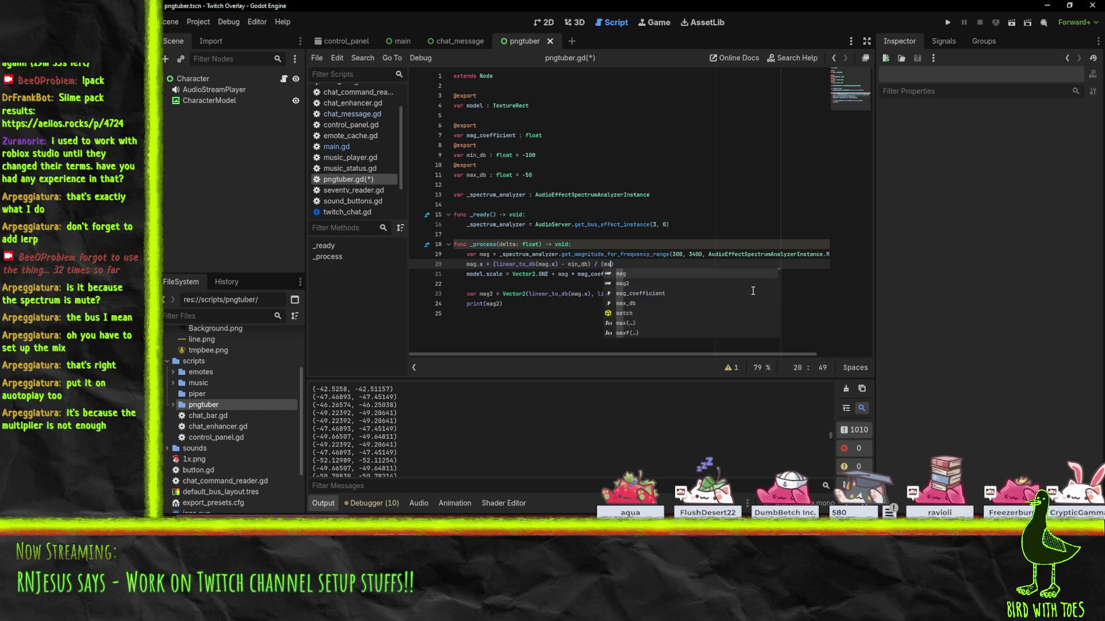
{"action": "type", "text": "x_db - mi"}
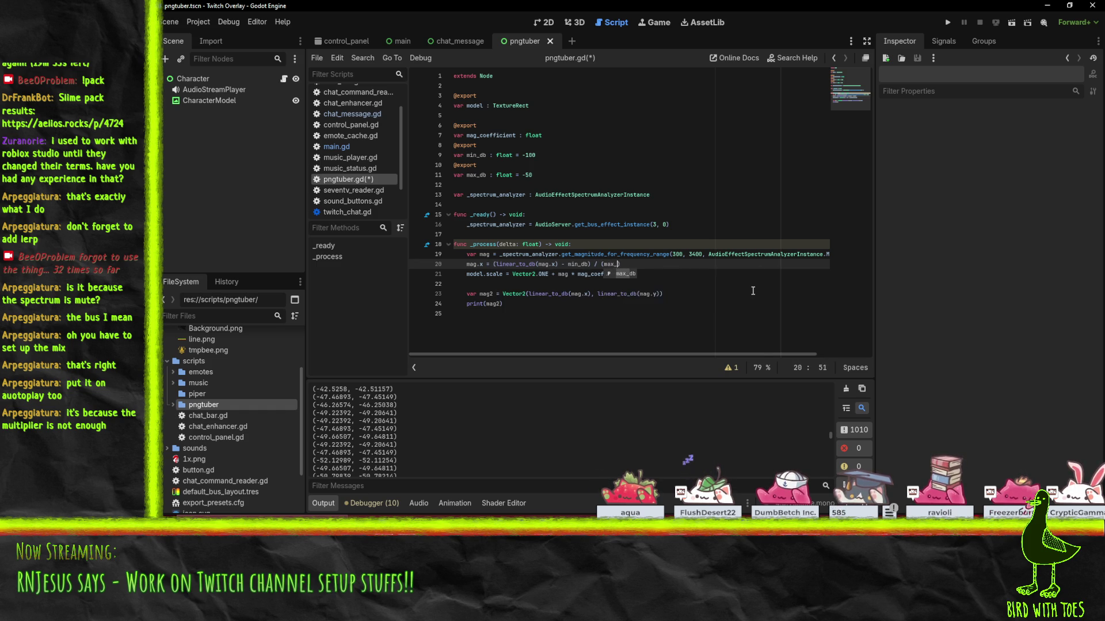
{"action": "type", "text": "n_db"}
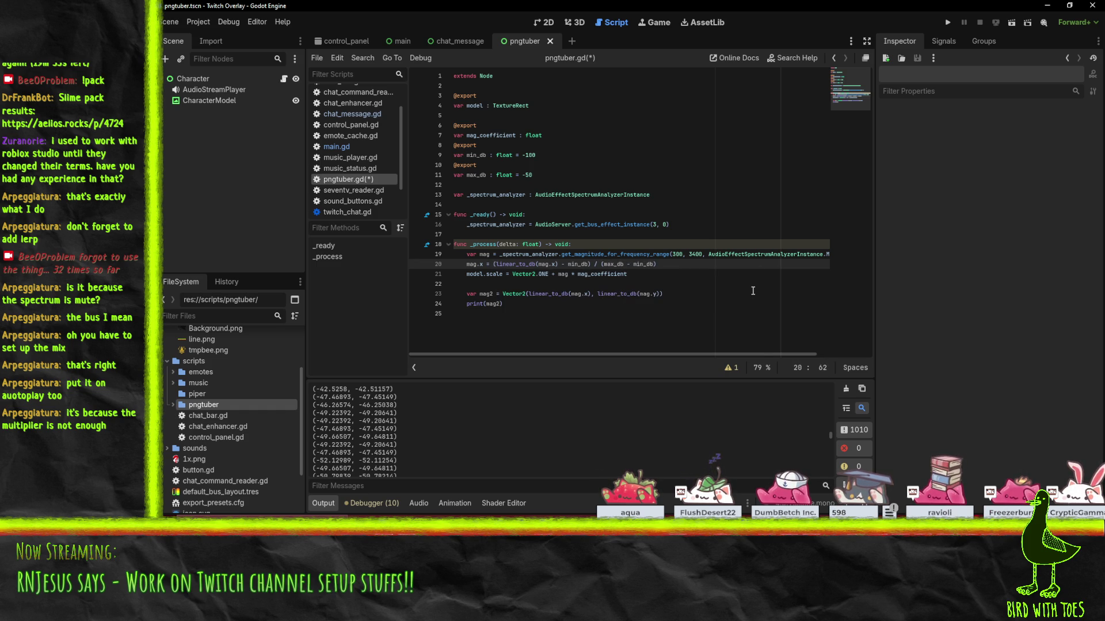
{"action": "key", "text": "Right"}
{"action": "key", "text": "Right"}
{"action": "key", "text": "Right"}
{"action": "key", "text": "End"}
Duplicate the normalization line so the copy normalizes mag.y
{"action": "key", "text": "ctrl+shift+d"}
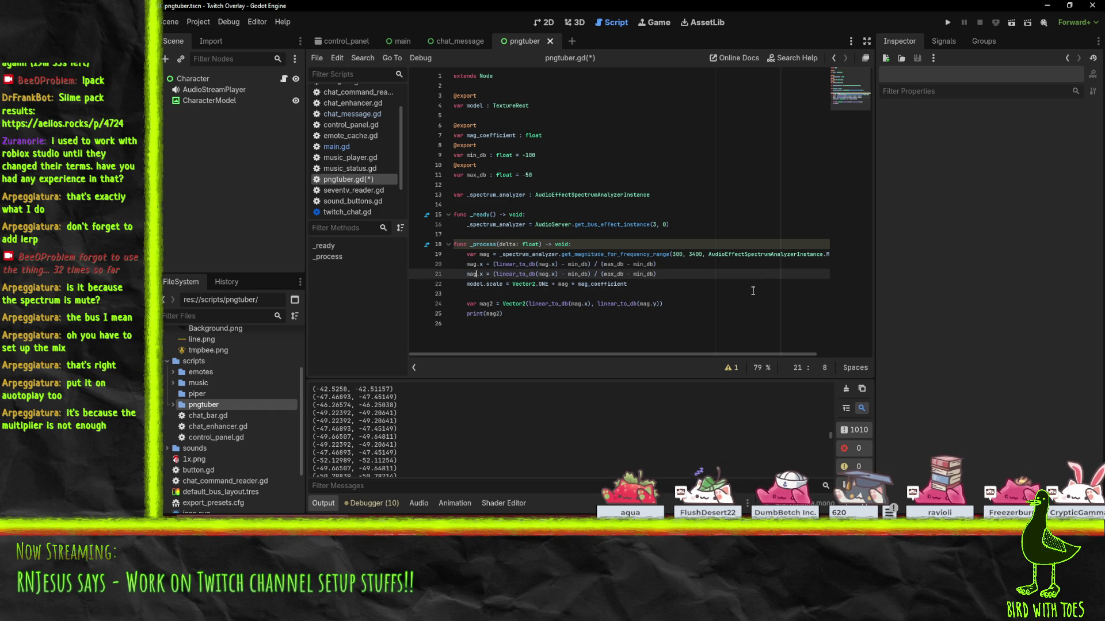
{"action": "key", "text": "Delete"}
{"action": "type", "text": "y"}
{"action": "key", "text": "Right"}
{"action": "key", "text": "BackSpace"}
{"action": "type", "text": "y"}
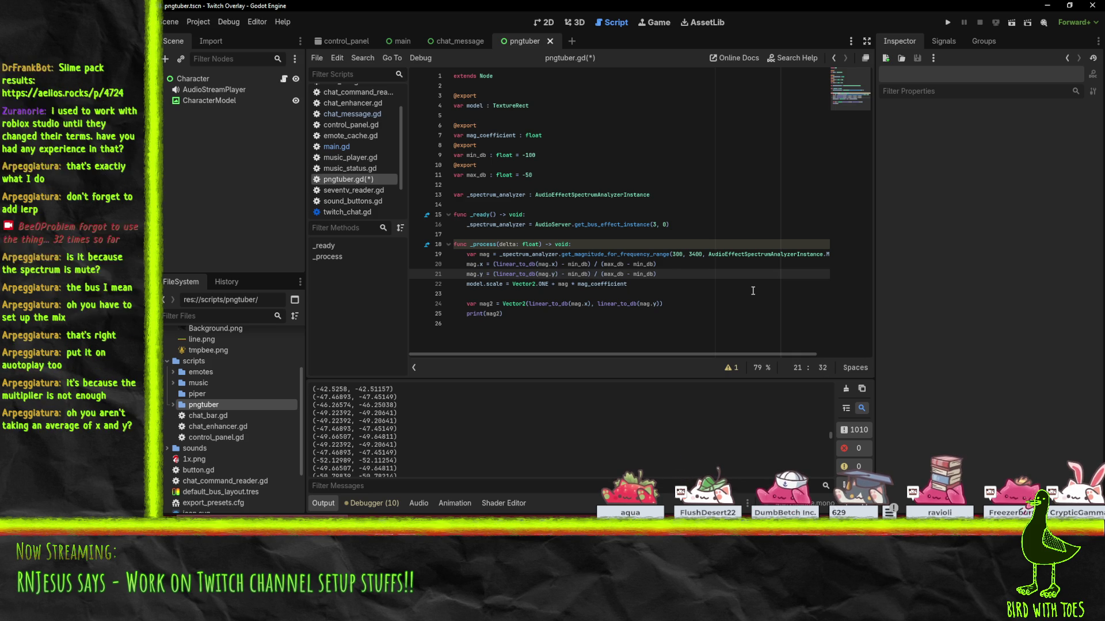
{"action": "key", "text": "Down"}
{"action": "key", "text": "End"}
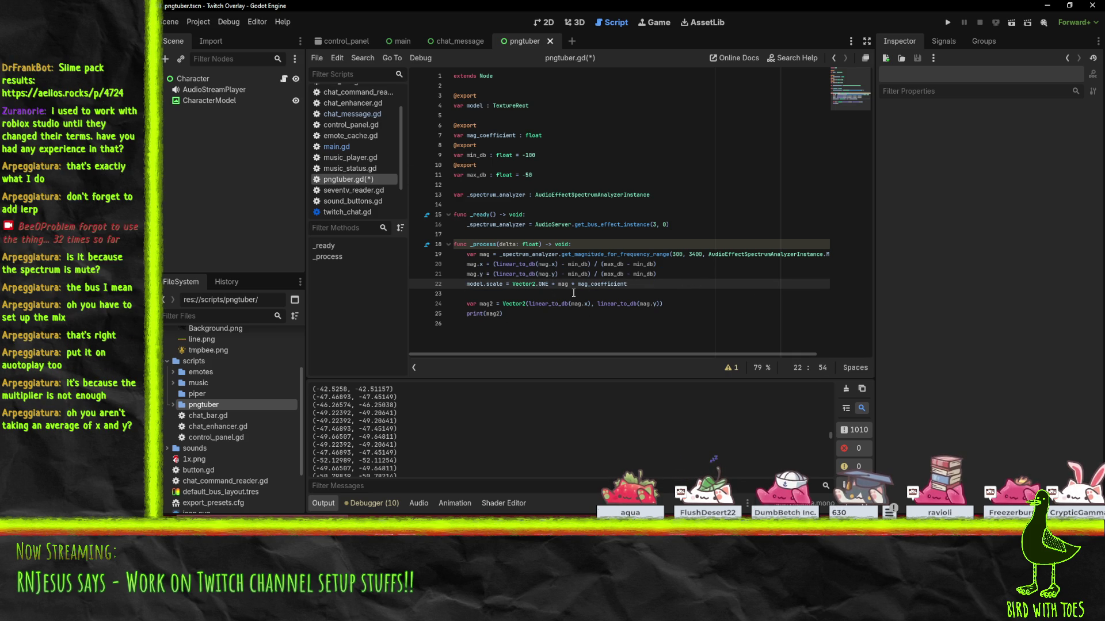
{"action": "left_click", "coordinate": [482, 273]}
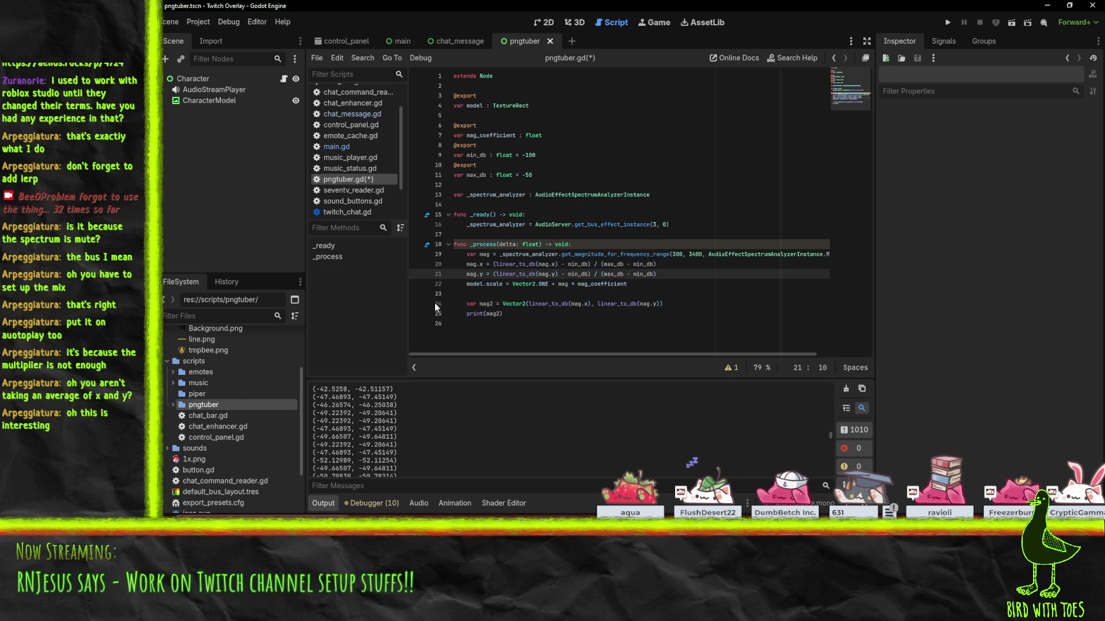
{"action": "key", "text": "Down"}
{"action": "key", "text": "Down"}
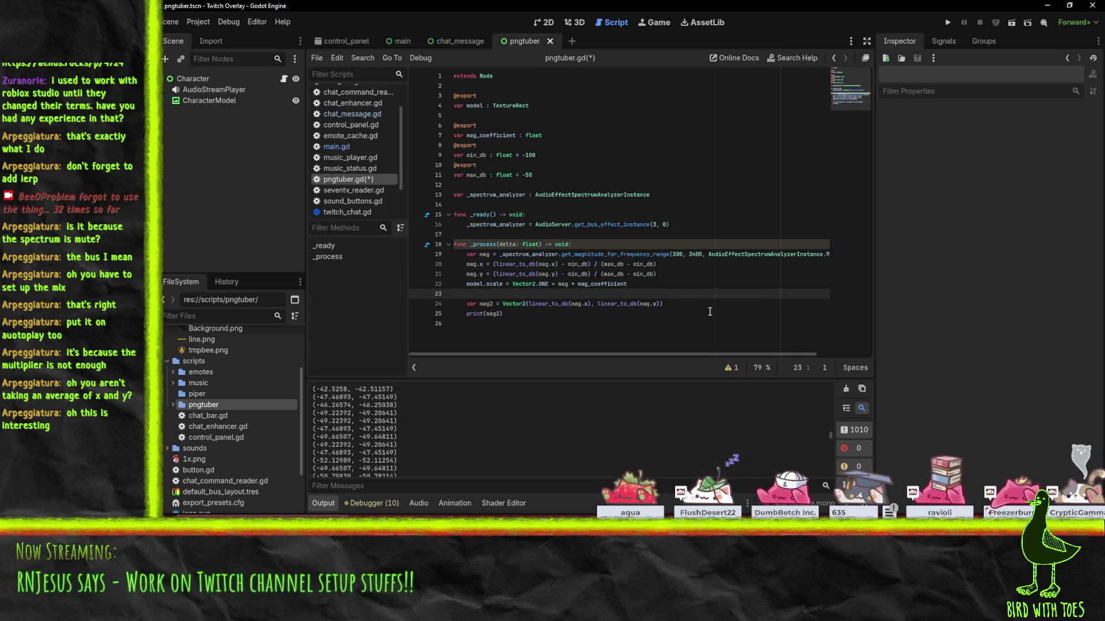
Delete the mag2 debug line and save pngtuber.gd
{"action": "left_click", "coordinate": [501, 314]}
{"action": "key", "text": "Up"}
{"action": "key", "text": "ctrl+shift+k"}
{"action": "key", "text": "Up"}
{"action": "key", "text": "ctrl+s"}
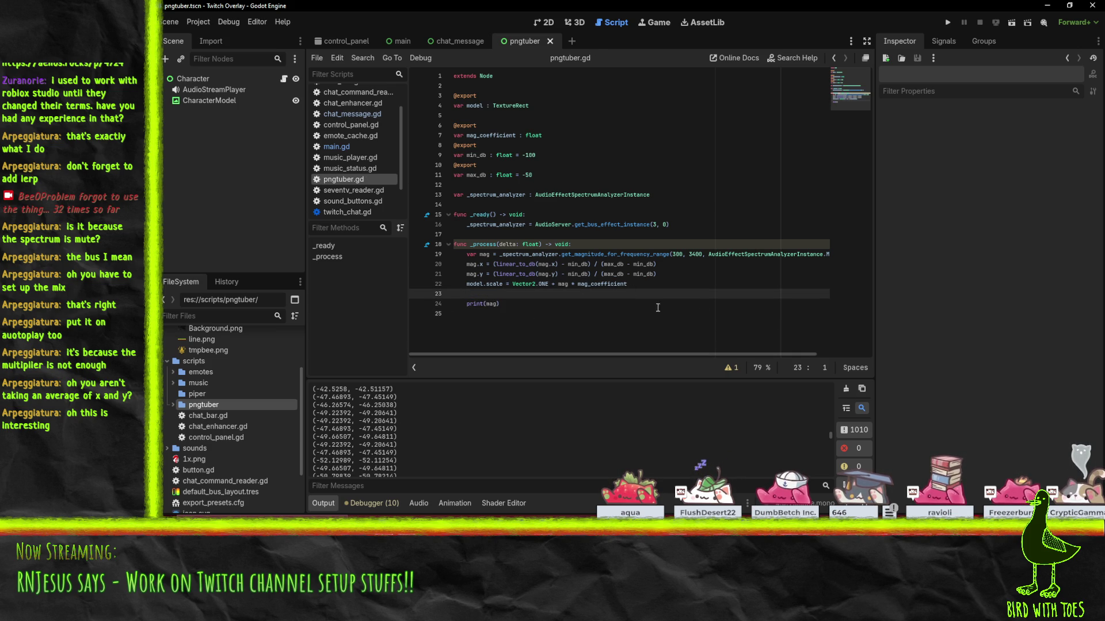
{"action": "left_click", "coordinate": [686, 280]}
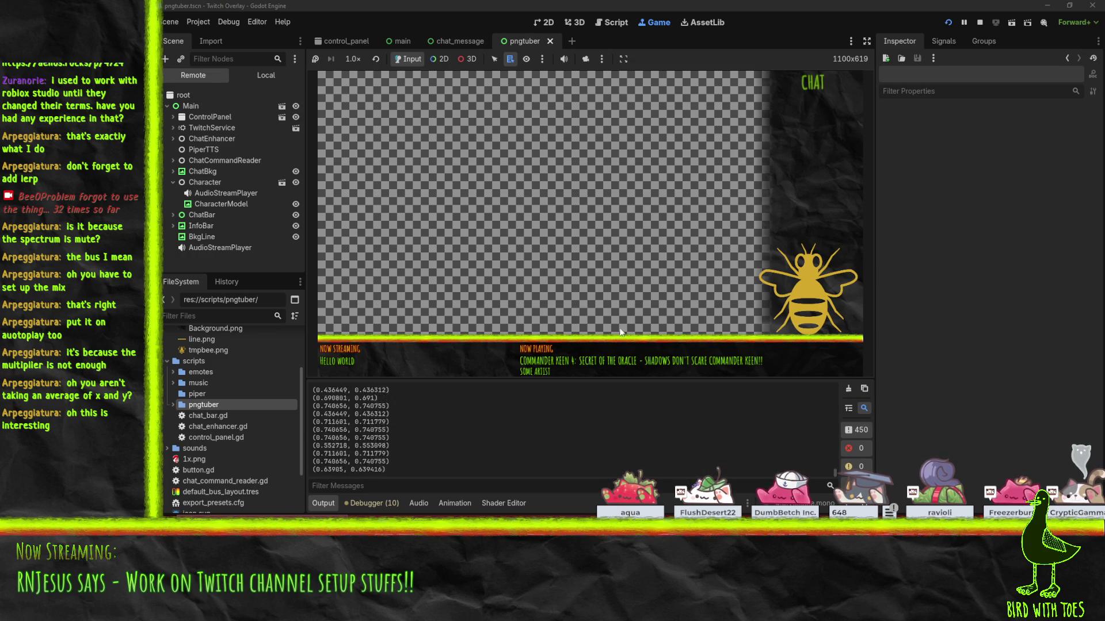
{"action": "left_click", "coordinate": [980, 23]}
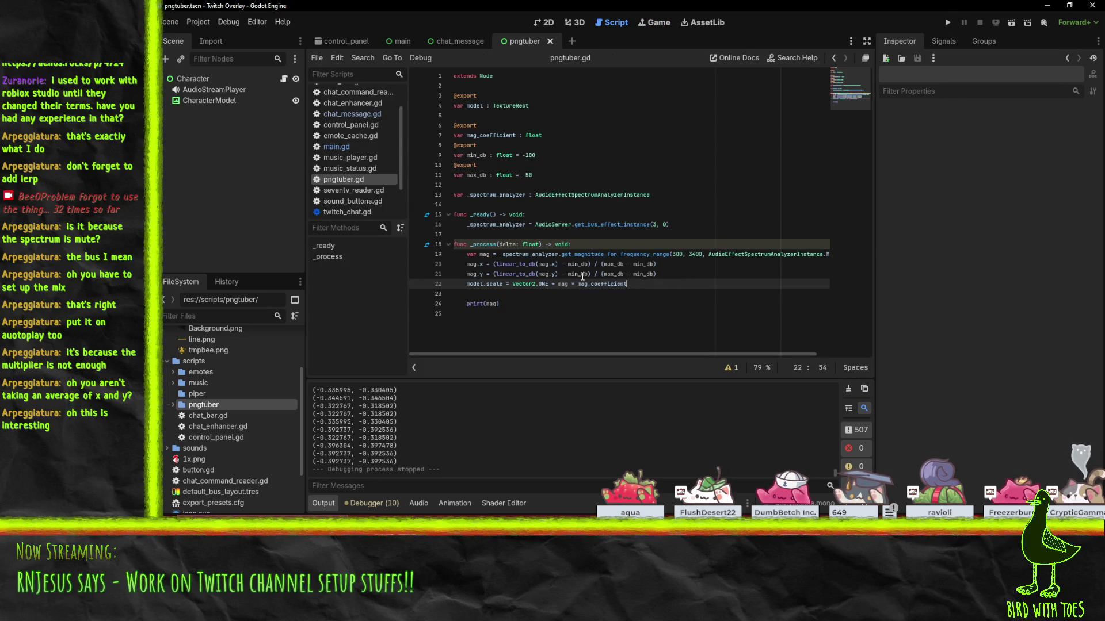
Wrap linear_to_db(mag.x) in max(..., min_db) on line 20
{"action": "left_click", "coordinate": [495, 266]}
{"action": "type", "text": "min("}
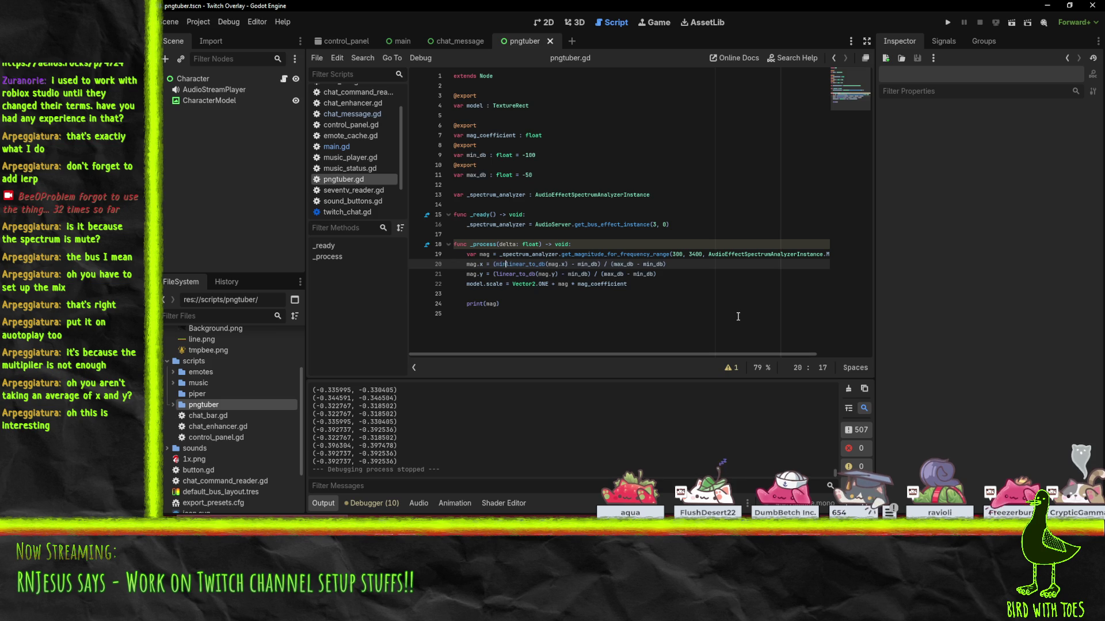
{"action": "key", "text": "BackSpace"}
{"action": "type", "text": "a"}
{"action": "key", "text": "ctrl+Right"}
{"action": "key", "text": "ctrl+Right"}
{"action": "key", "text": "ctrl+Right"}
{"action": "type", "text": ", min_db)"}
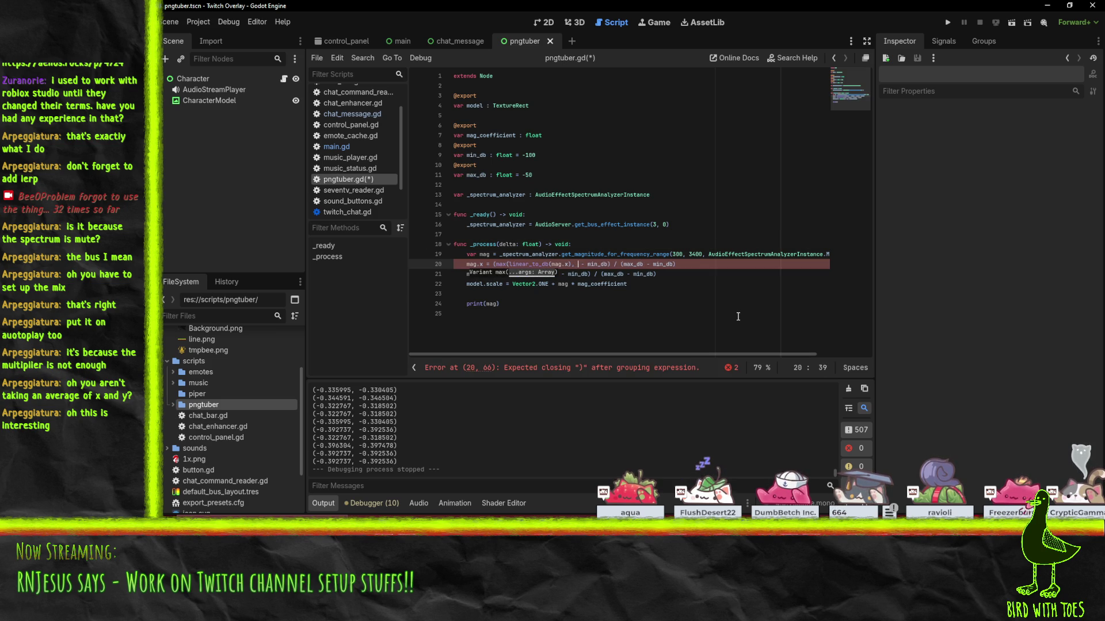
Apply the same max(..., min_db) clamp to mag.y on line 21, save, and run the overlay
{"action": "left_click", "coordinate": [507, 266]}
{"action": "key", "text": "ctrl+shift+Left"}
{"action": "key", "text": "ctrl+c"}
{"action": "key", "text": "Down"}
{"action": "key", "text": "ctrl+v"}
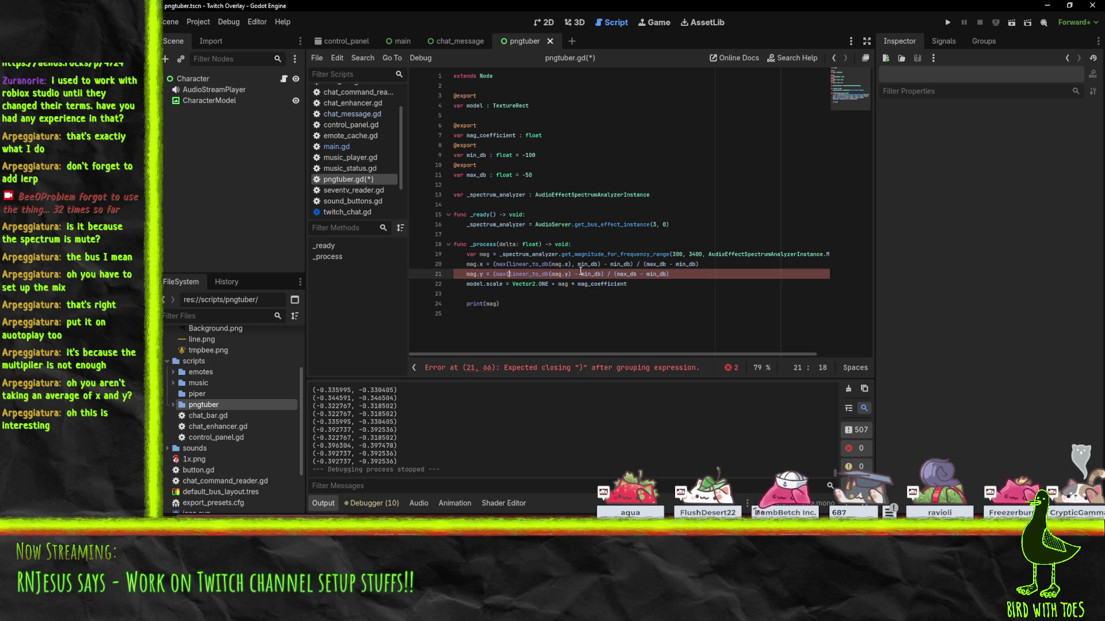
{"action": "left_click", "coordinate": [570, 274]}
{"action": "type", "text": ", min_db)"}
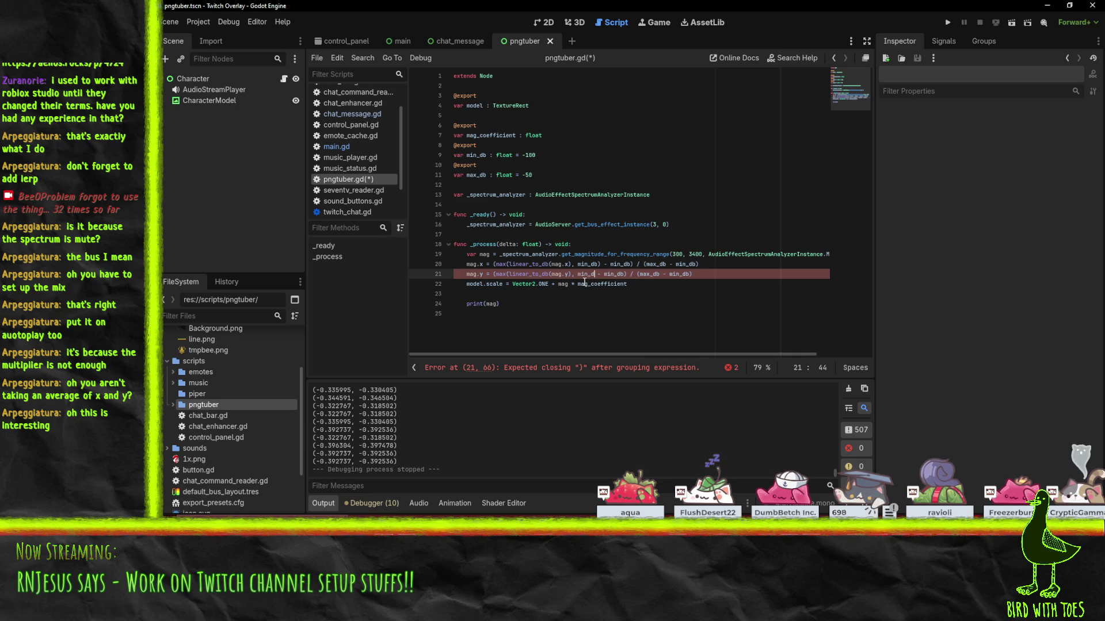
{"action": "key", "text": "ctrl+s"}
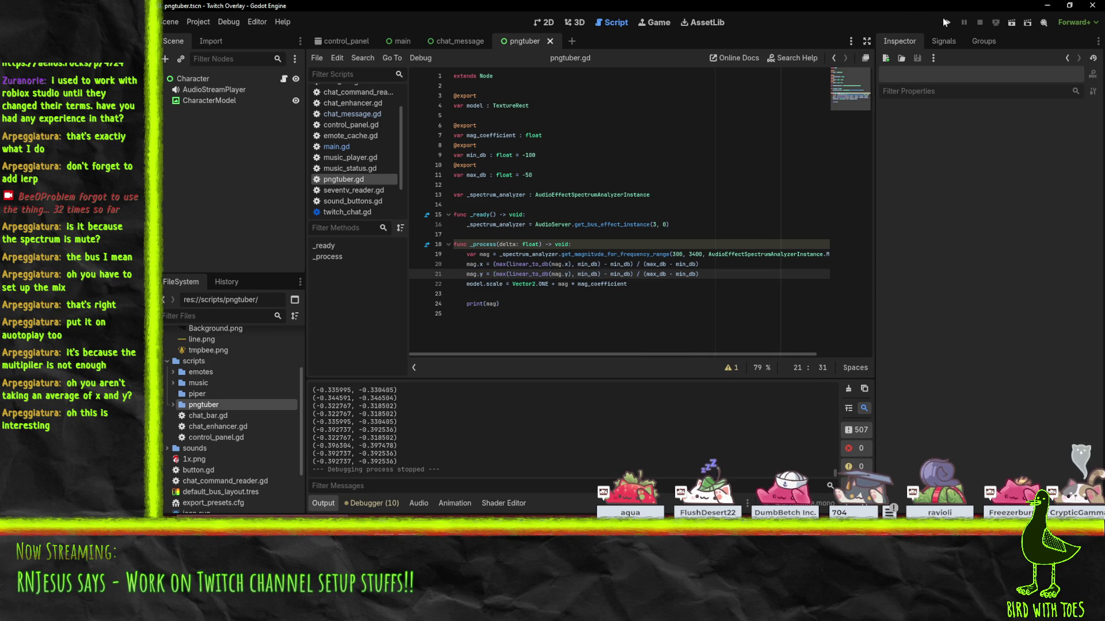
{"action": "left_click", "coordinate": [947, 22]}
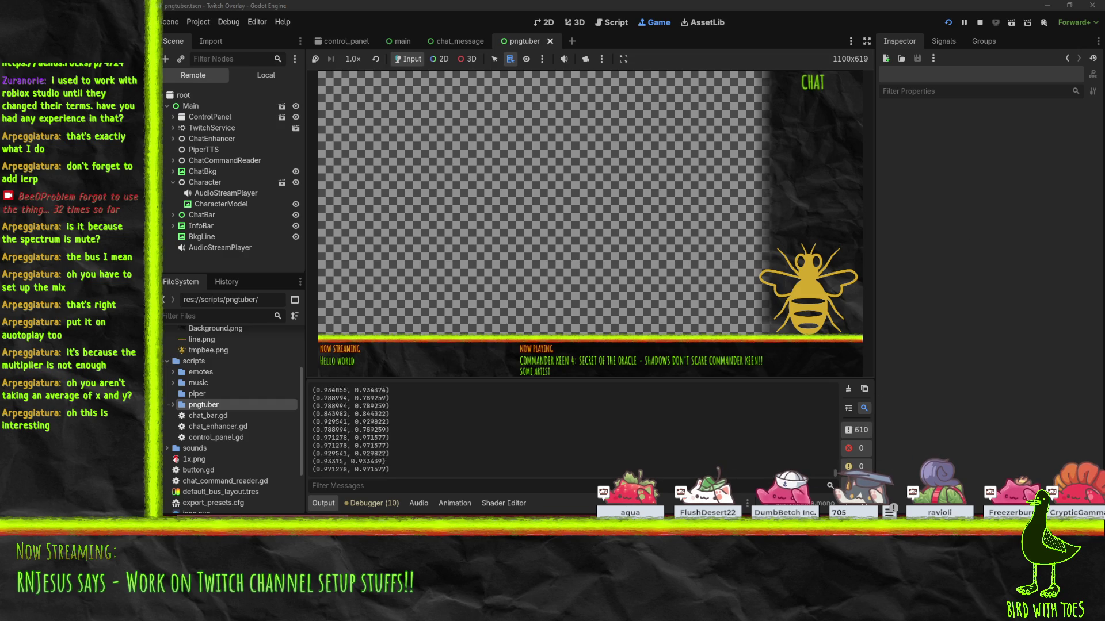
Stop the overlay test run and return to the scale line in pngtuber.gd
{"action": "left_click", "coordinate": [980, 22]}
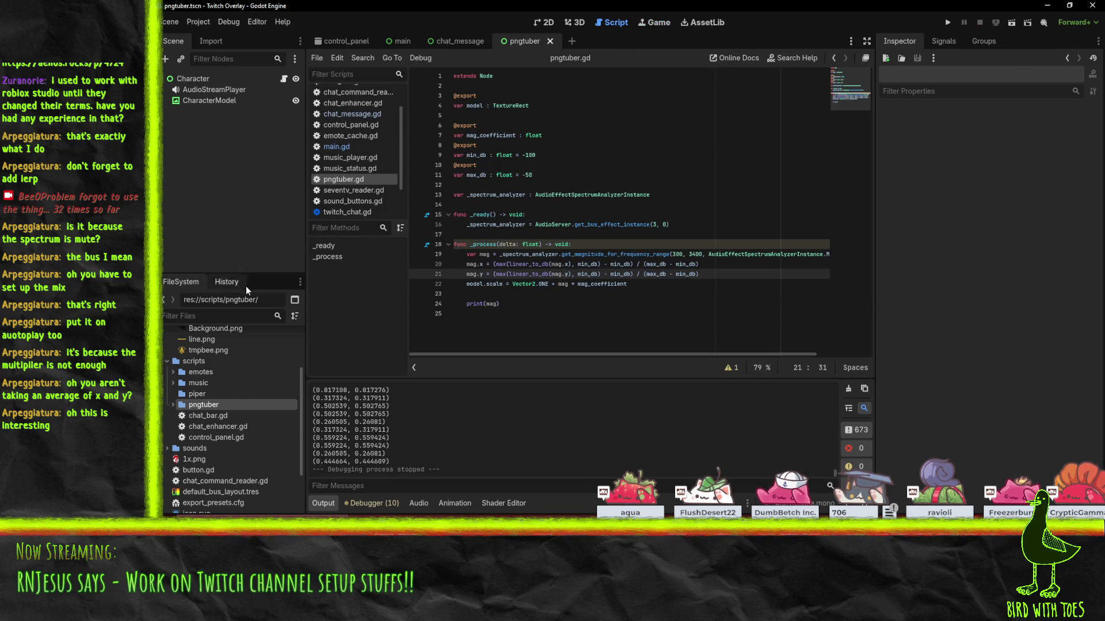
{"action": "left_click", "coordinate": [636, 285]}
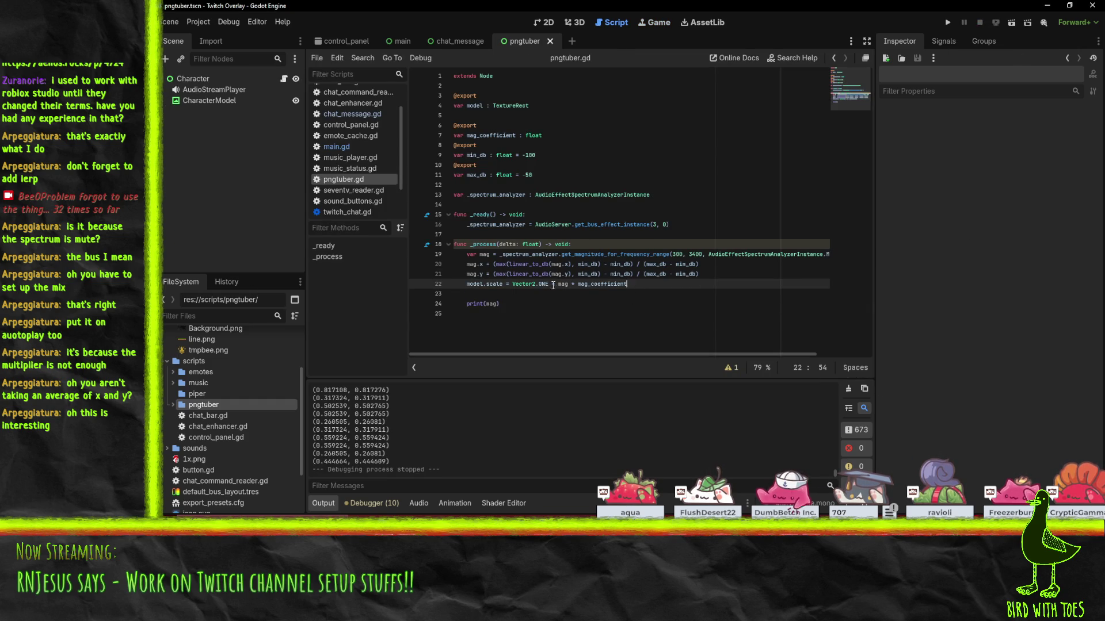
Give mag_coefficient a default of 0.5 on line 7 and save the script
{"action": "key", "text": "Left"}
{"action": "key", "text": "Left"}
{"action": "key", "text": "Left"}
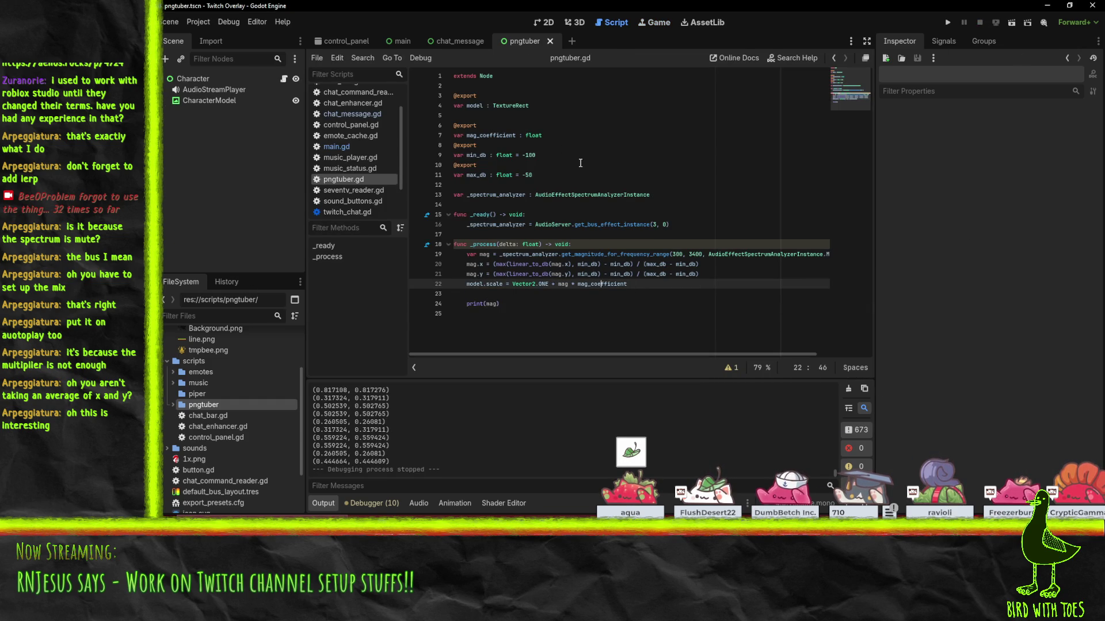
{"action": "left_click", "coordinate": [556, 136]}
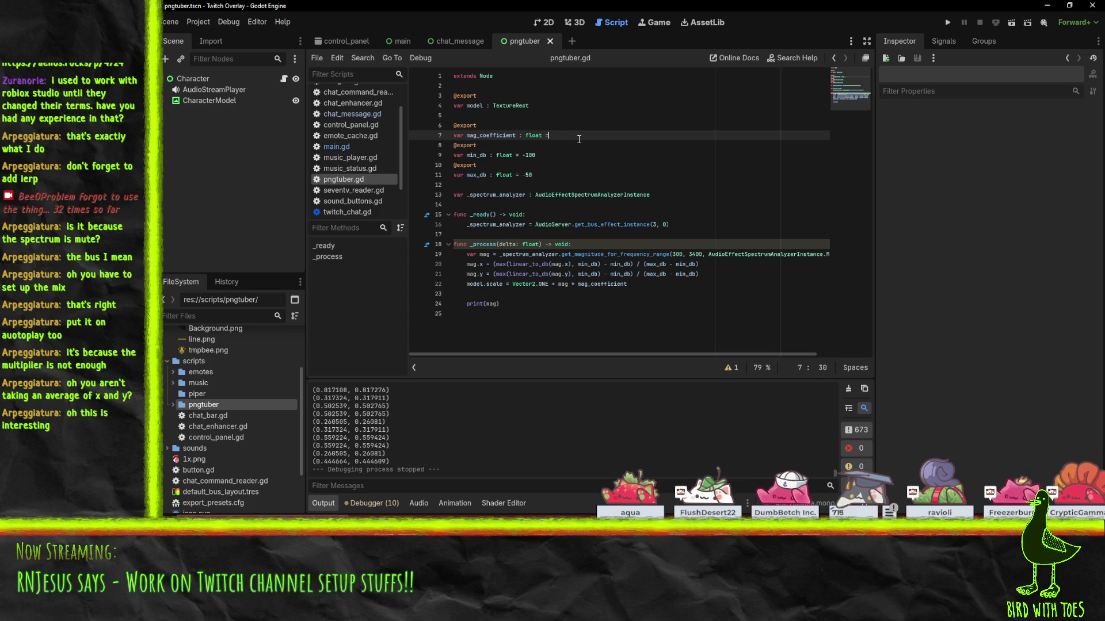
{"action": "type", "text": "= "}
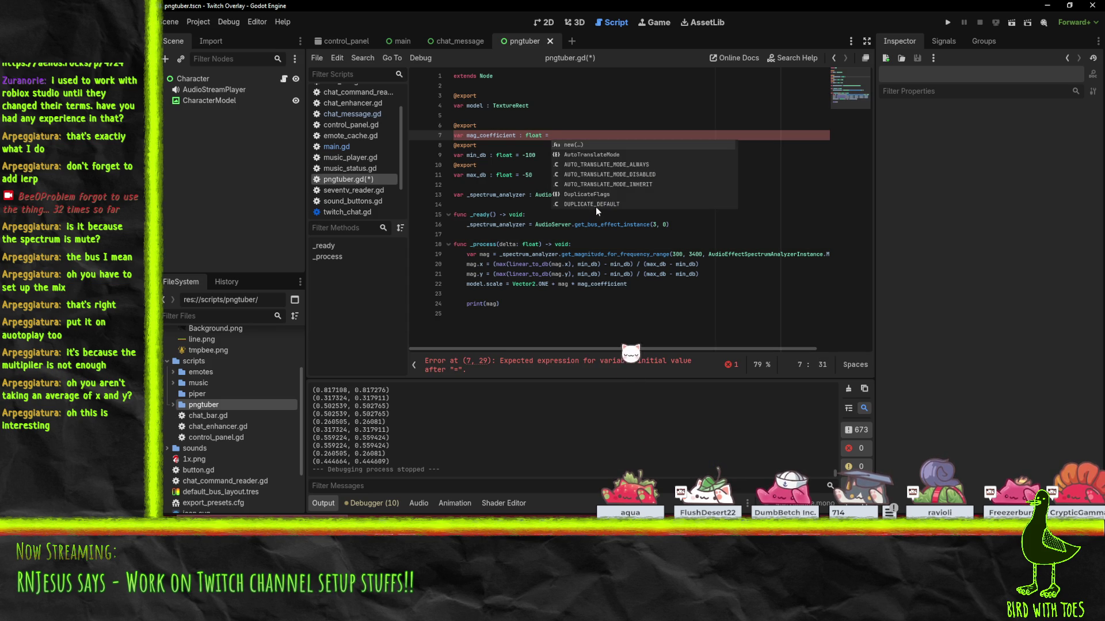
{"action": "type", "text": "1"}
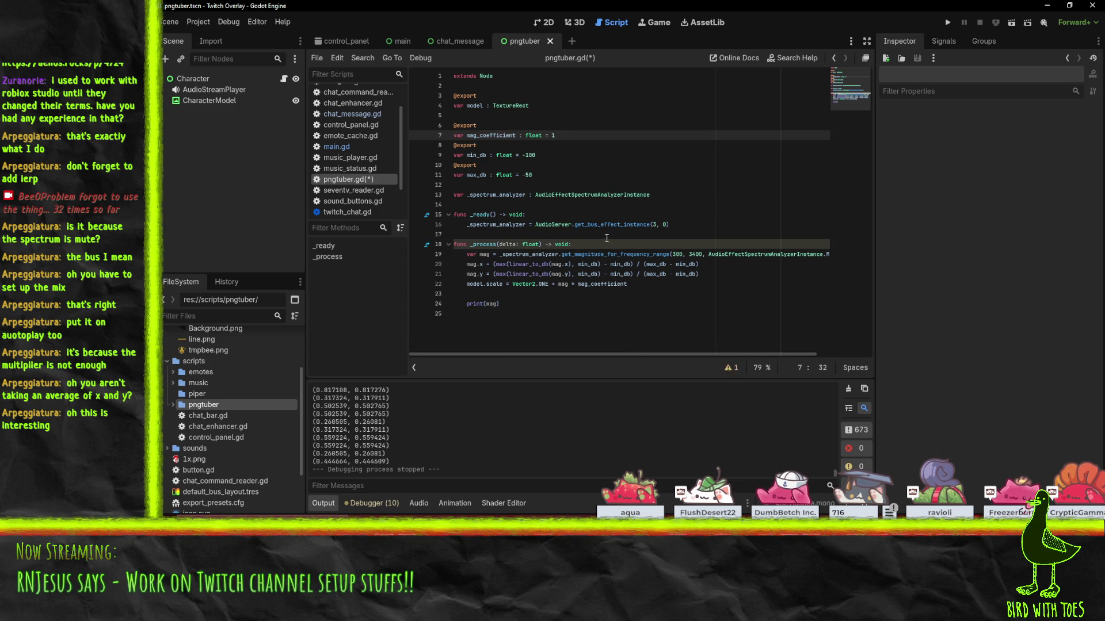
{"action": "key", "text": "BackSpace"}
{"action": "type", "text": "0.5"}
{"action": "type", "text": "5"}
{"action": "key", "text": "ctrl+s"}
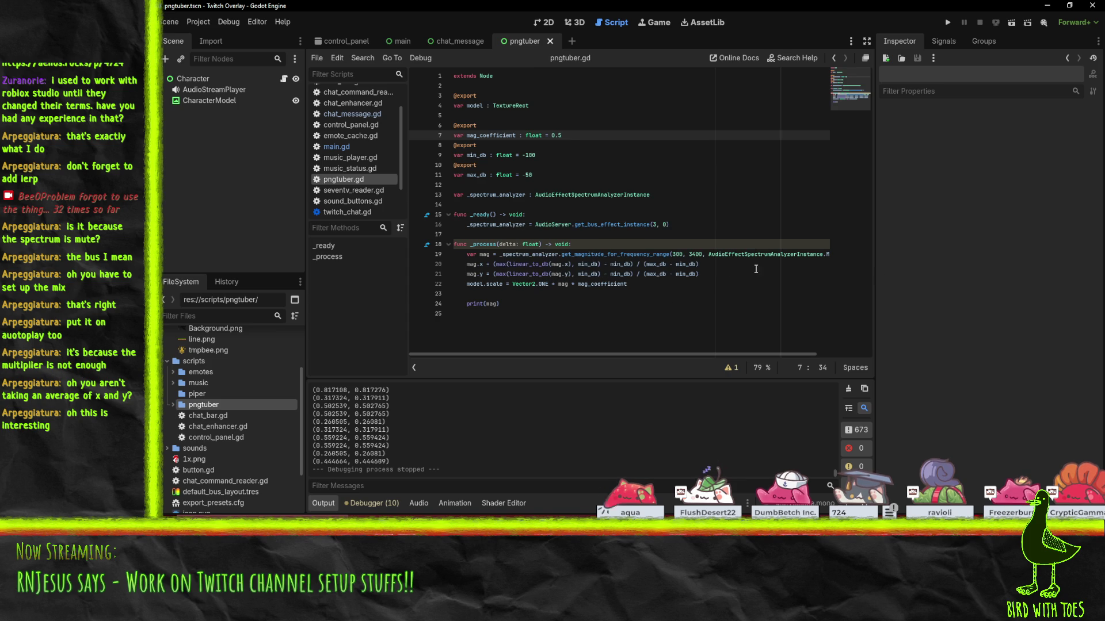
Run the overlay with F5 to test the bee's scaling, then stop it
{"action": "key", "text": "F5"}
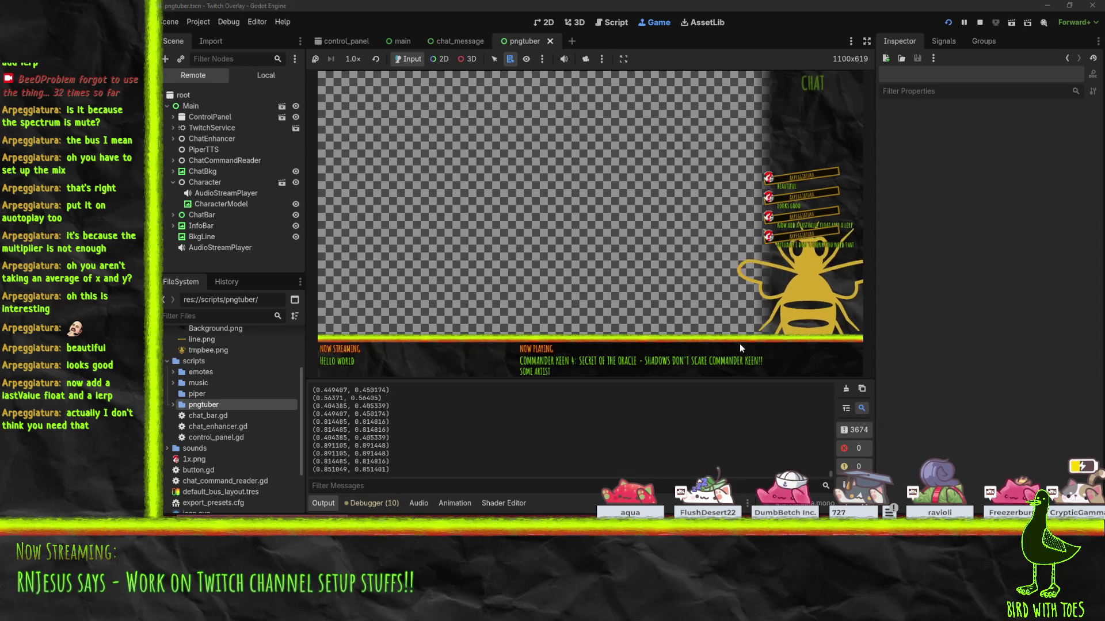
{"action": "left_click", "coordinate": [981, 22]}
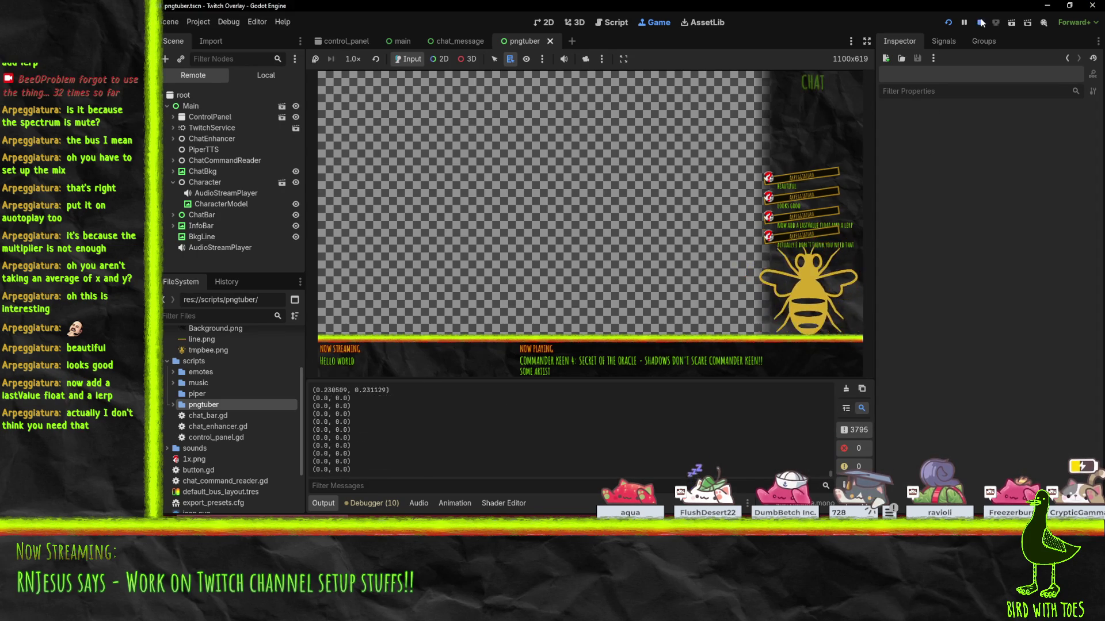
{"action": "left_click", "coordinate": [672, 303]}
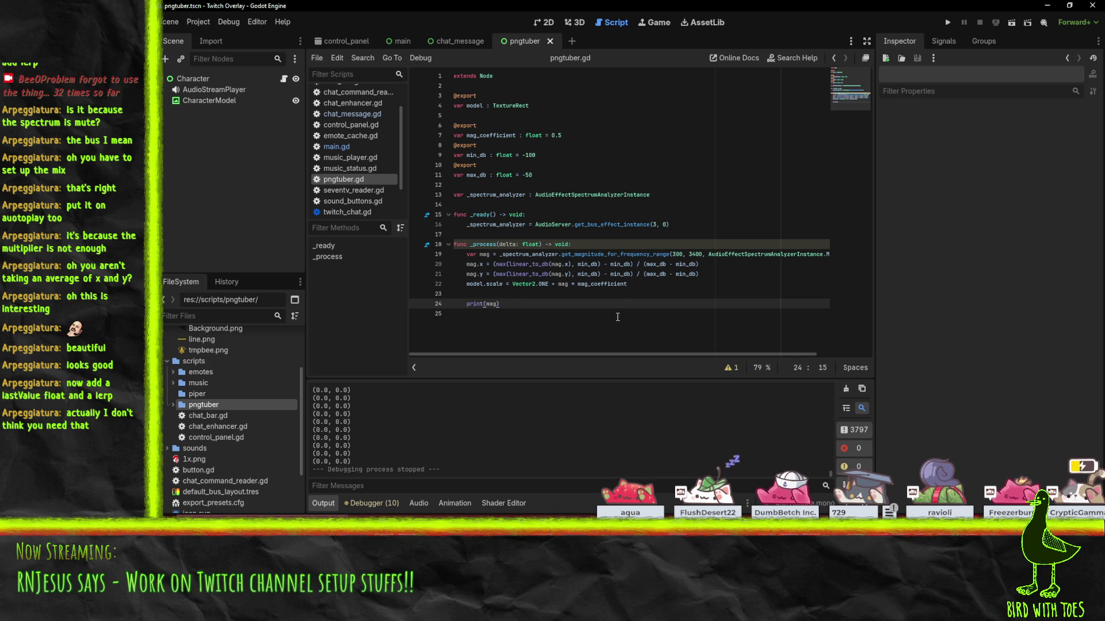
Declare var t below the analyzer variable and add 't += delta' as _process's first line
{"action": "left_click", "coordinate": [490, 265]}
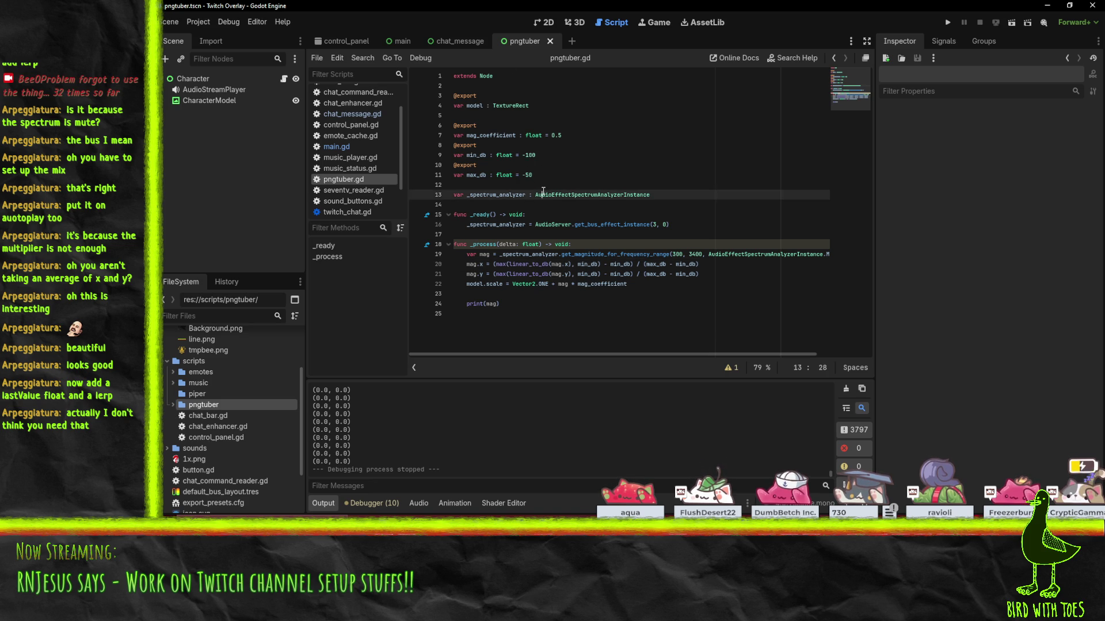
{"action": "left_click", "coordinate": [698, 205]}
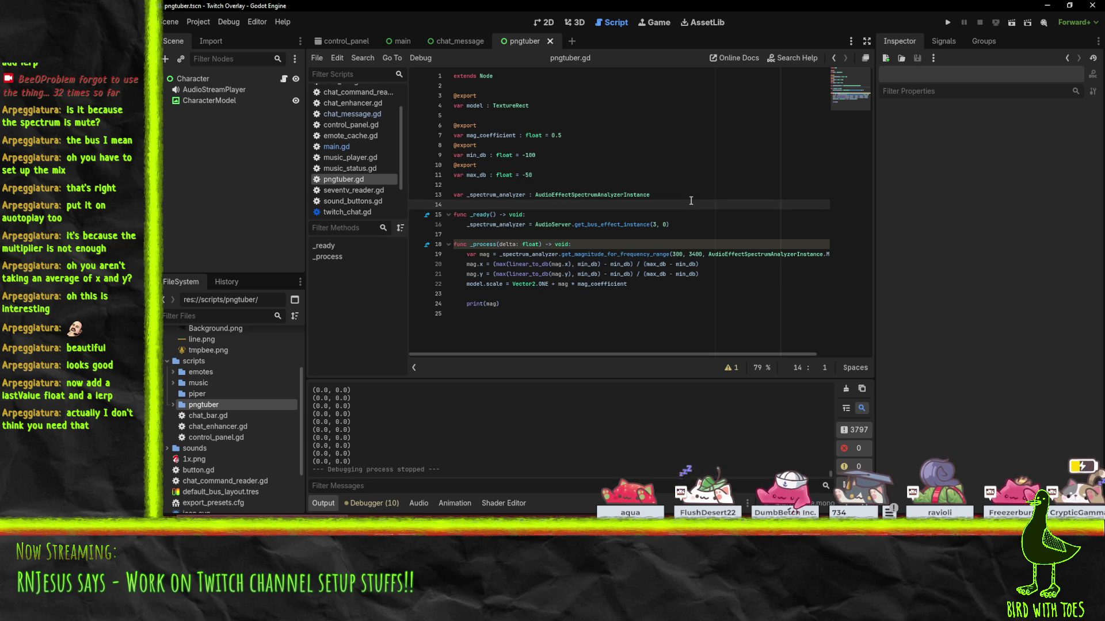
{"action": "key", "text": "Return"}
{"action": "key", "text": "Return"}
{"action": "key", "text": "Up"}
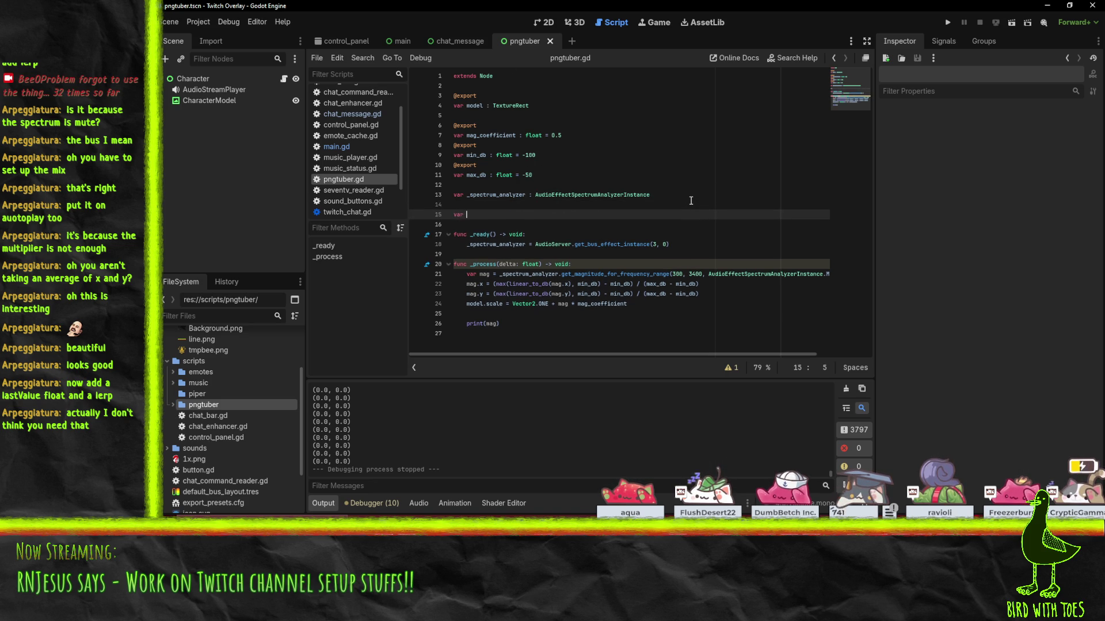
{"action": "key", "text": "Down"}
{"action": "key", "text": "Down"}
{"action": "key", "text": "Down"}
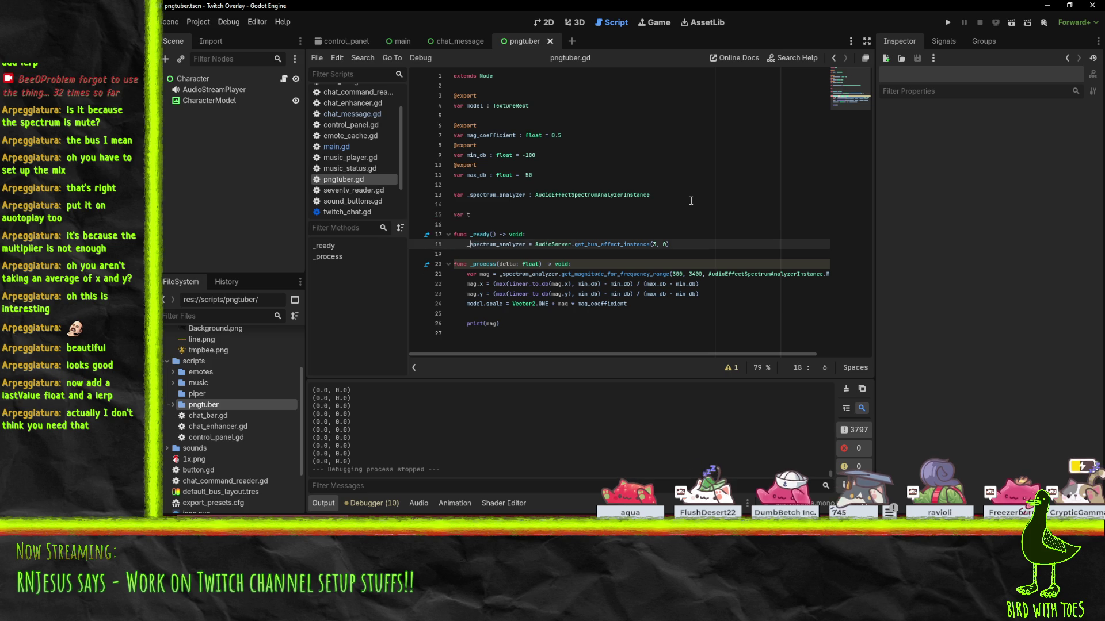
{"action": "key", "text": "End"}
{"action": "key", "text": "Return"}
{"action": "type", "text": "= delta"}
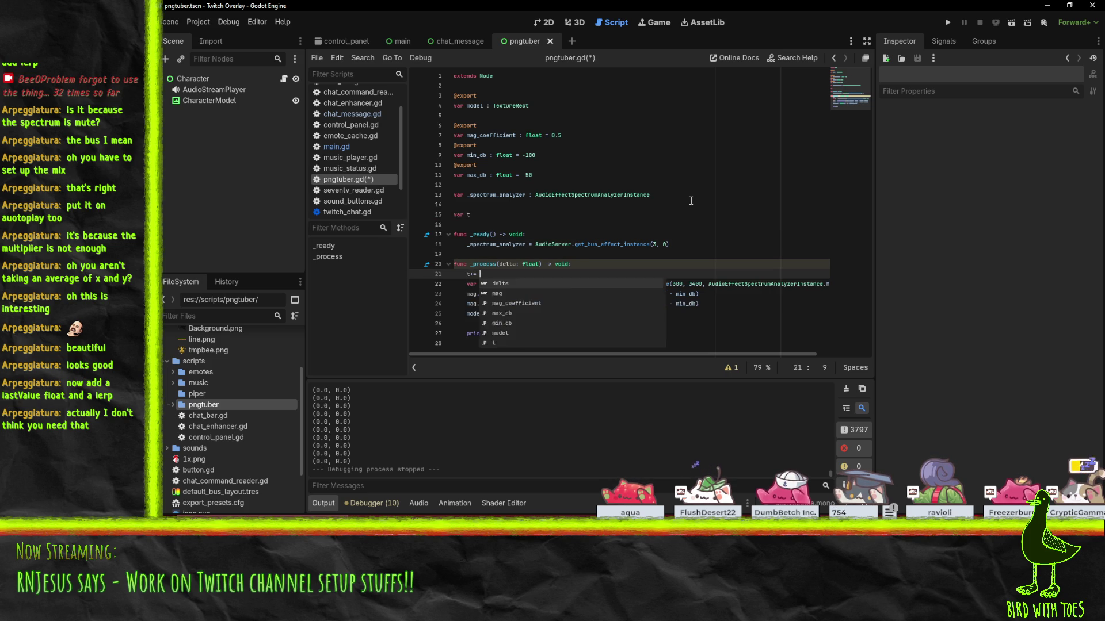
{"action": "left_click", "coordinate": [470, 274]}
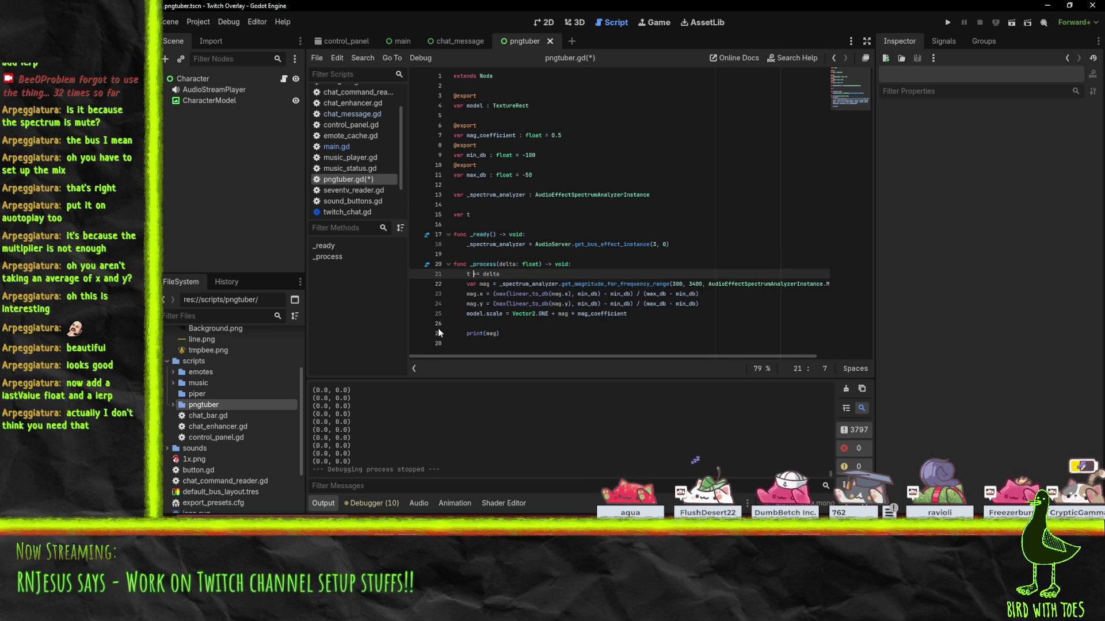
{"action": "left_click", "coordinate": [571, 294]}
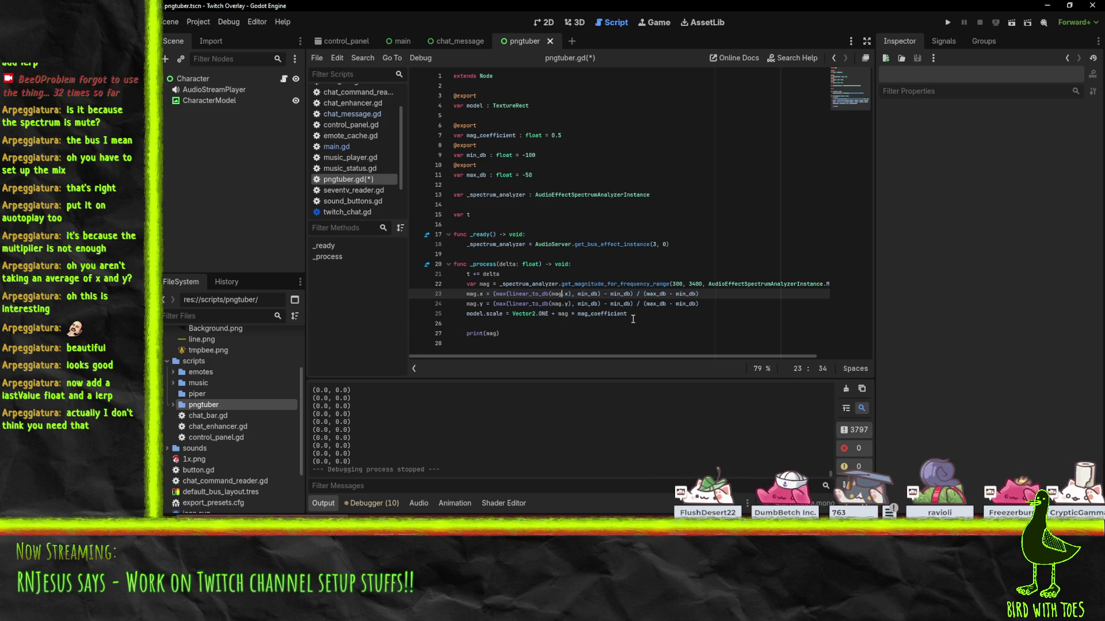
{"action": "left_click", "coordinate": [557, 314]}
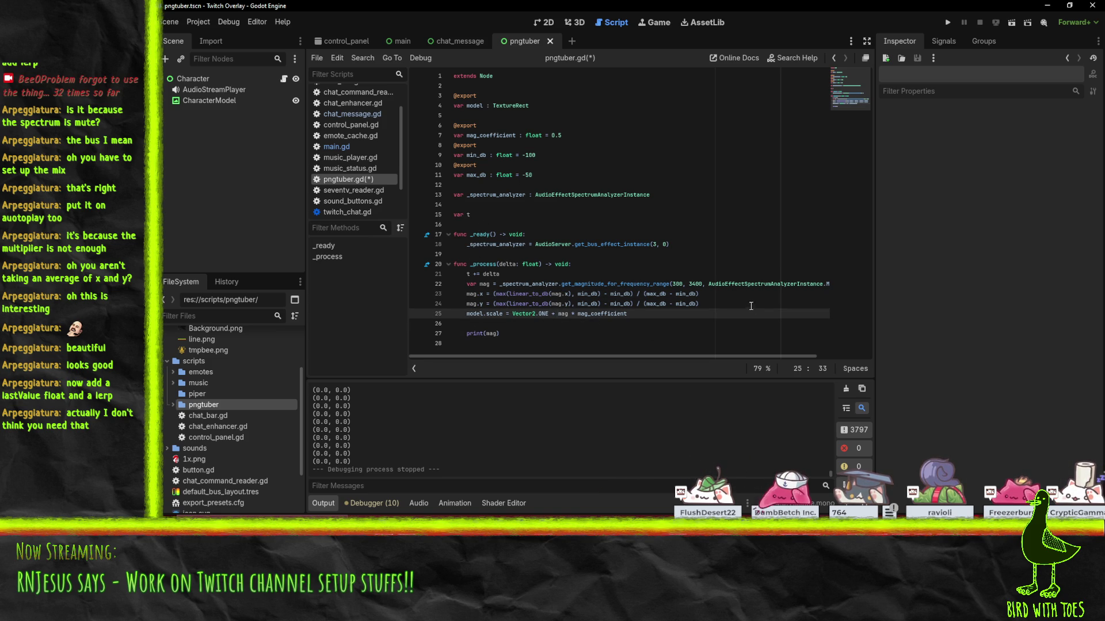